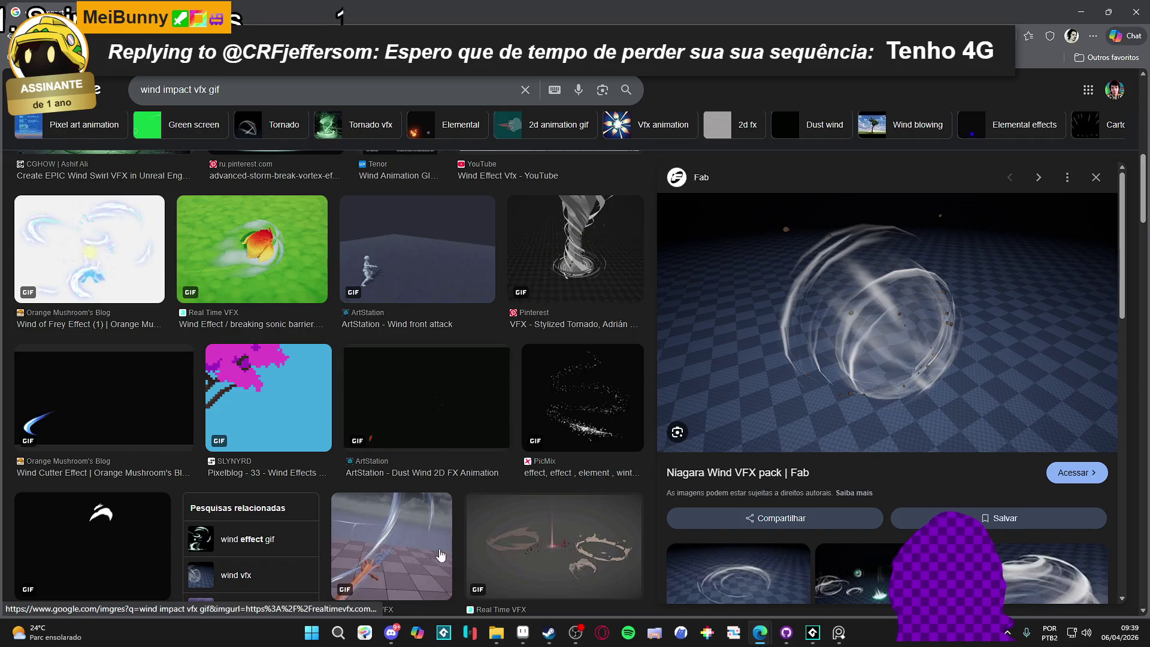
Browse the 'wind impact vfx gif' image results for reference, then return to Aseprite
scroll(423, 475, up, 4)
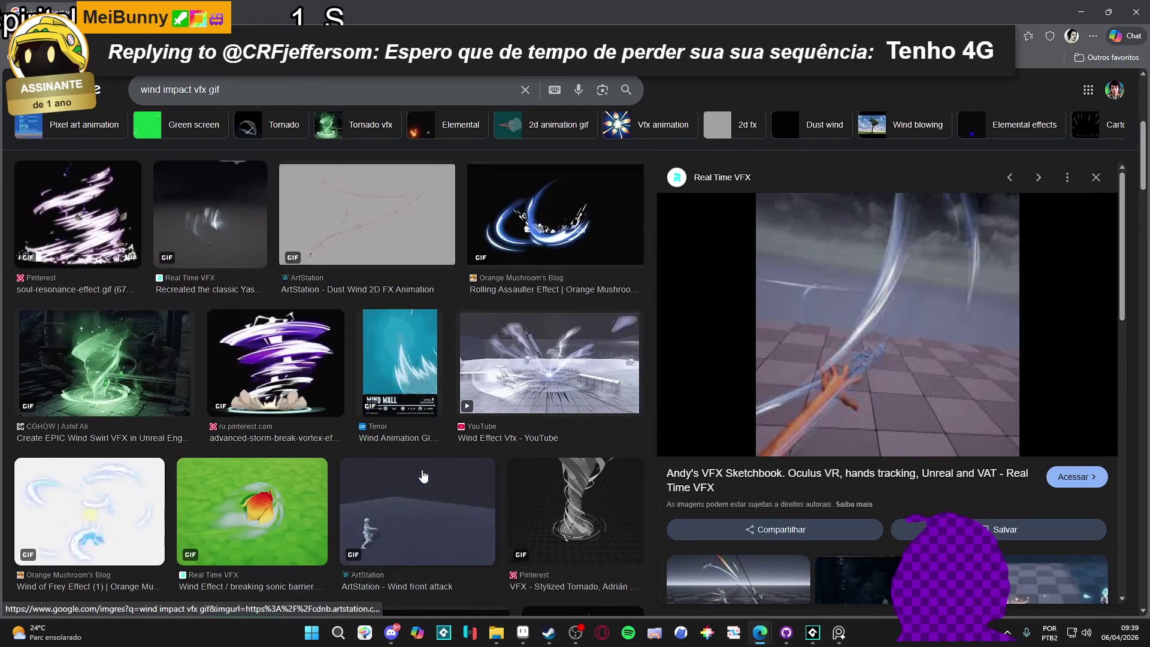
scroll(422, 475, up, 5)
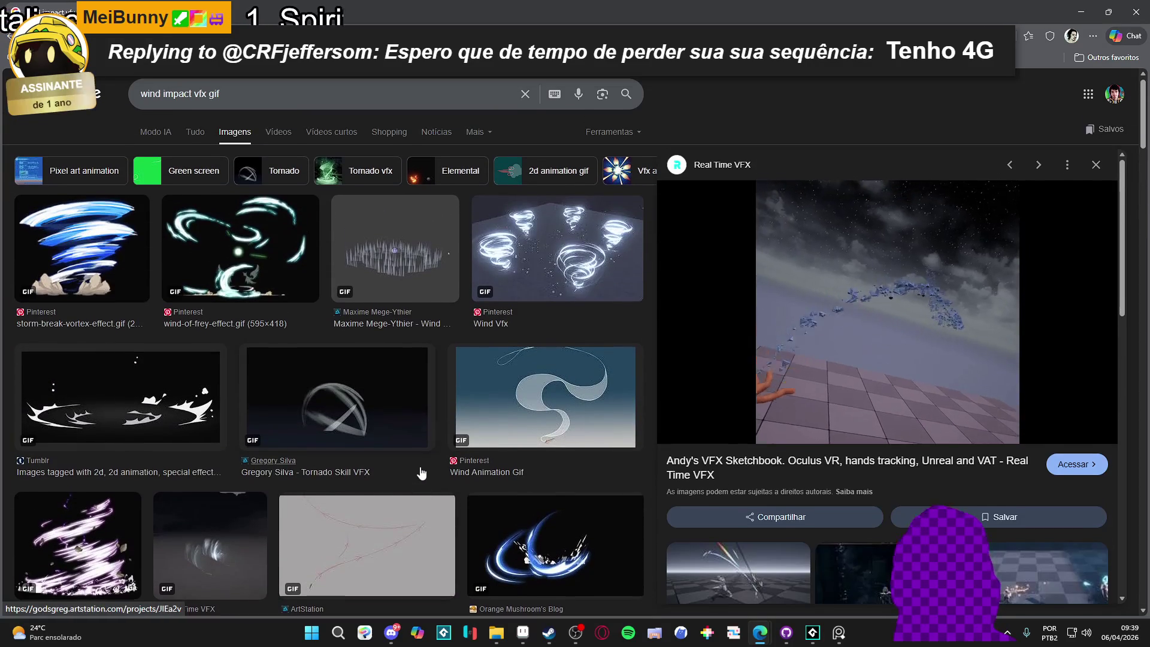
key(alt+Tab)
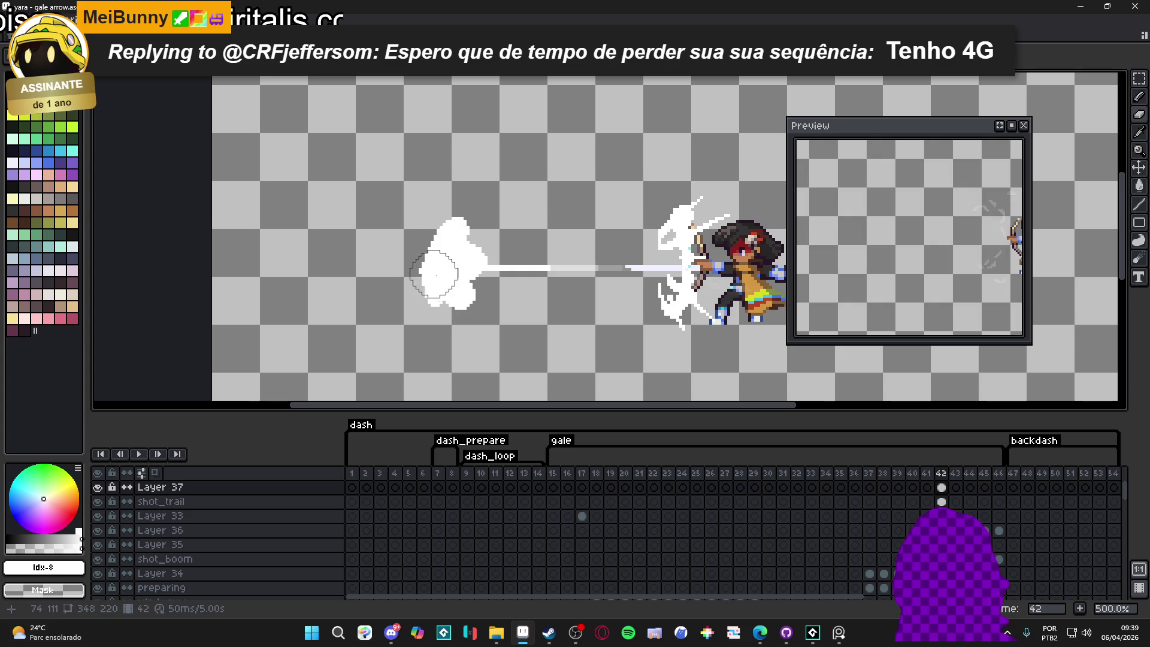
Erase the white cloud at the arrow's tip on frame 42 and paint a round white dot there
mouse_move(458, 324)
mouse_down()
mouse_move(425, 260)
mouse_move(443, 261)
mouse_up()
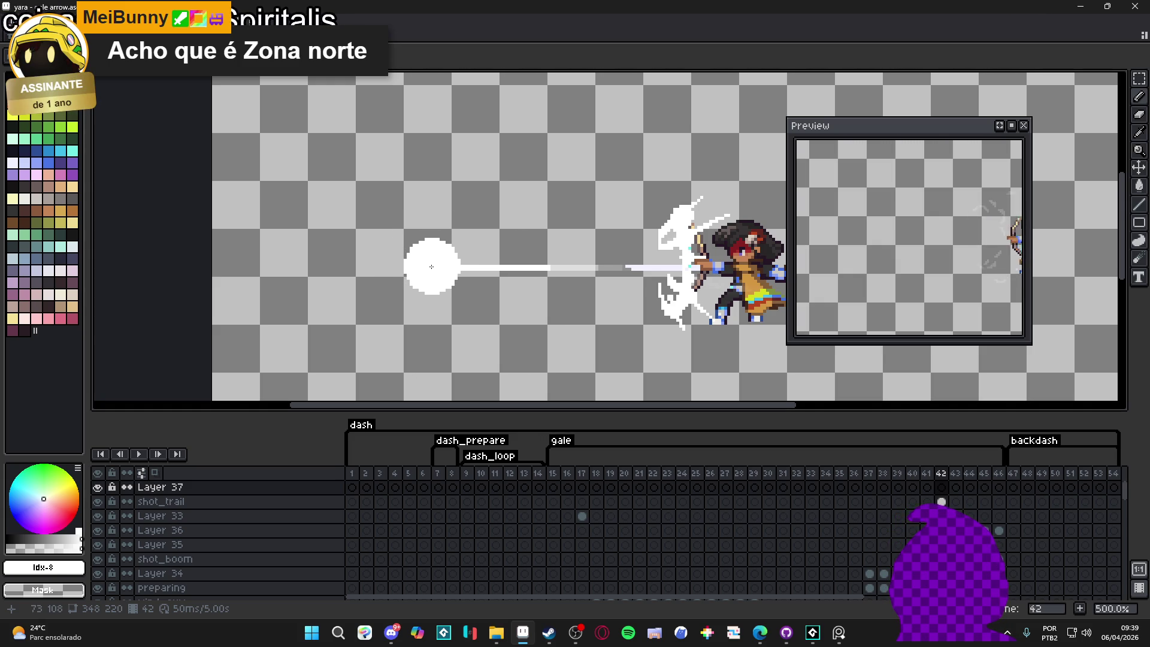
click(429, 266)
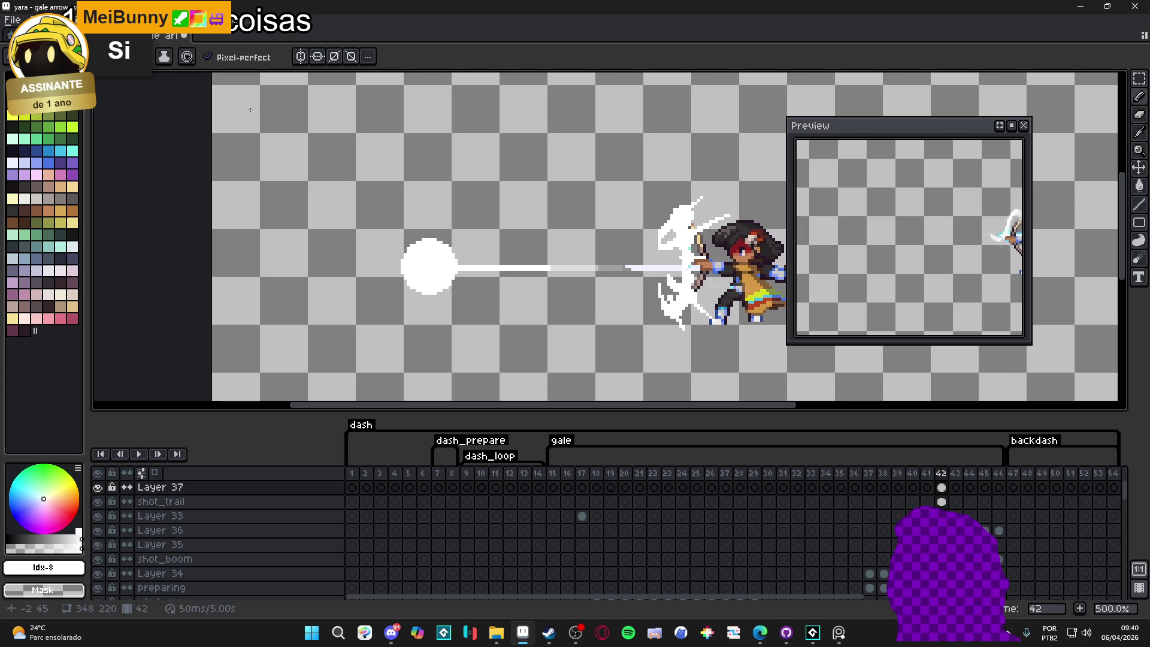
key(b)
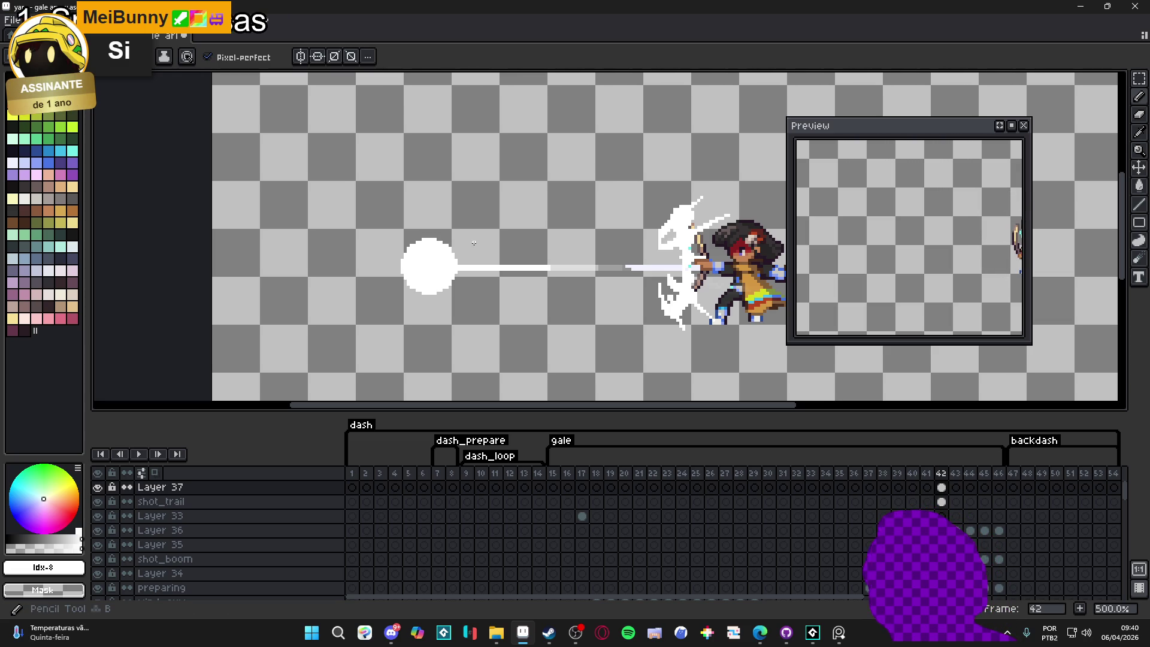
mouse_move(408, 238)
mouse_down()
mouse_move(422, 220)
mouse_move(445, 239)
mouse_up()
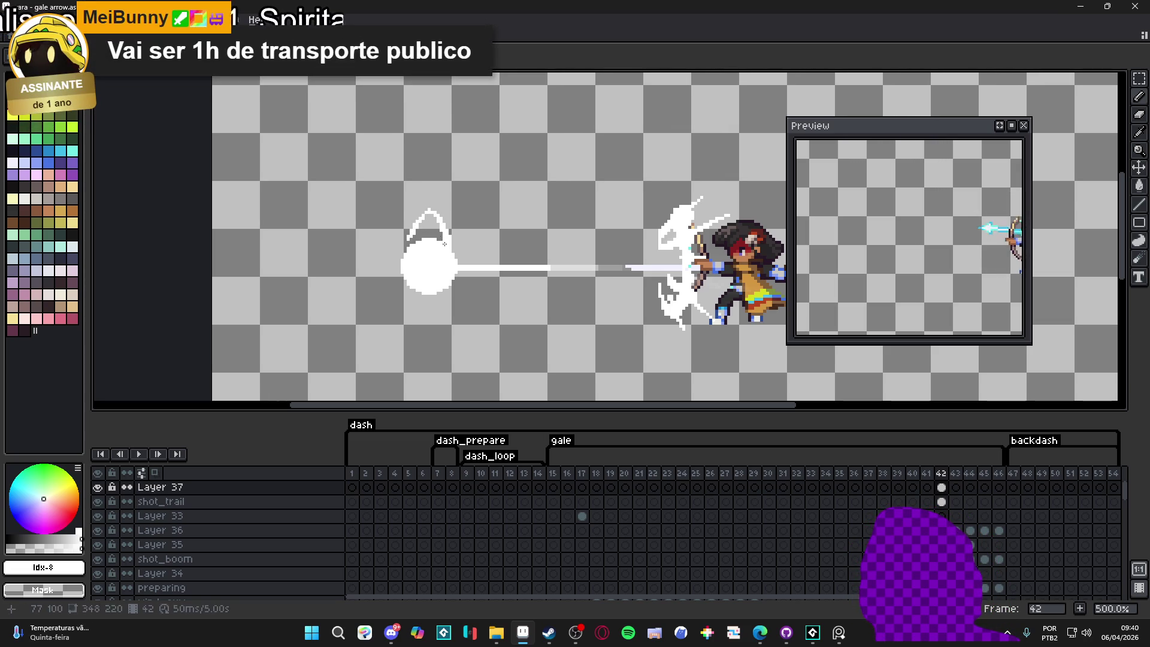
drag(434, 220, 417, 226)
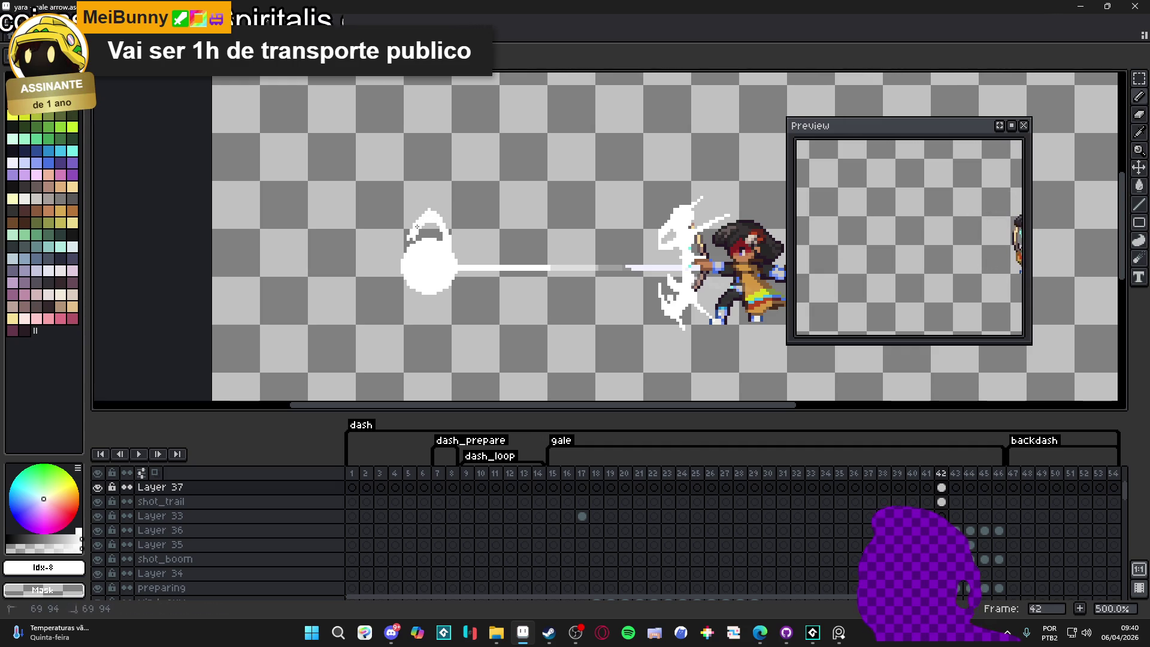
key(ctrl)
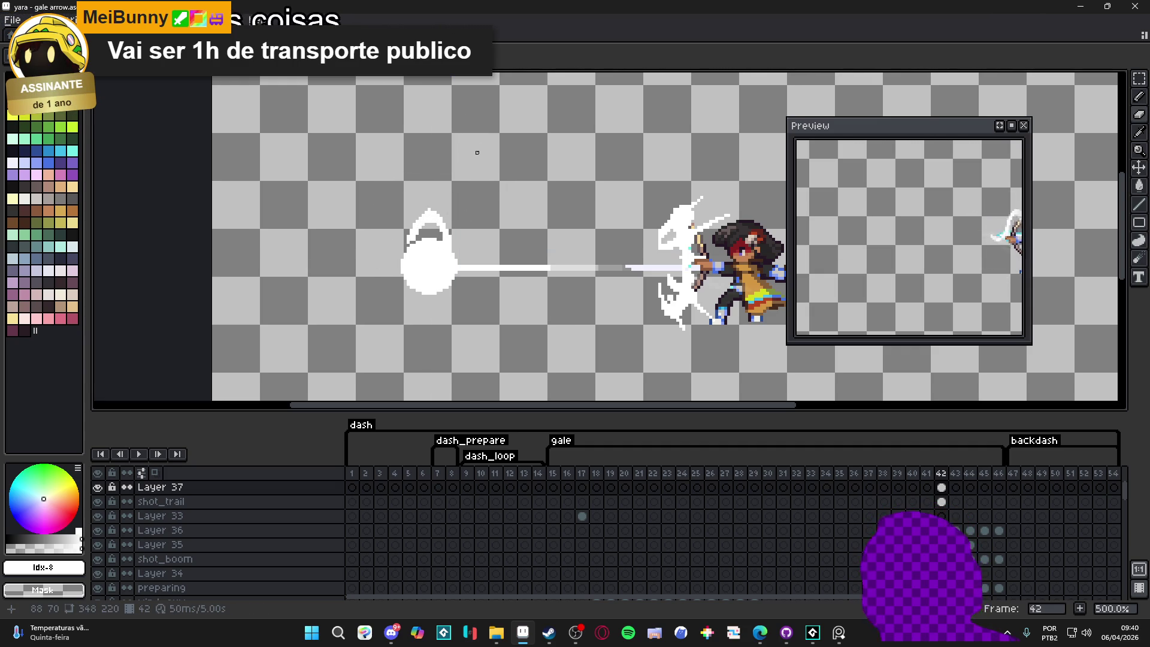
drag(428, 212, 413, 240)
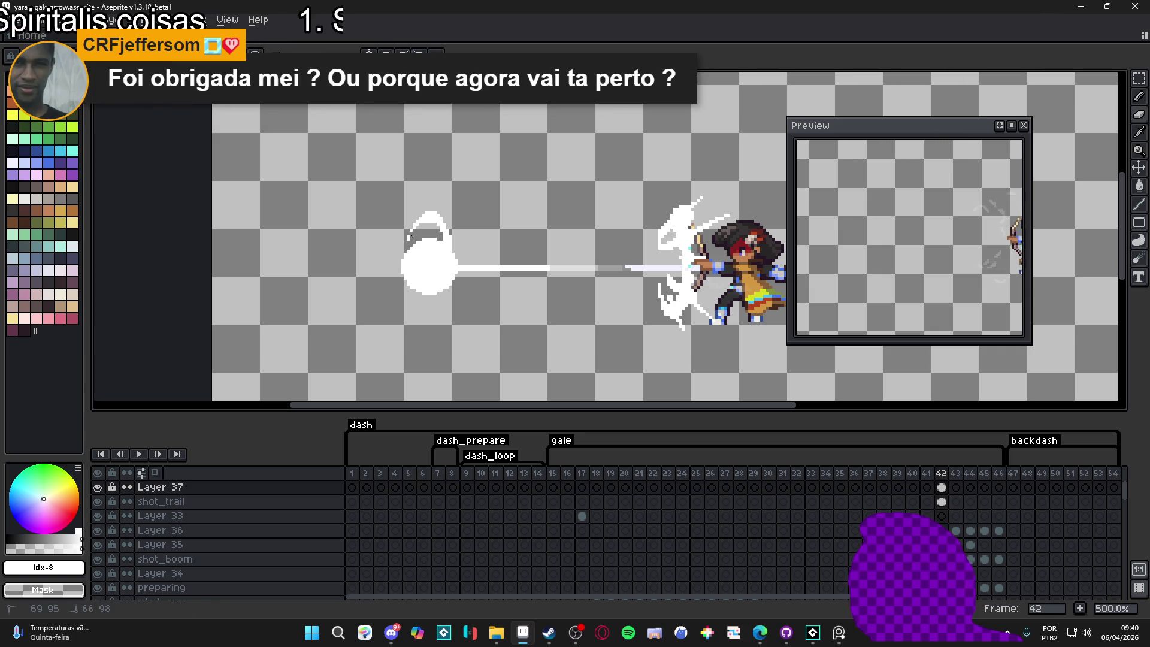
key(b)
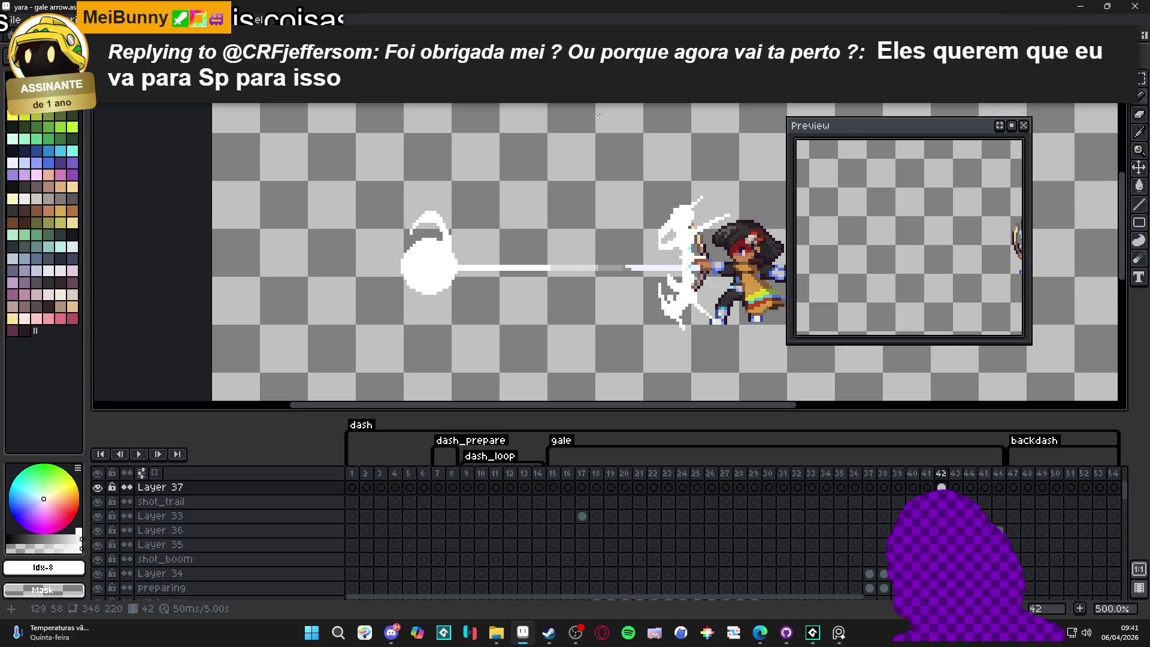
key(ctrl+z)
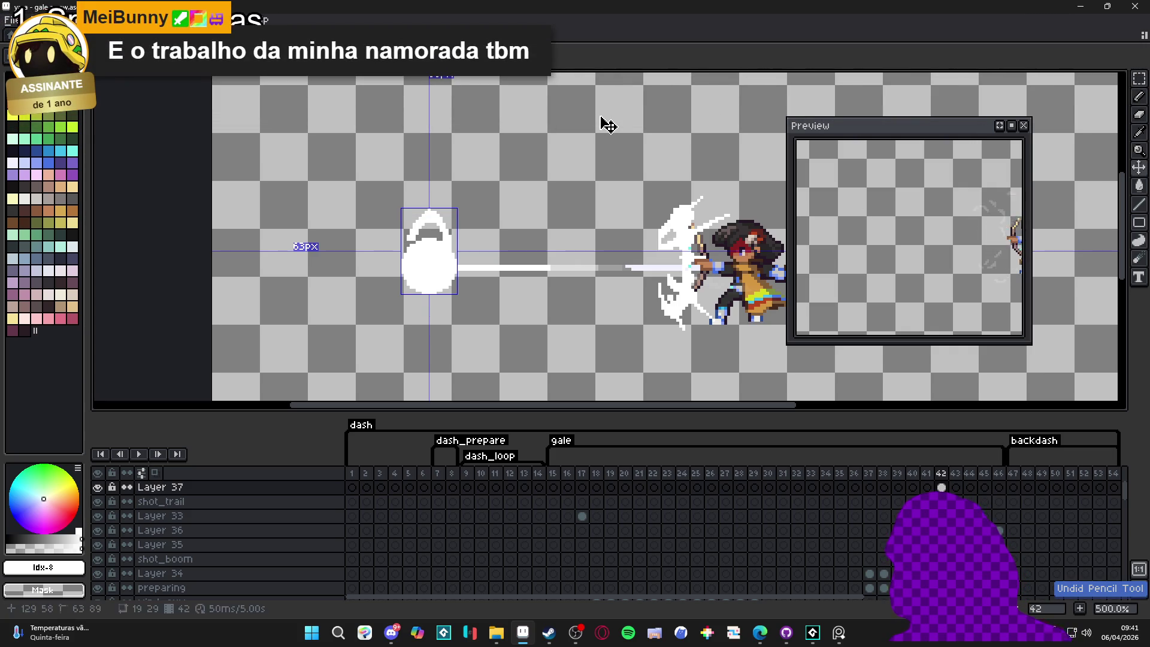
key(ctrl+z)
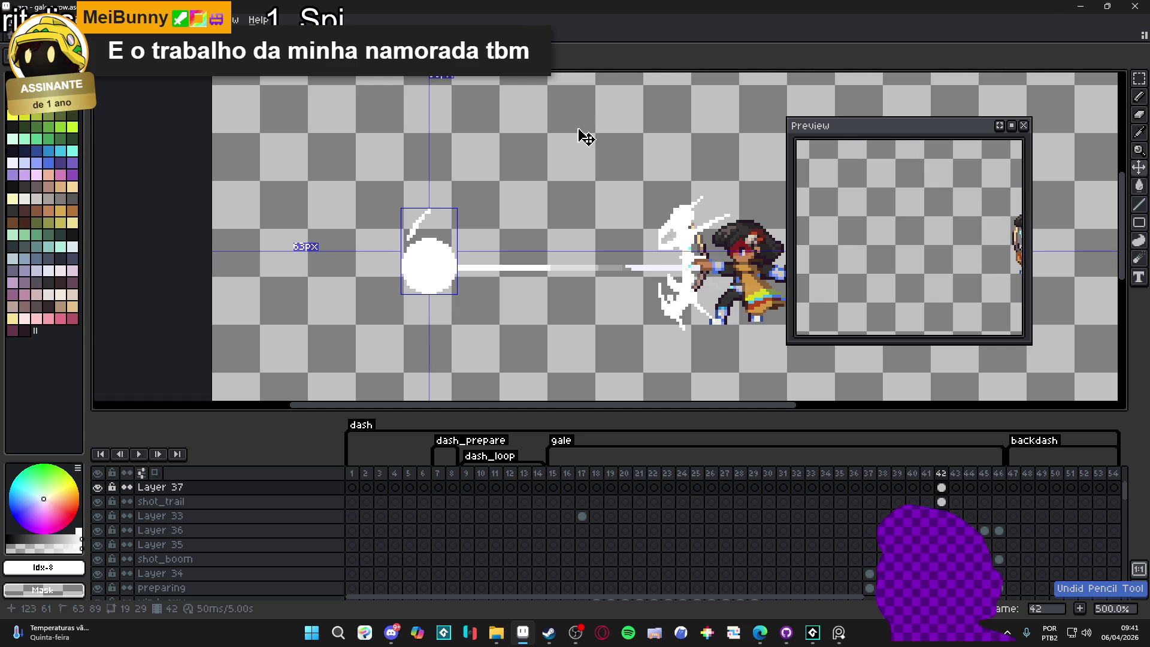
key(ctrl+z)
key(ctrl+z)
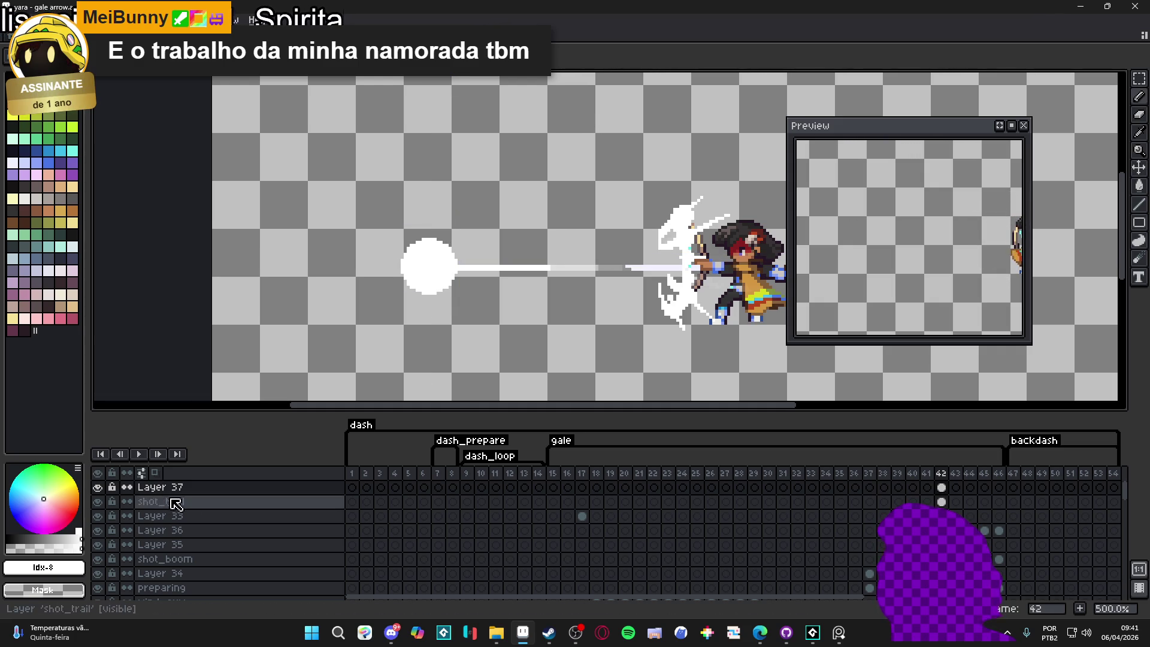
Check the dot by toggling Layer 37, then go to frame 43 with onion skin on
click(97, 486)
click(97, 486)
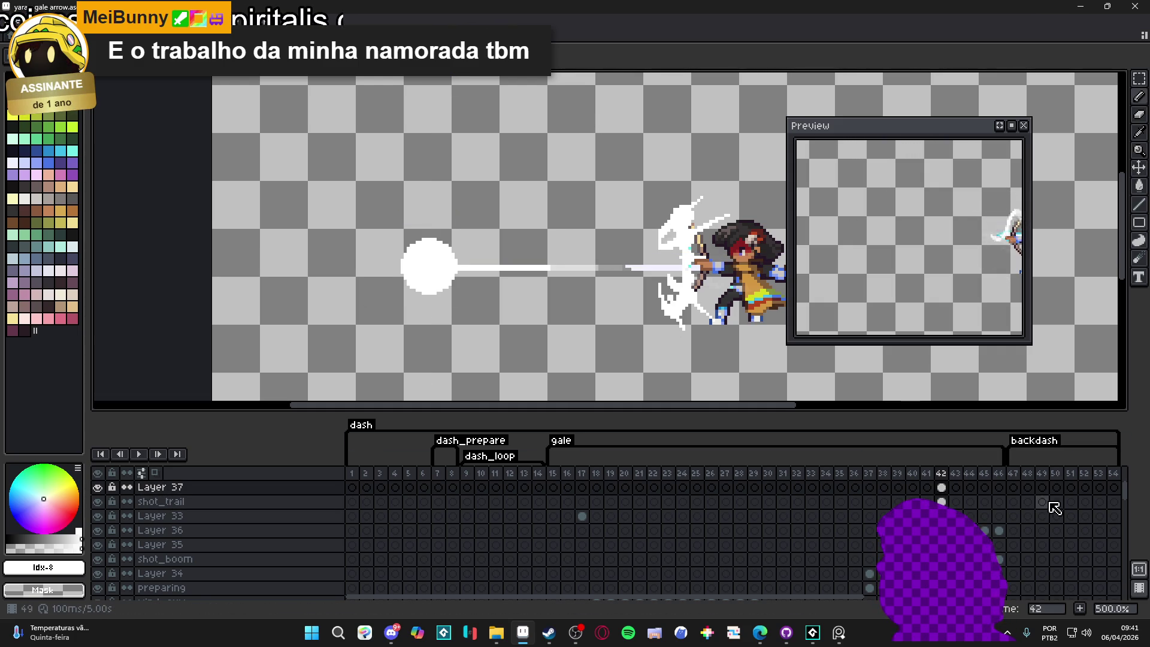
click(956, 487)
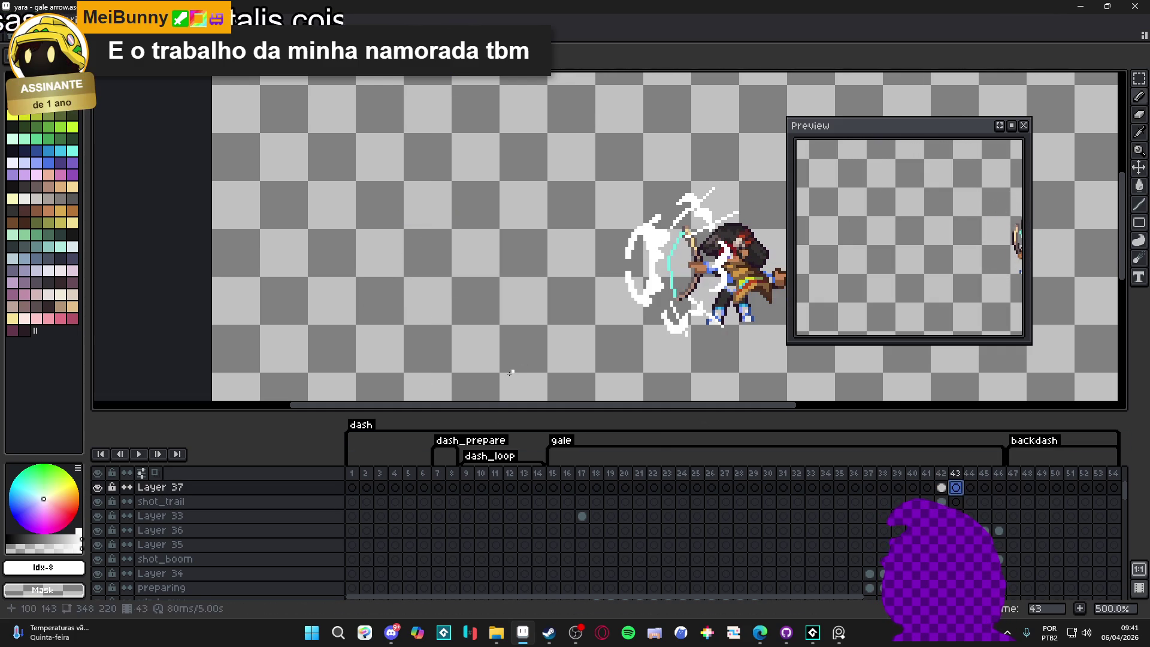
click(155, 475)
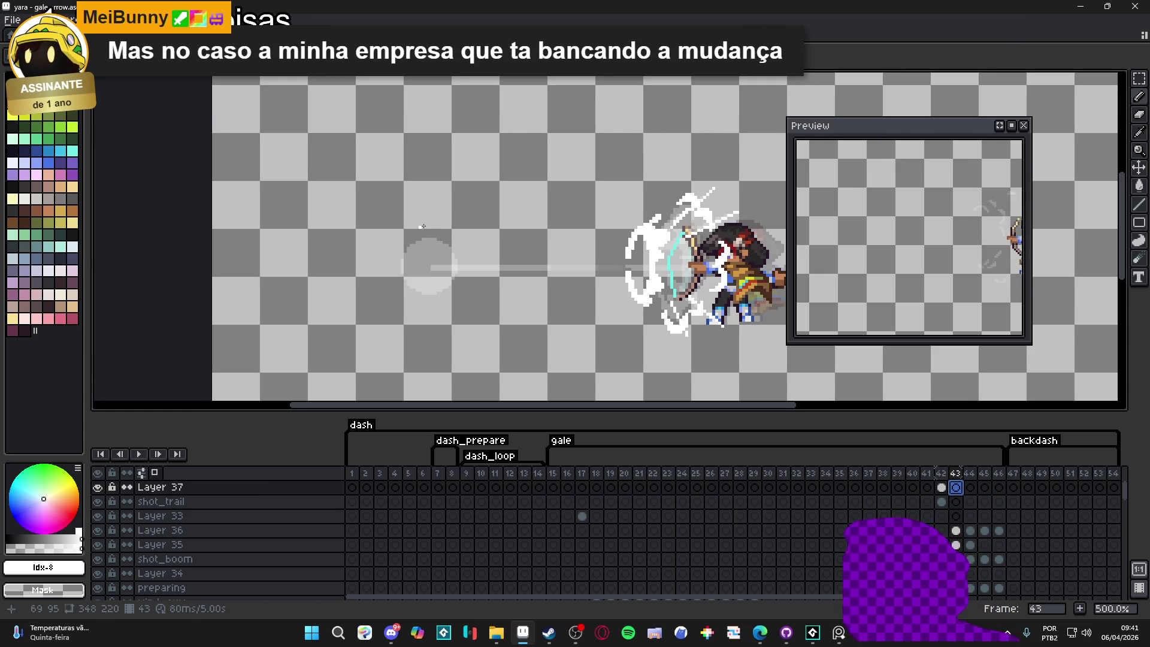
Draw two curved white wind arcs around the ghosted hit point, touching up with the eraser
drag(458, 222, 472, 269)
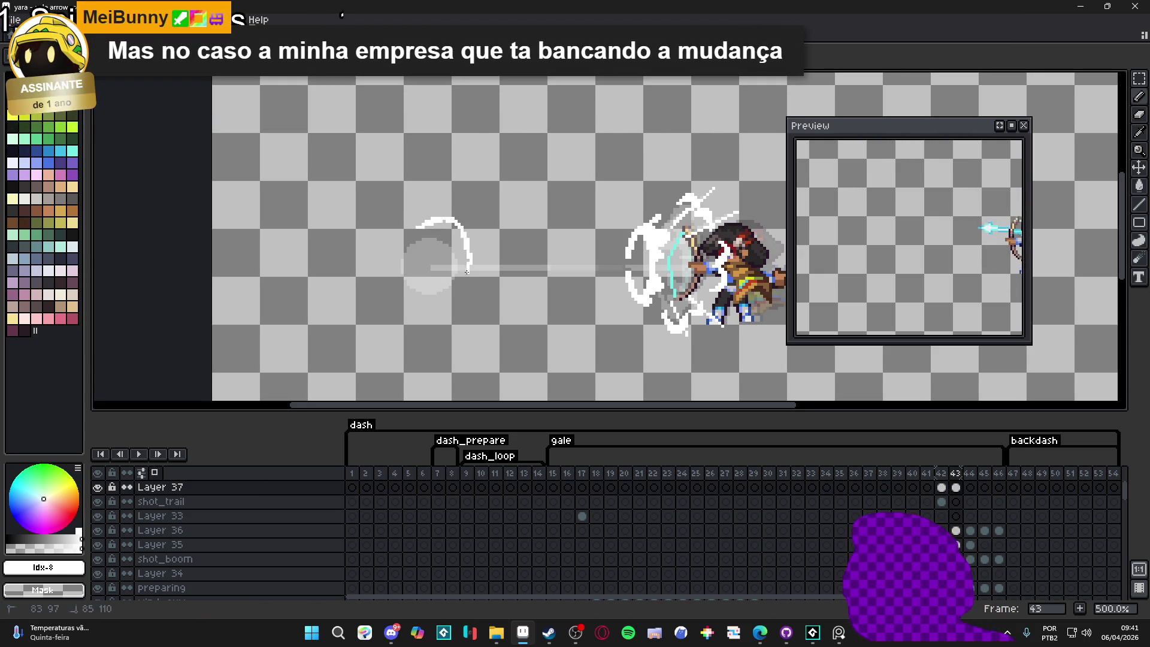
drag(460, 222, 441, 214)
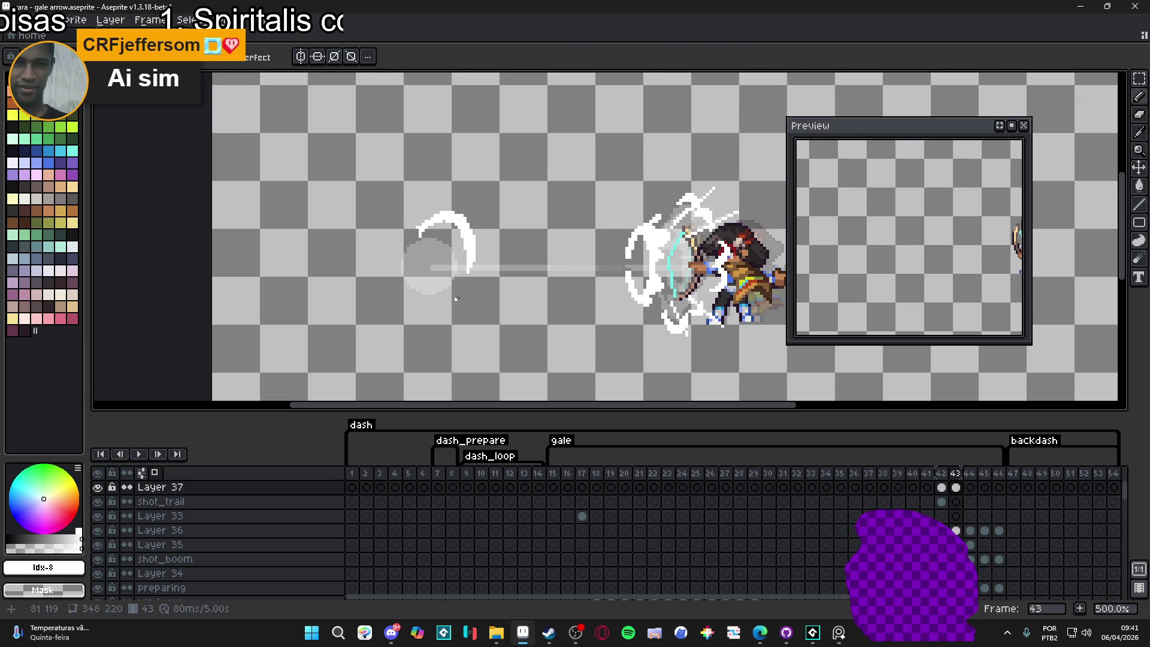
drag(483, 270, 487, 267)
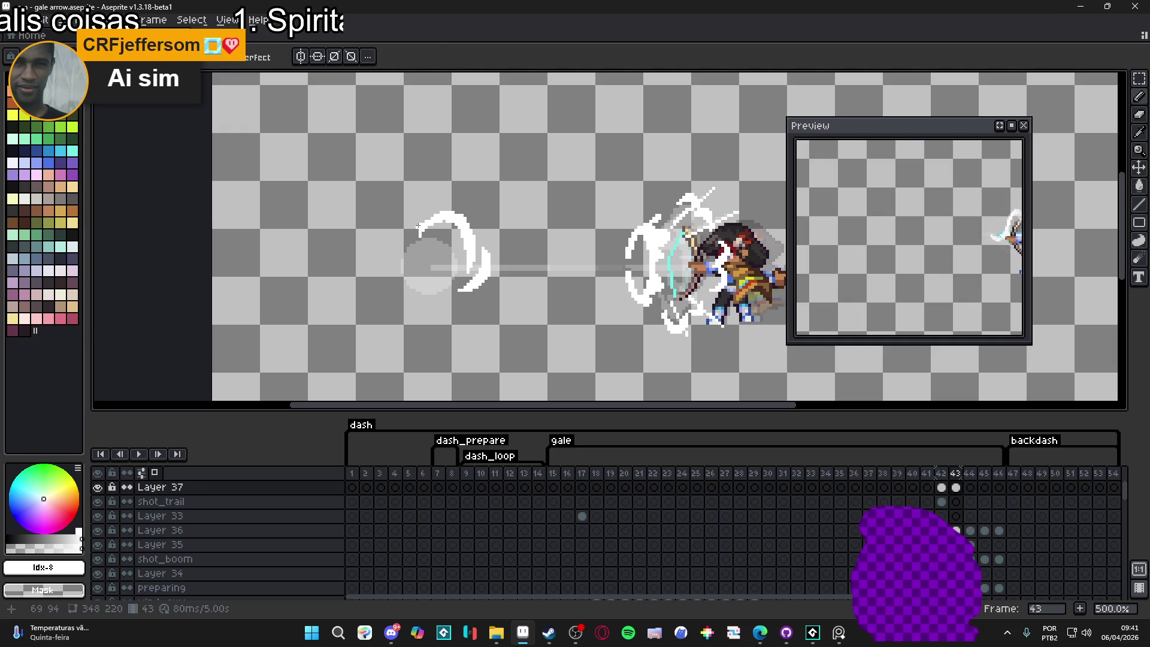
key(e)
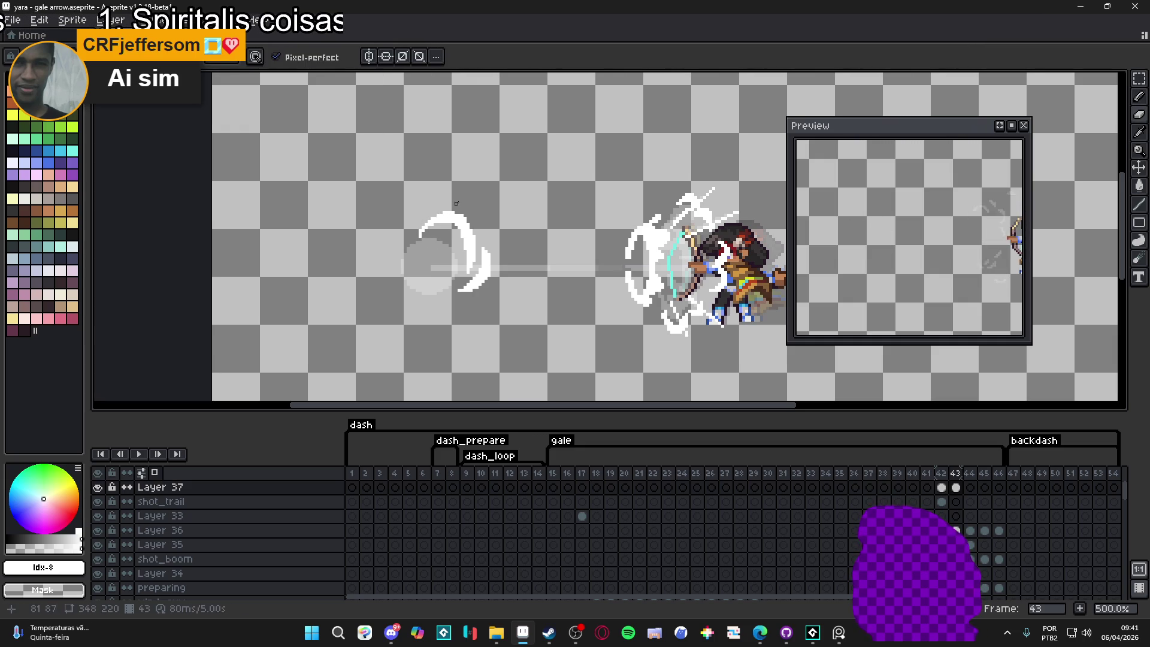
key(b)
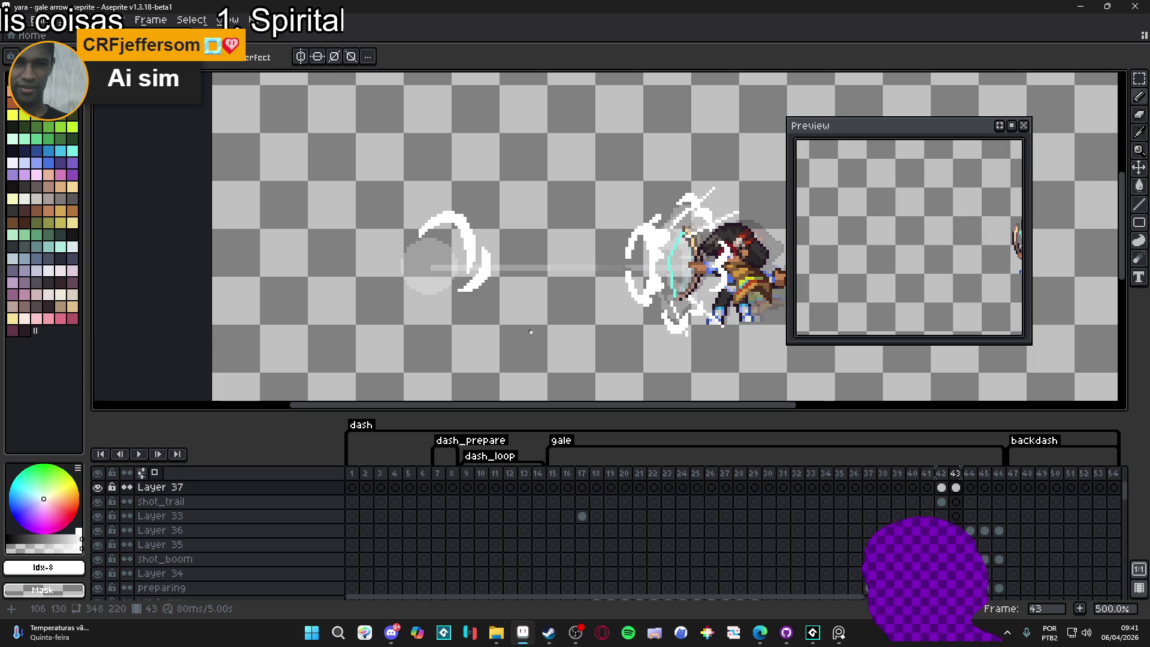
key(e)
key(b)
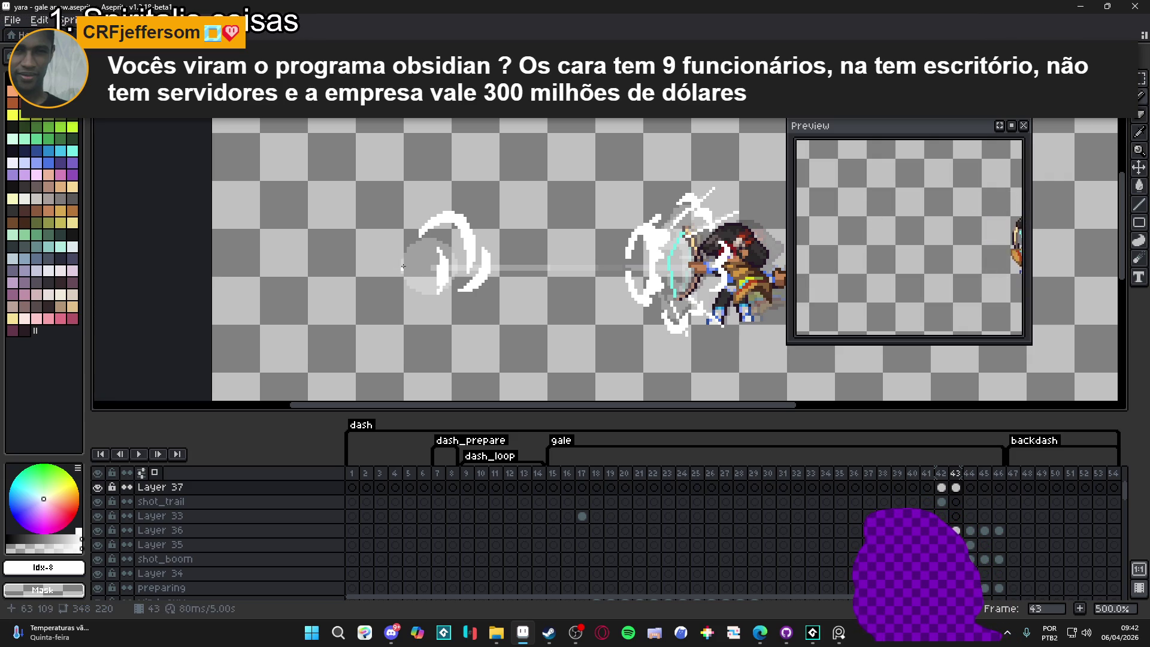
Undo a mistaken left arc and draw another white arc on the swirl
key(ctrl+z)
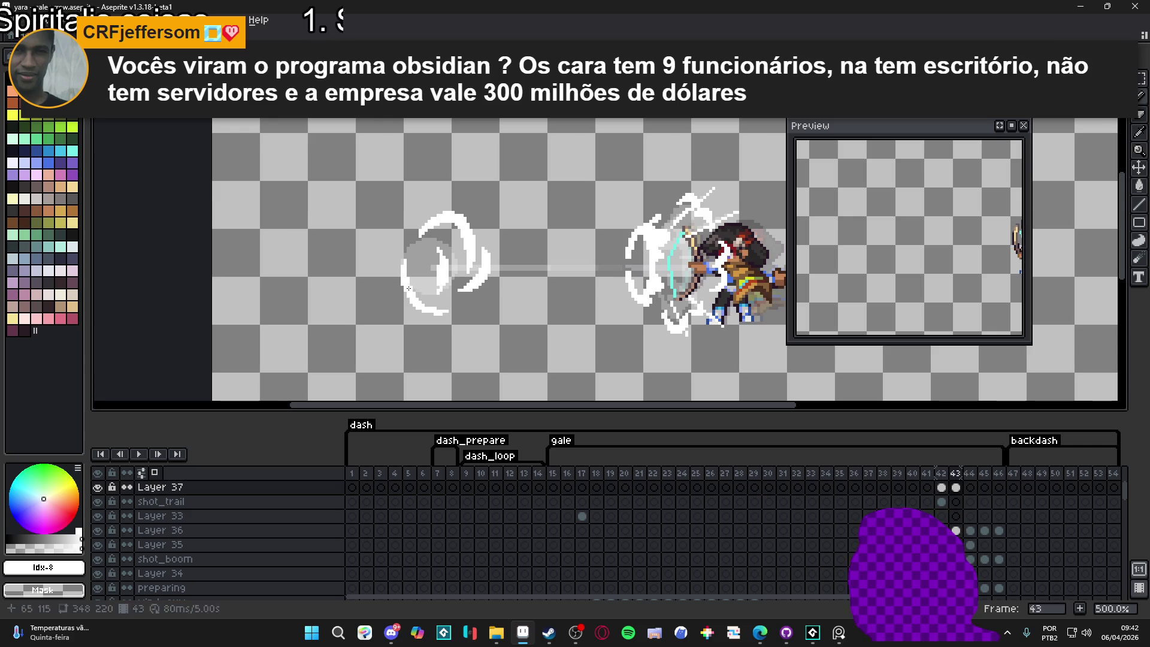
mouse_move(401, 276)
mouse_down()
mouse_move(413, 308)
mouse_move(410, 299)
mouse_up()
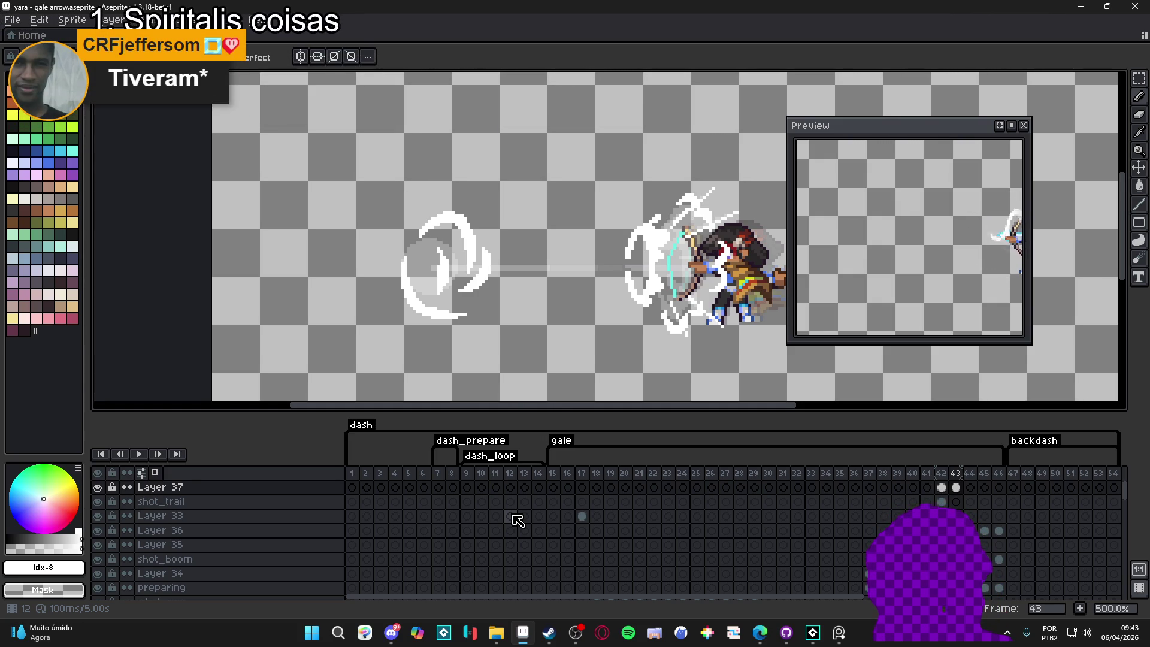
Add a white arc on the swirl's left edge, then clear frame 43's drawing
drag(403, 223, 384, 258)
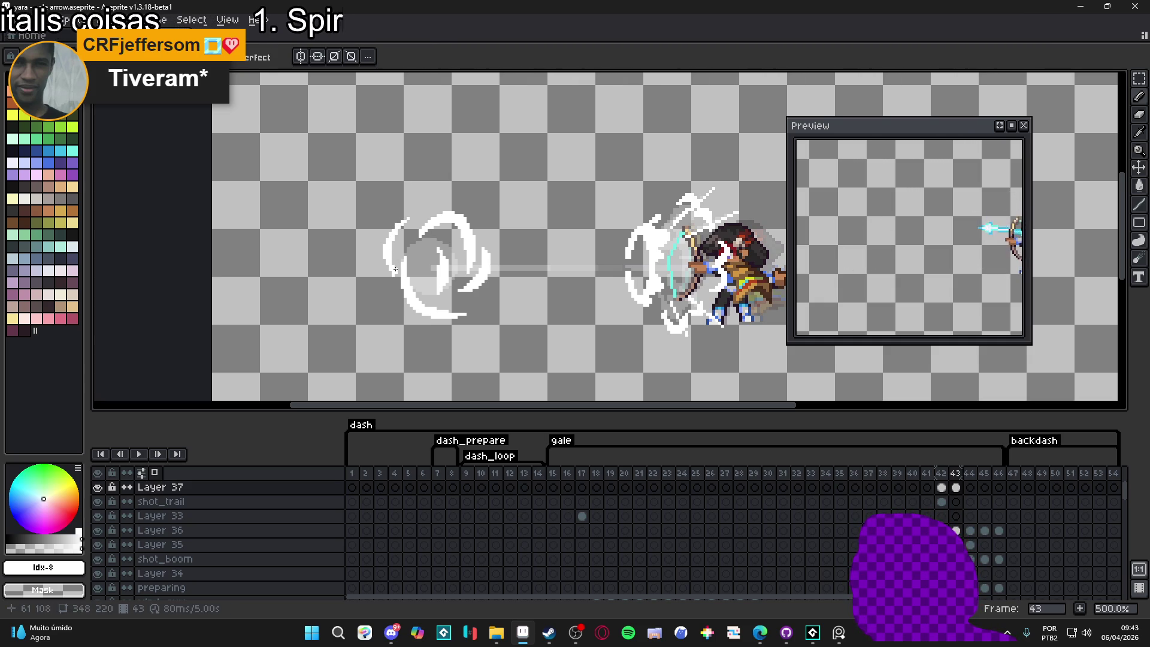
key(b)
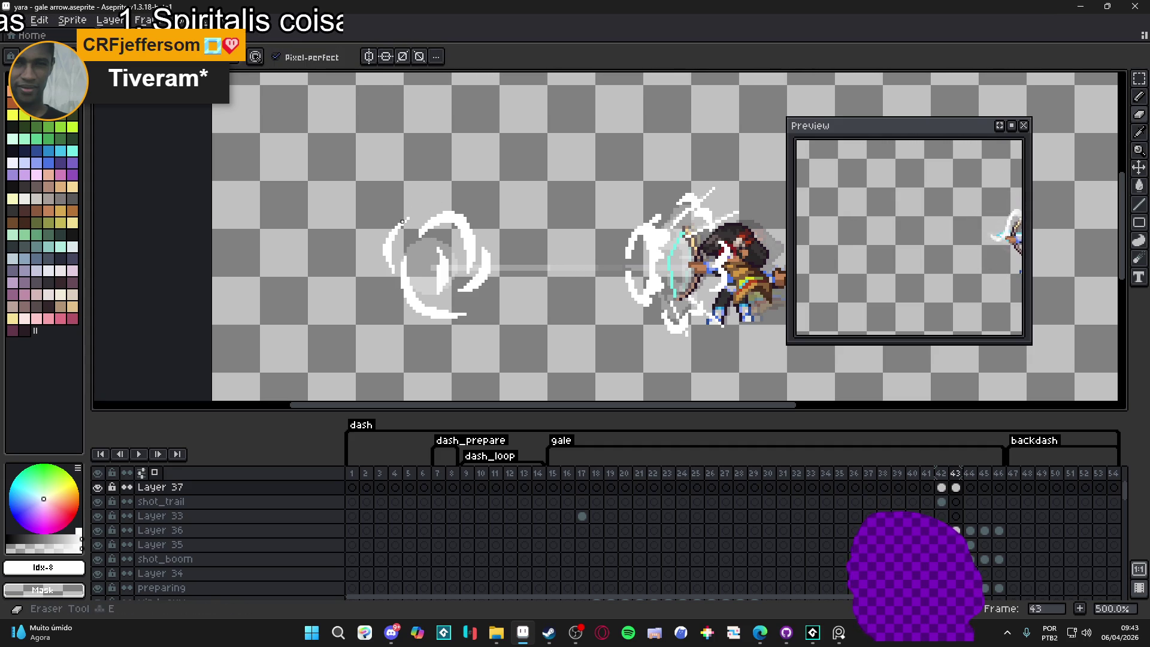
key(b)
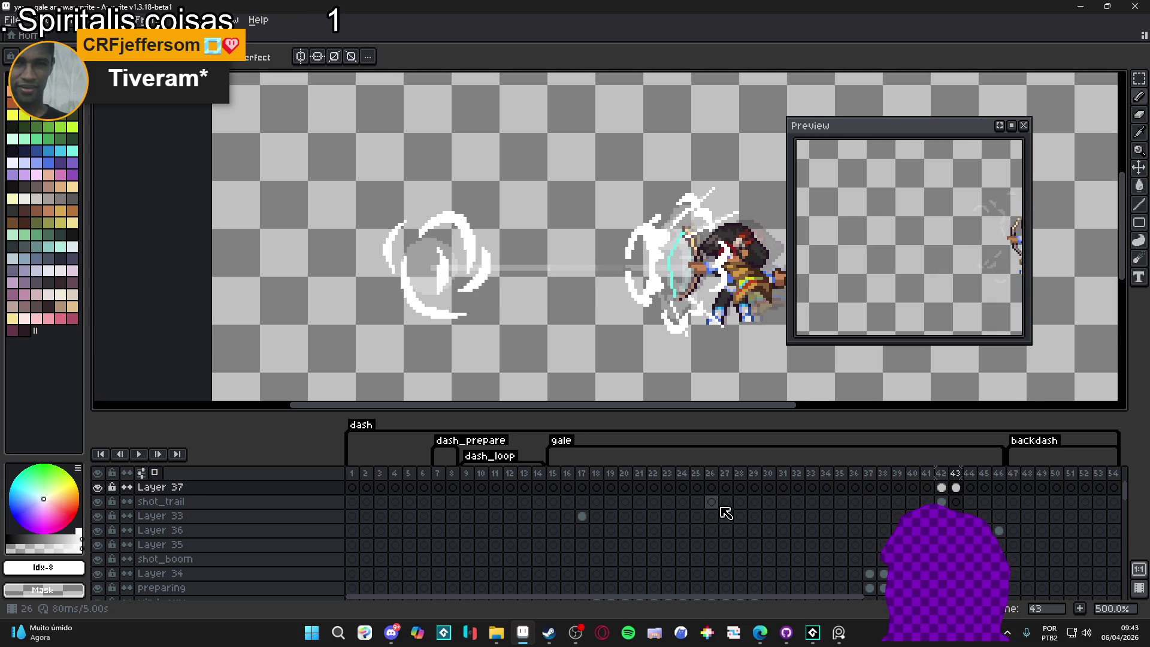
key(Delete)
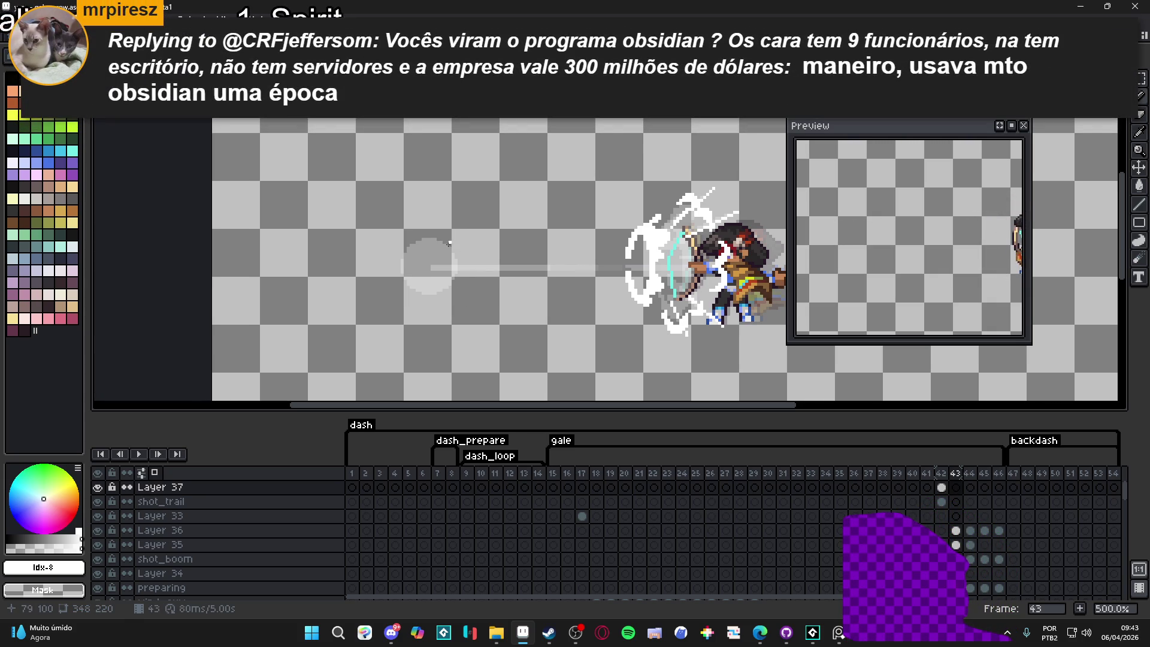
Undo the stray fill and redraw white crescent arcs and vertical strokes around the hit point
click(452, 238)
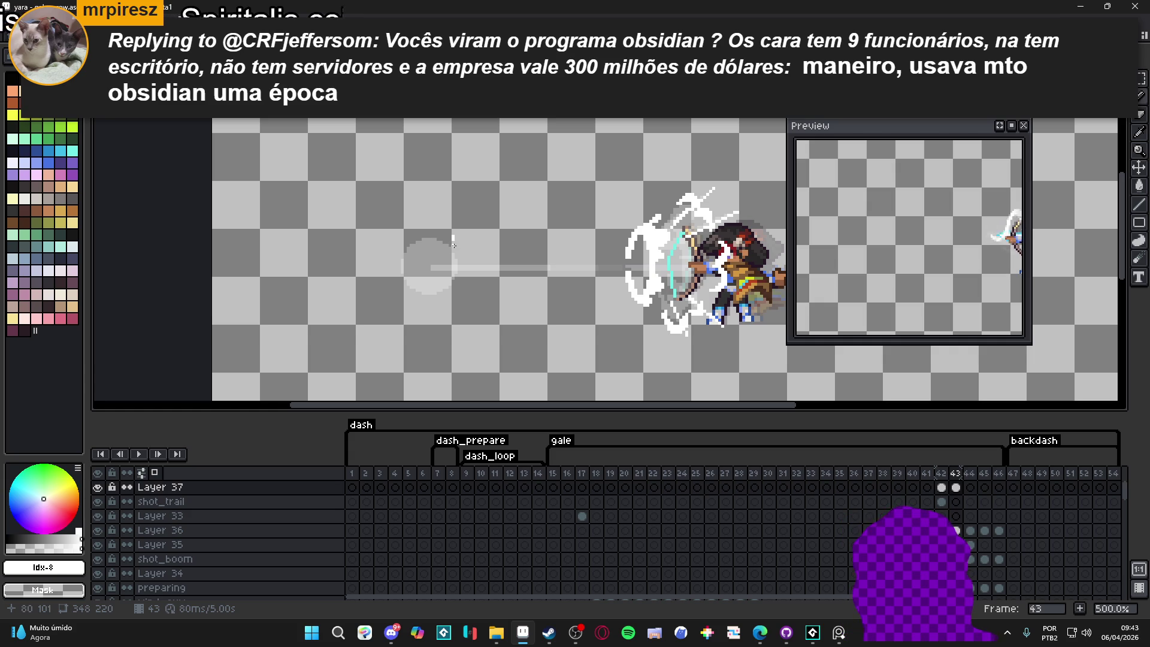
key(ctrl+z)
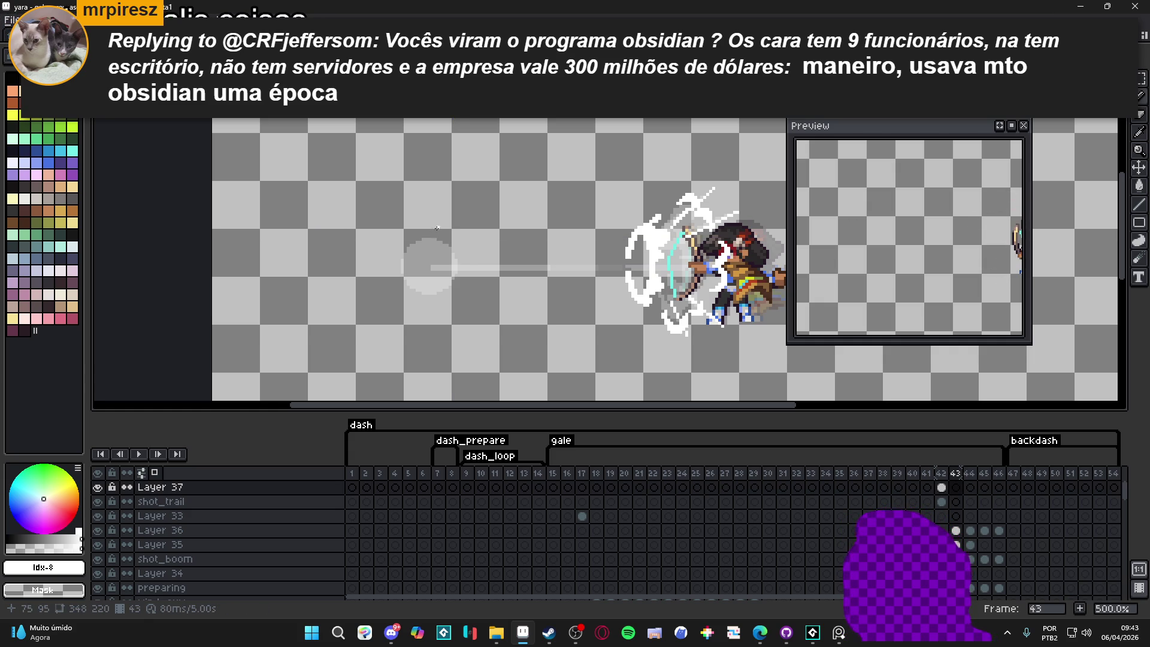
drag(437, 228, 449, 259)
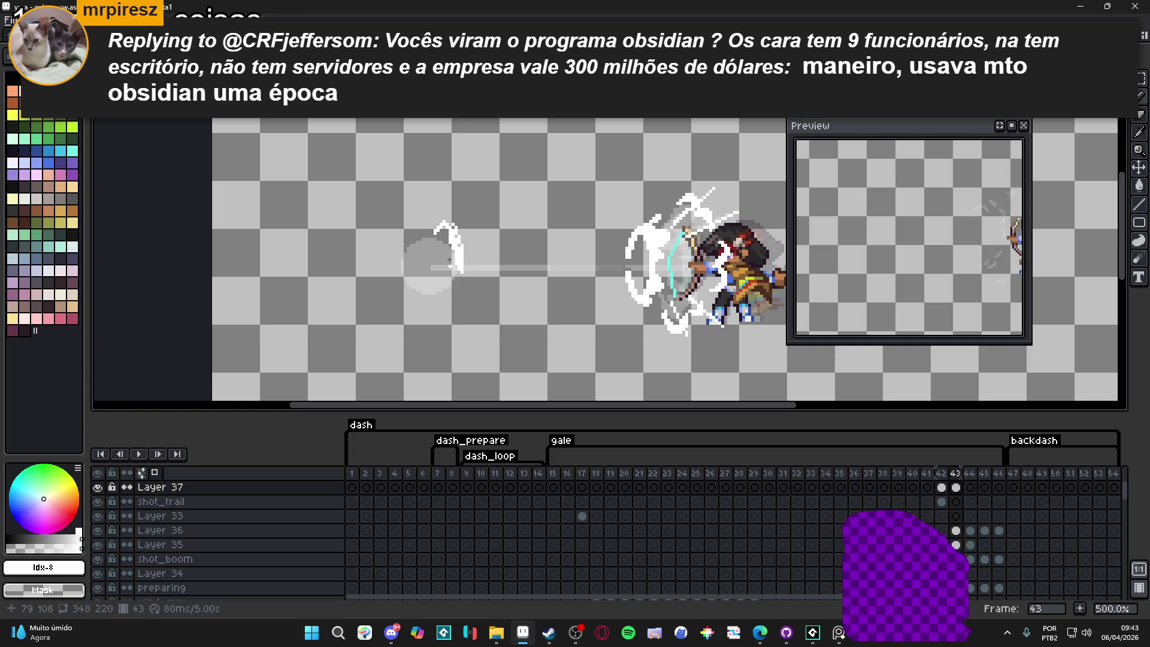
mouse_move(446, 307)
mouse_down()
mouse_move(436, 310)
mouse_move(449, 312)
mouse_move(465, 256)
mouse_move(443, 214)
mouse_move(476, 252)
mouse_move(478, 238)
mouse_move(430, 275)
mouse_move(427, 240)
mouse_up()
drag(429, 279, 429, 279)
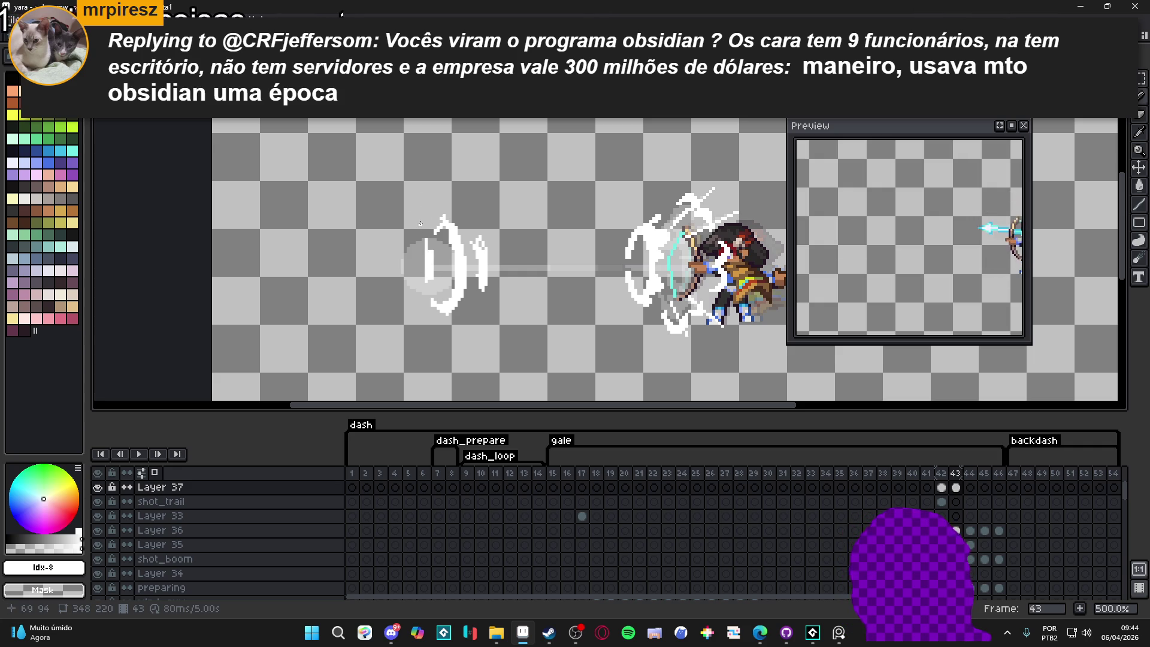
drag(416, 222, 412, 296)
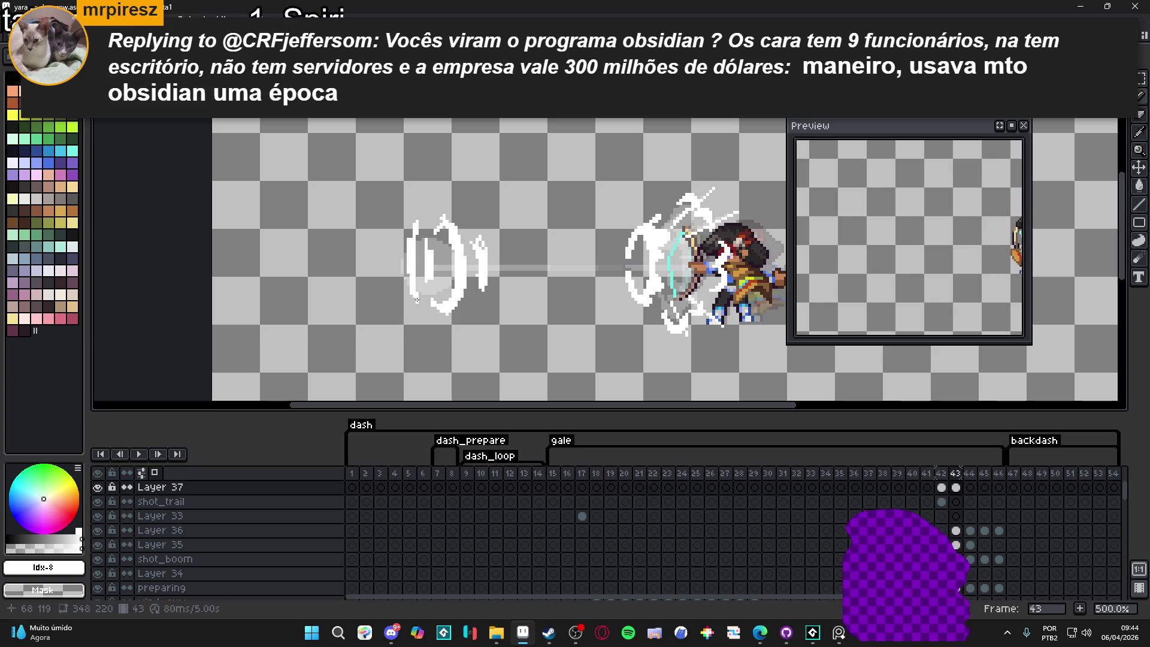
drag(396, 240, 394, 282)
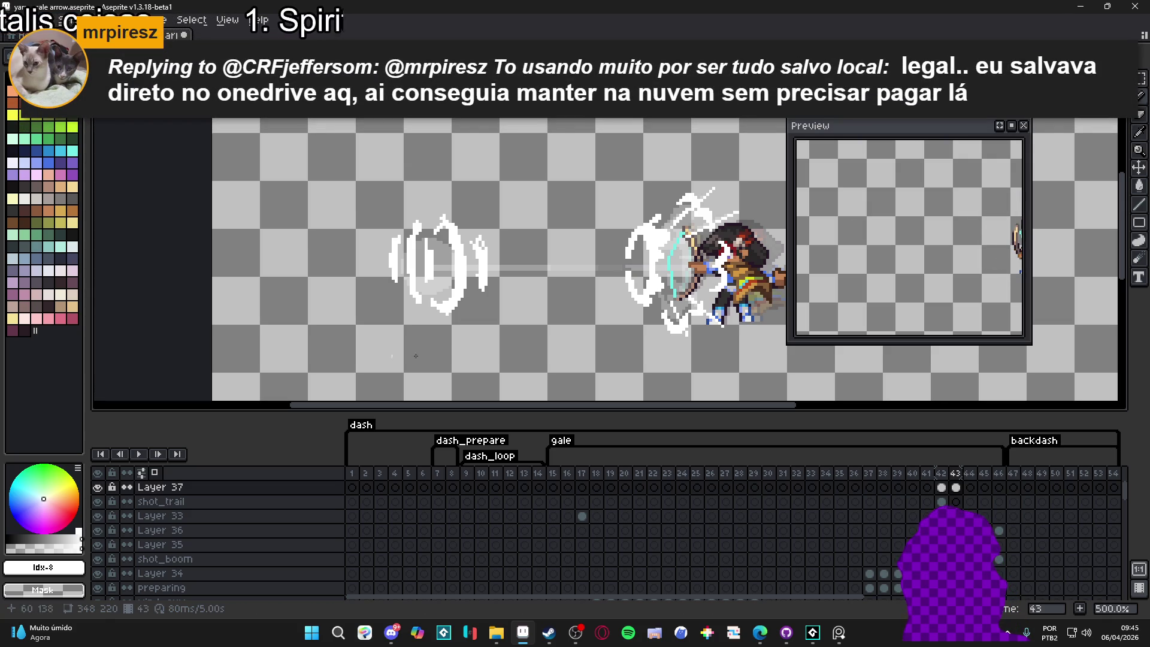
Zoom in on the burst and touch up its rings with eraser and pencil
scroll(380, 240, up, 4)
scroll(379, 240, up, 1)
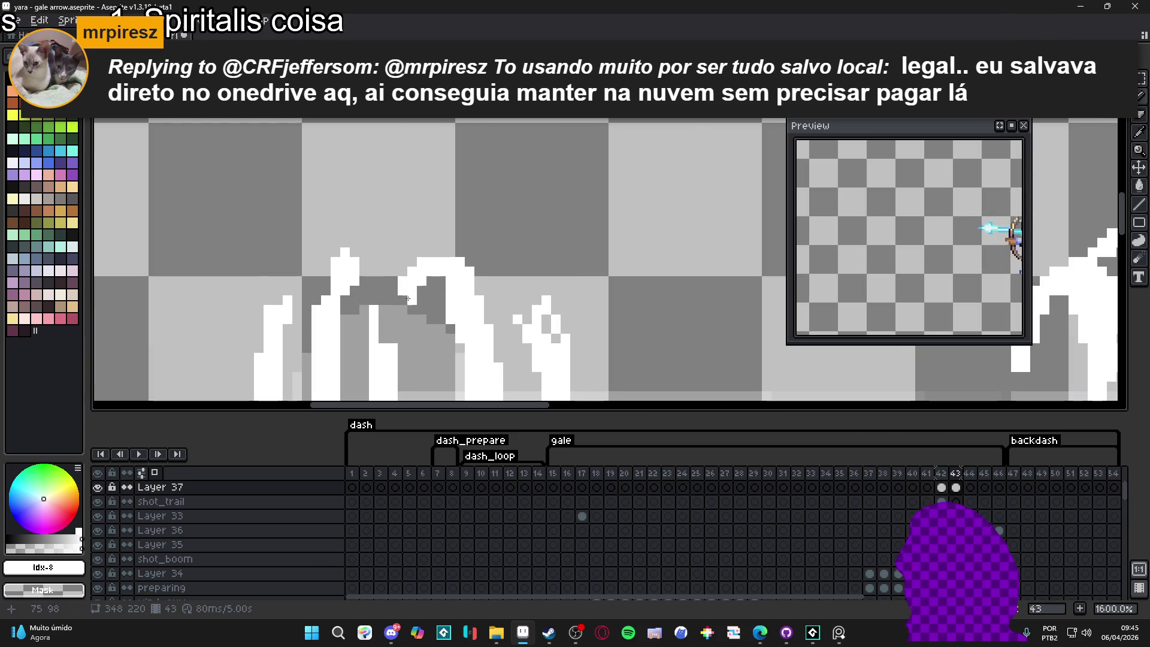
scroll(457, 276, down, 1)
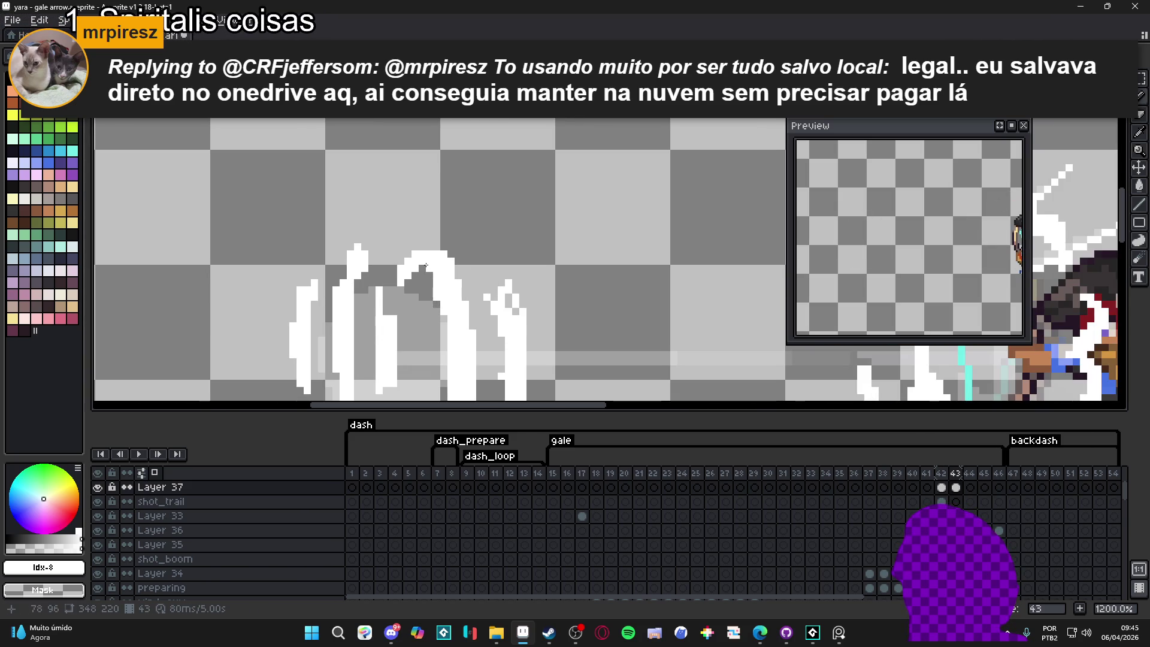
scroll(436, 282, down, 1)
scroll(437, 282, down, 1)
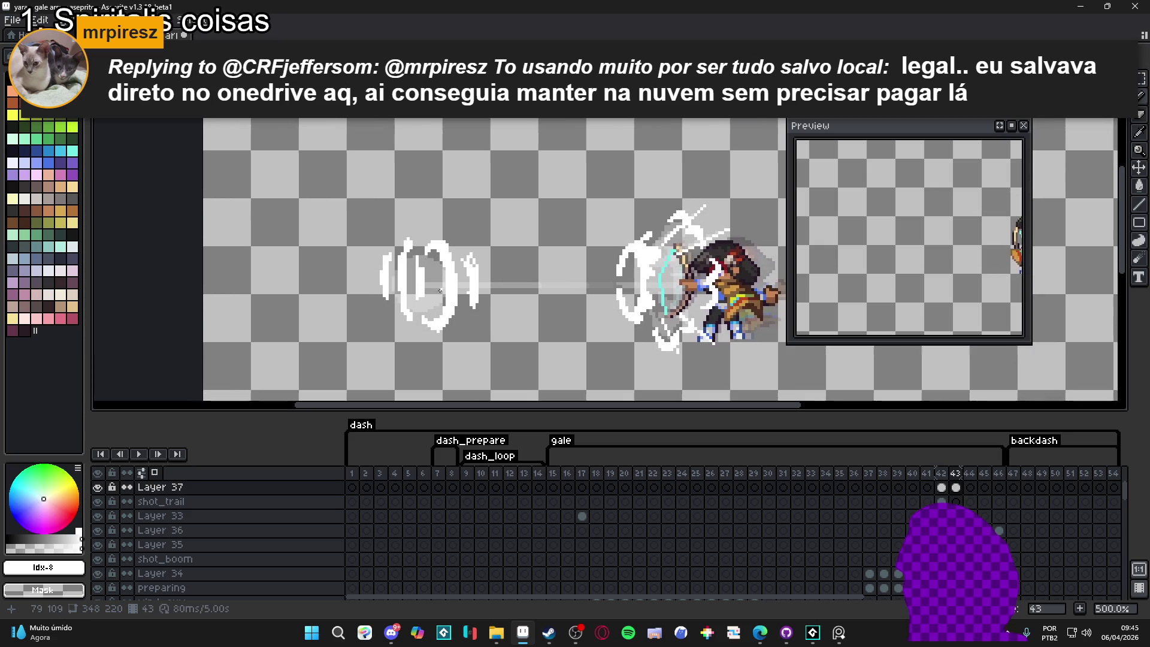
scroll(428, 311, up, 2)
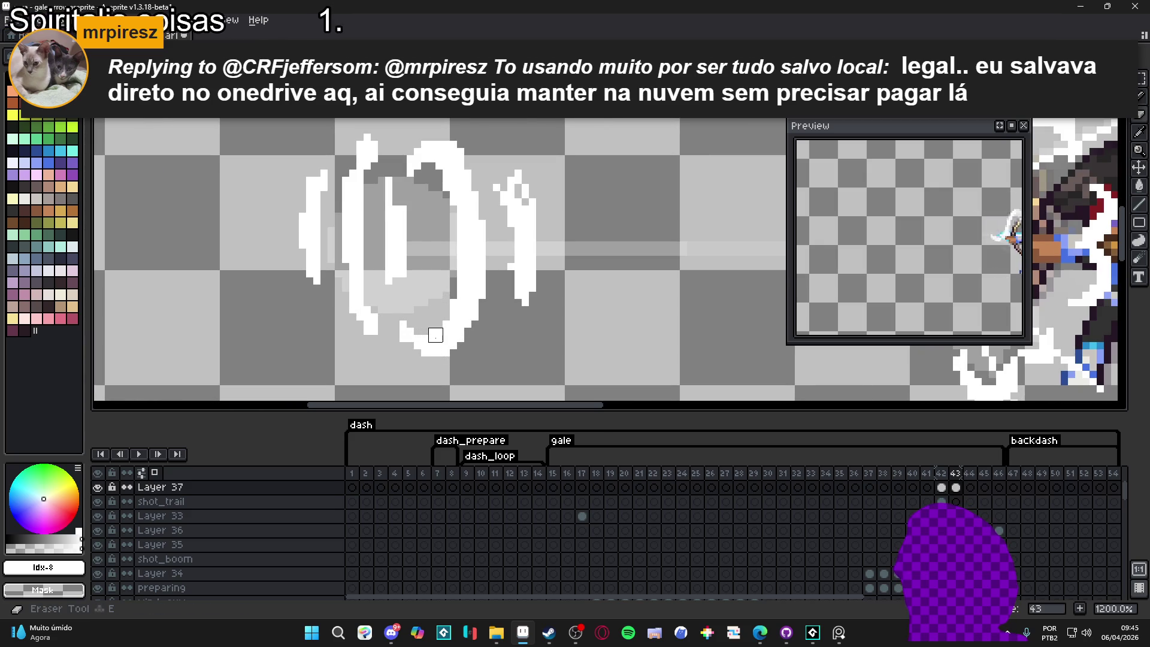
key(e)
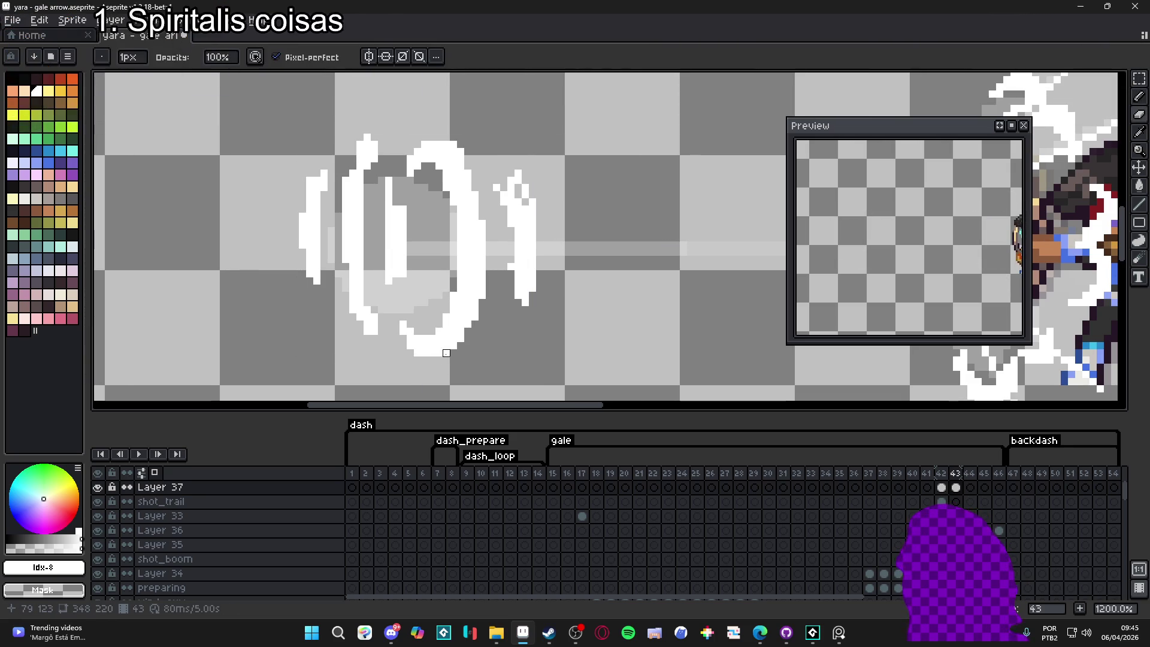
key(b)
scroll(467, 256, down, 3)
scroll(467, 256, up, 4)
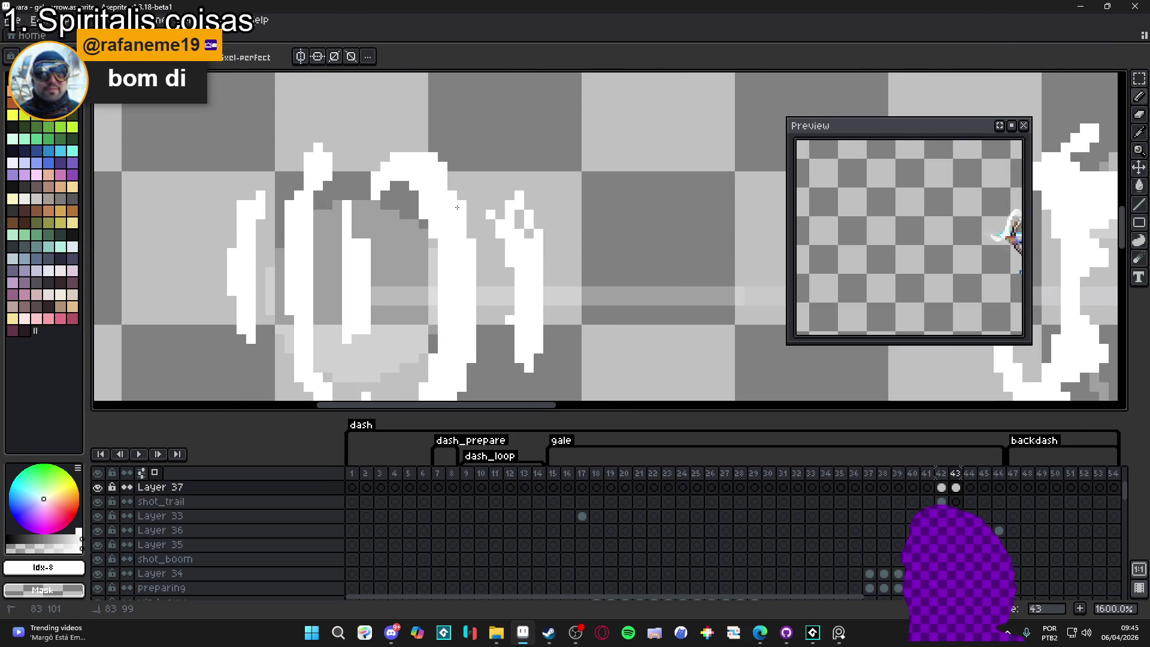
scroll(469, 196, down, 3)
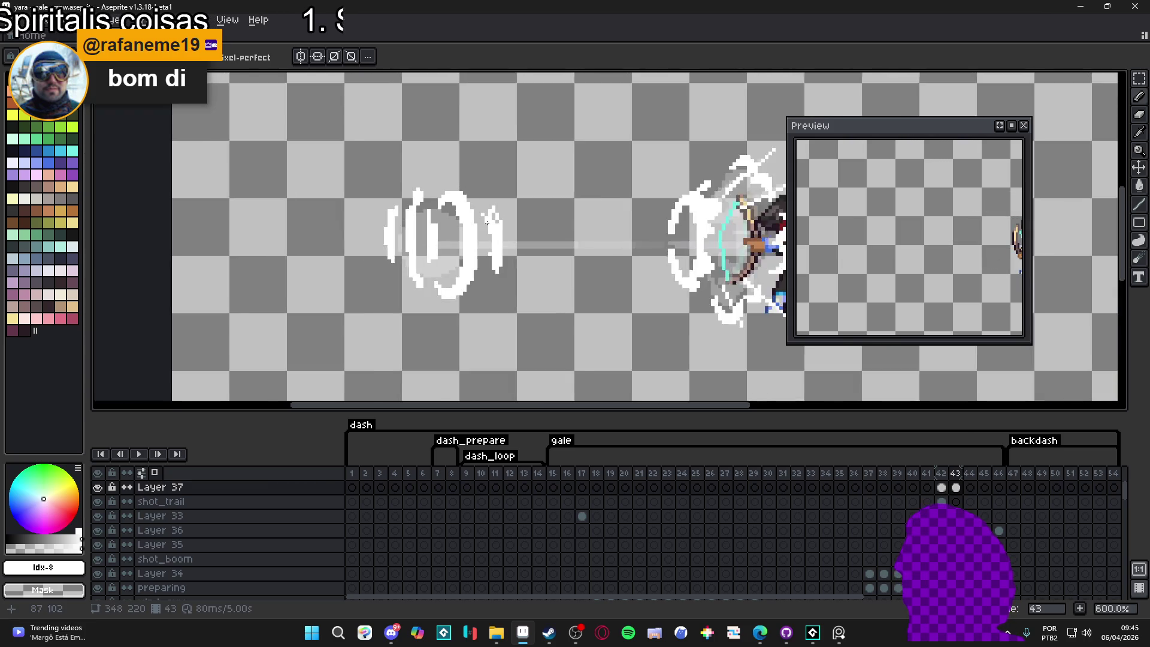
scroll(403, 277, up, 1)
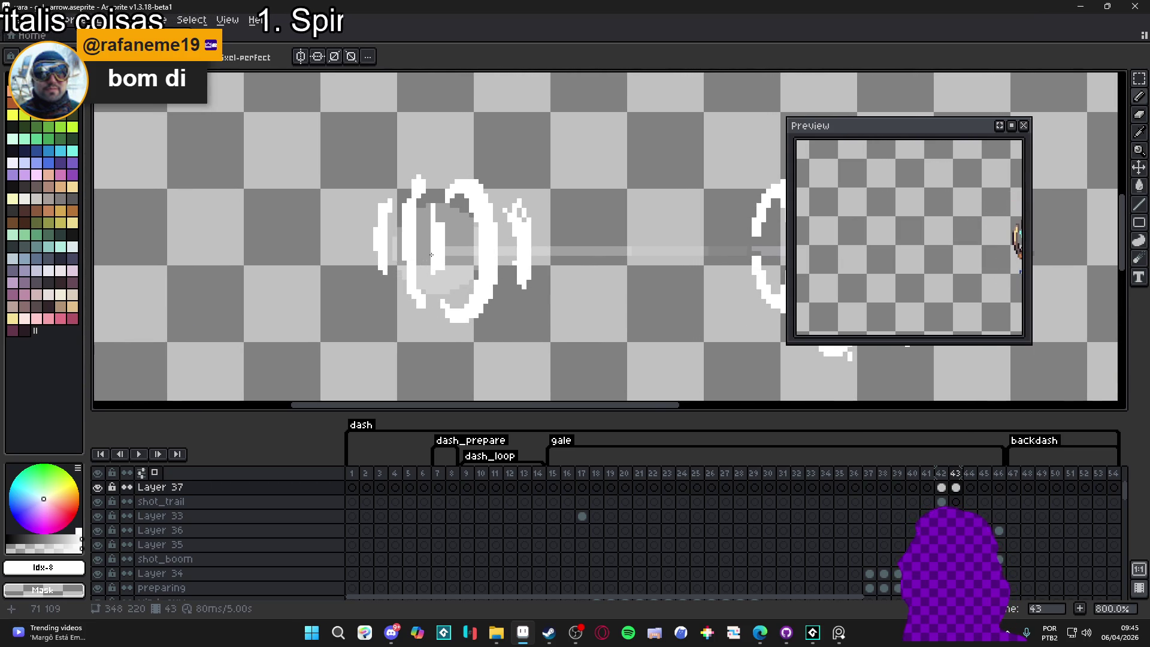
scroll(431, 255, up, 2)
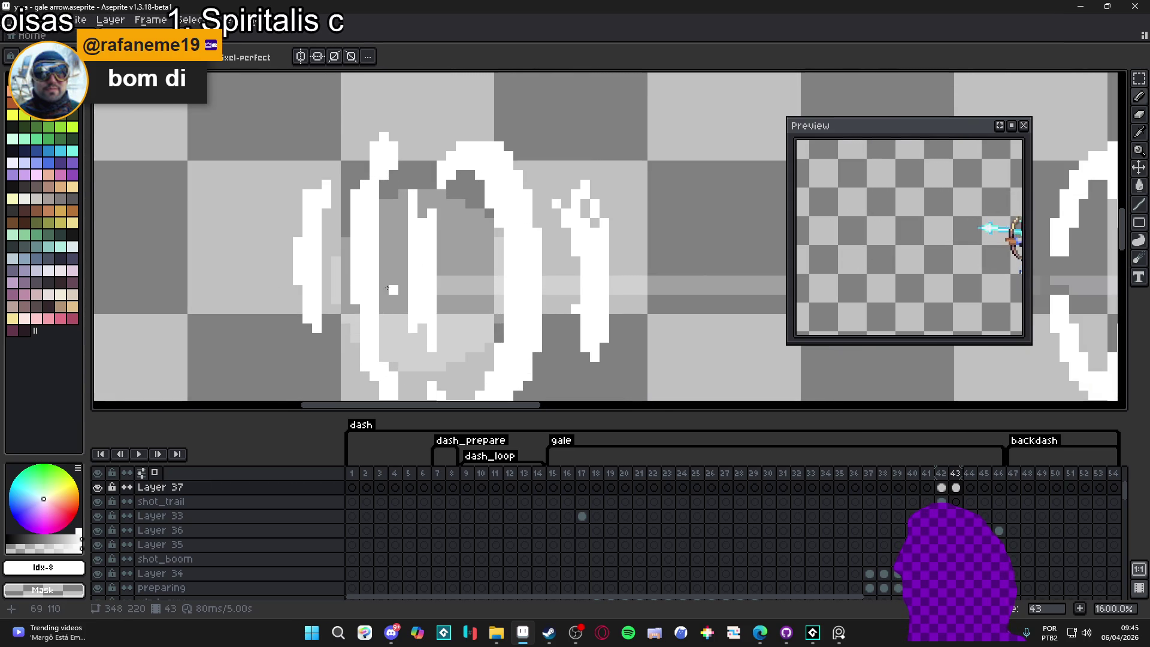
scroll(362, 179, down, 1)
scroll(362, 178, up, 1)
scroll(362, 179, down, 4)
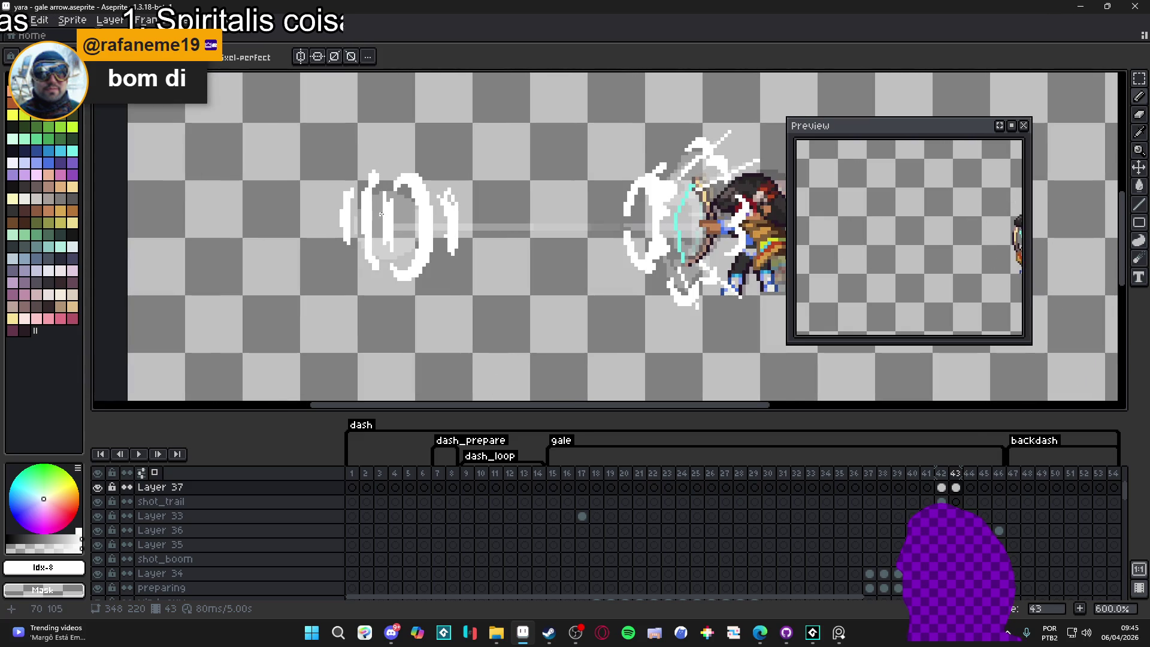
drag(381, 214, 409, 252)
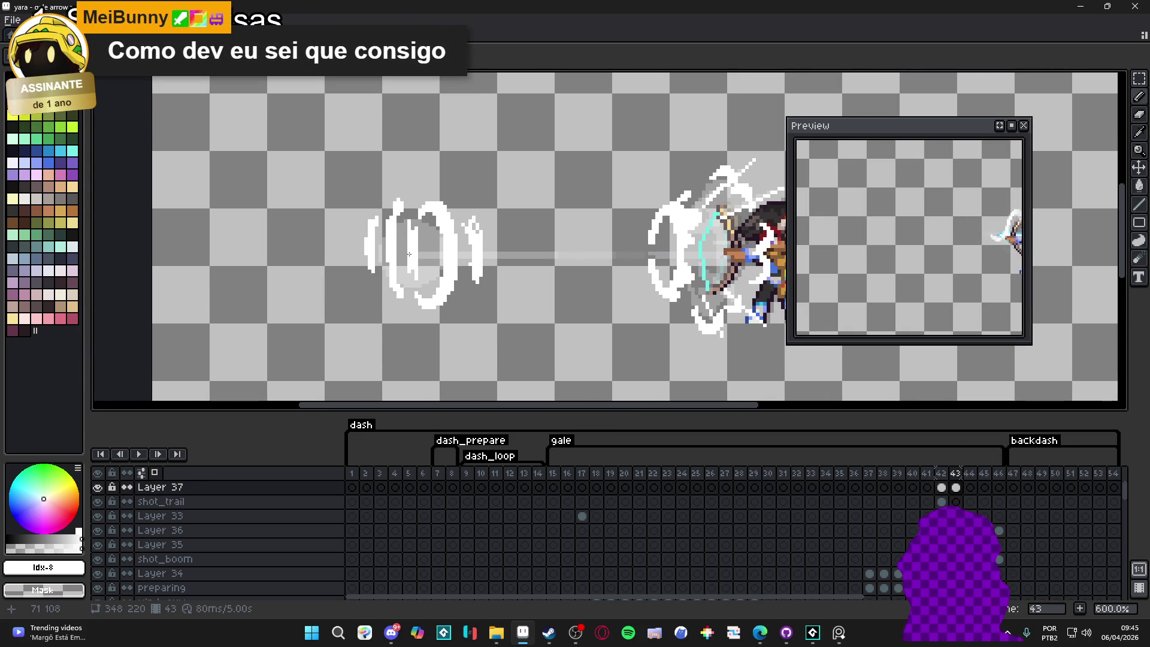
Extend the white column and add single white pixels to the burst and outer ring
scroll(460, 270, up, 1)
scroll(461, 270, up, 3)
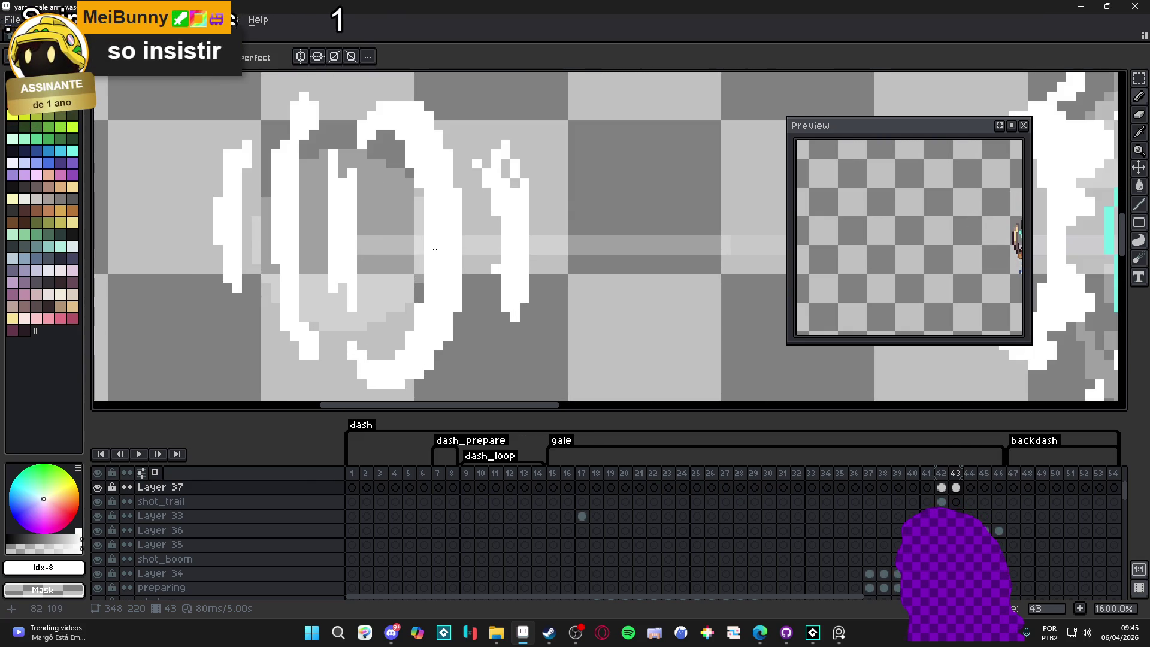
mouse_move(413, 236)
mouse_down()
mouse_move(412, 281)
mouse_move(416, 200)
mouse_up()
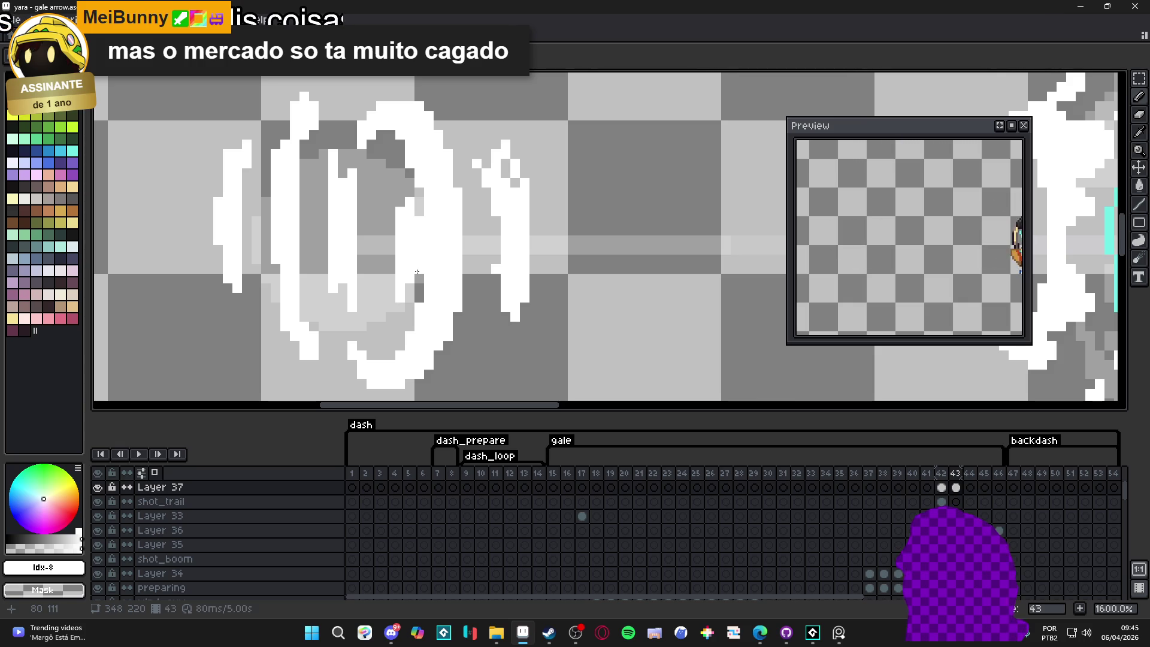
scroll(398, 301, down, 4)
scroll(376, 255, up, 3)
scroll(377, 255, up, 1)
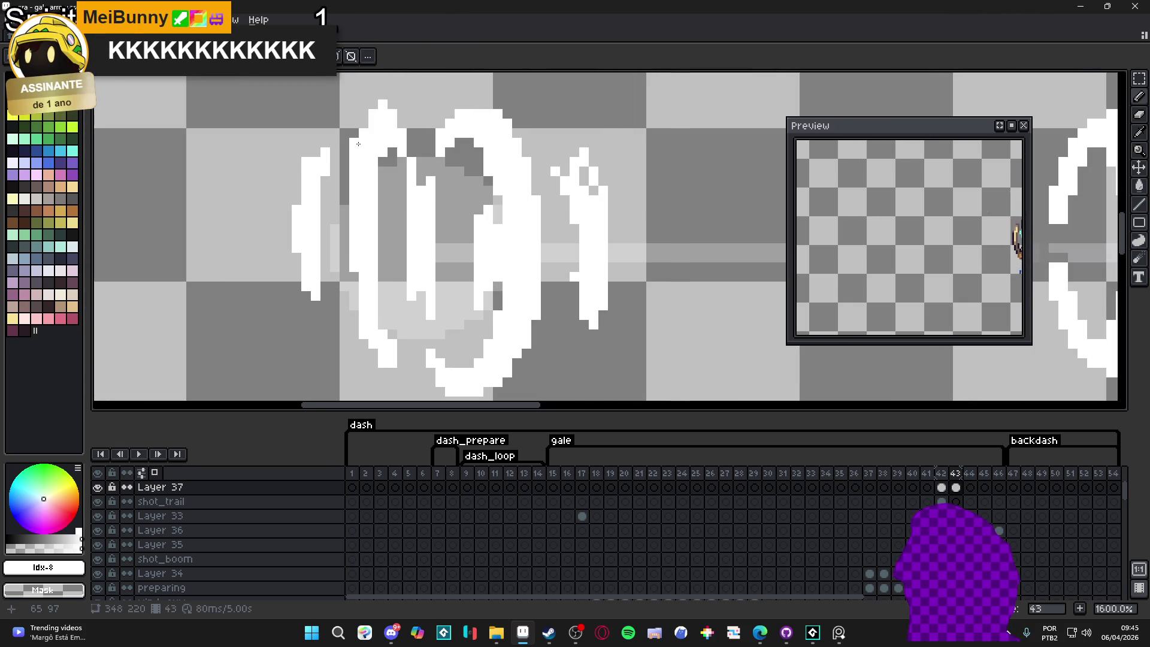
click(401, 162)
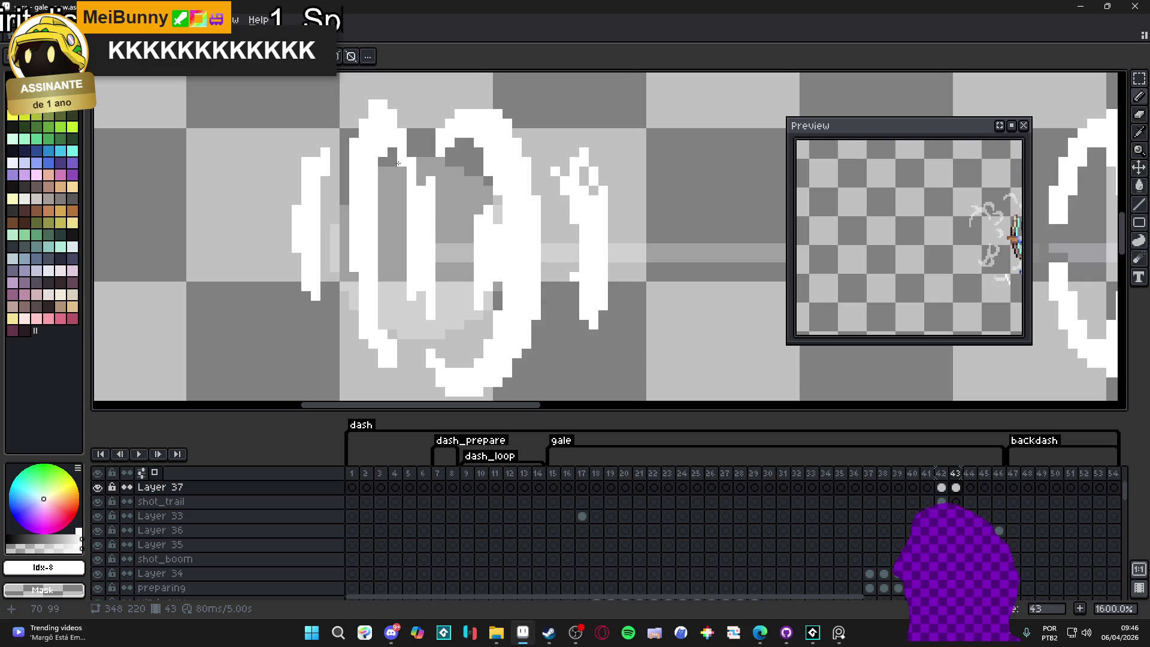
click(389, 172)
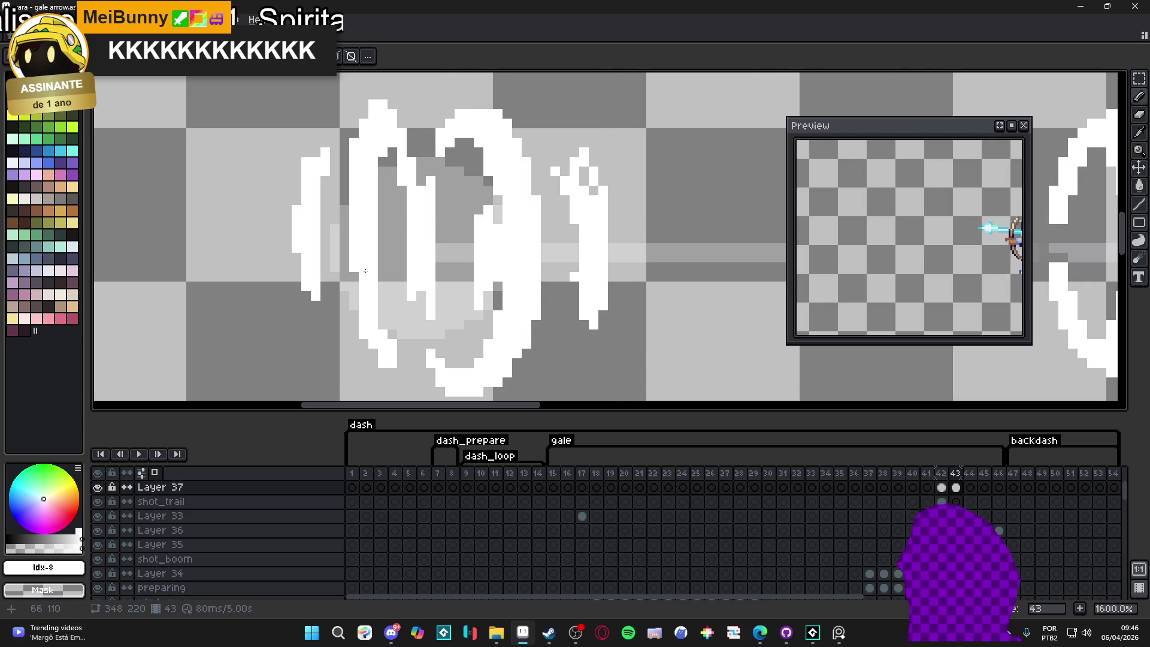
click(399, 335)
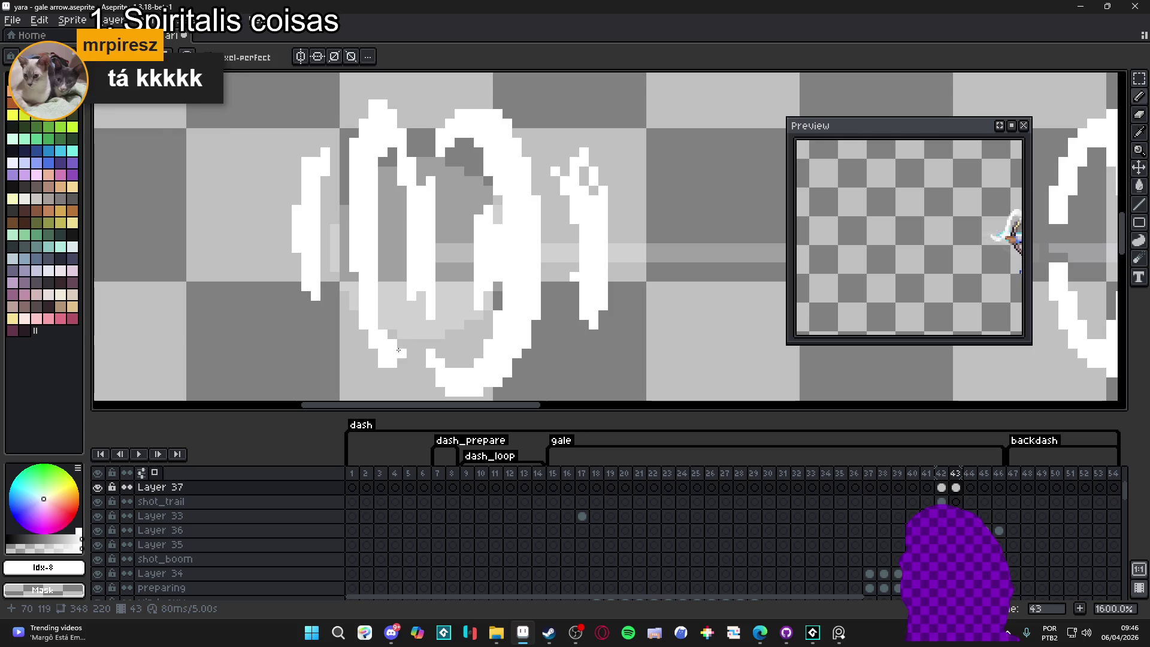
click(403, 338)
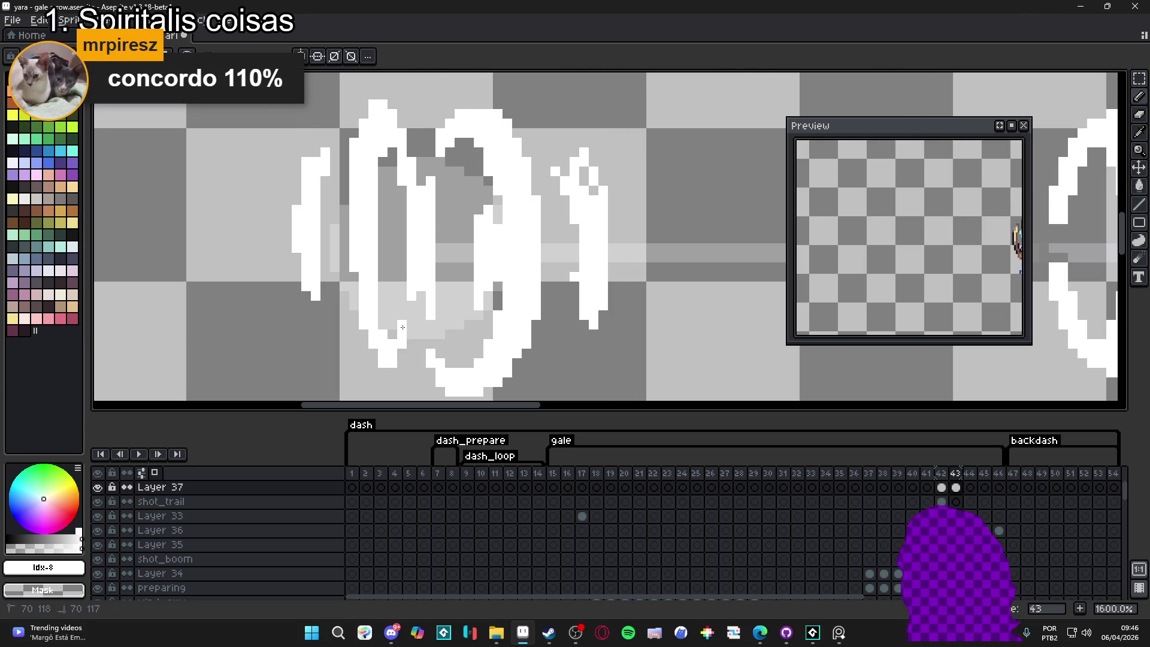
click(363, 335)
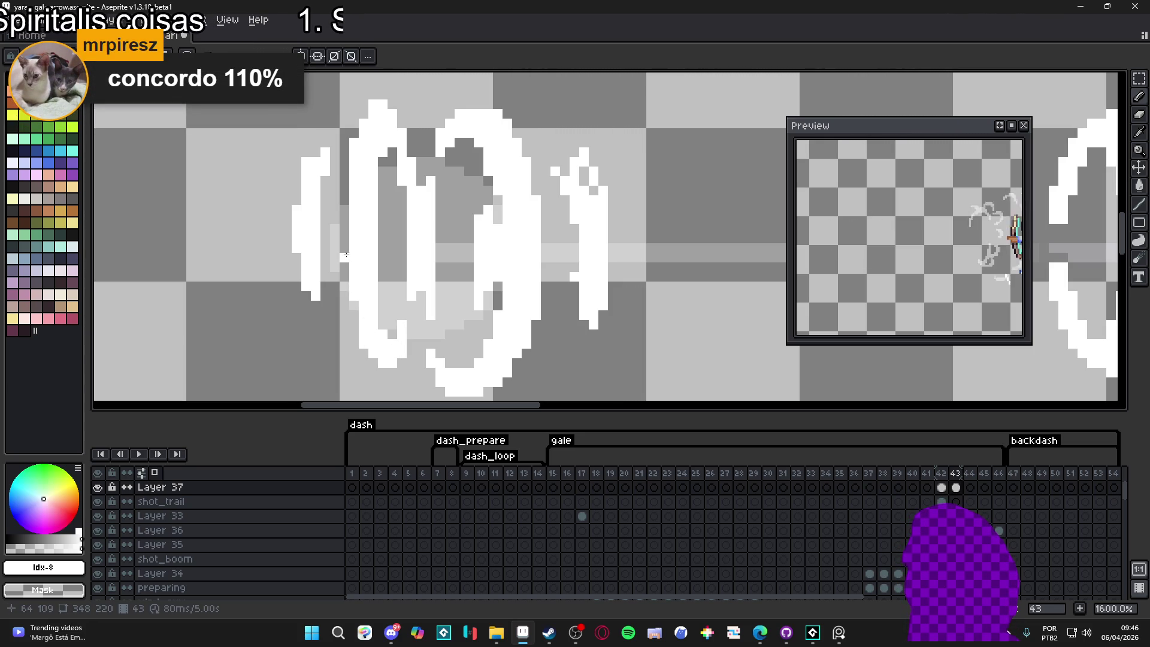
Recolor part of the white ring light gray
drag(335, 250, 325, 247)
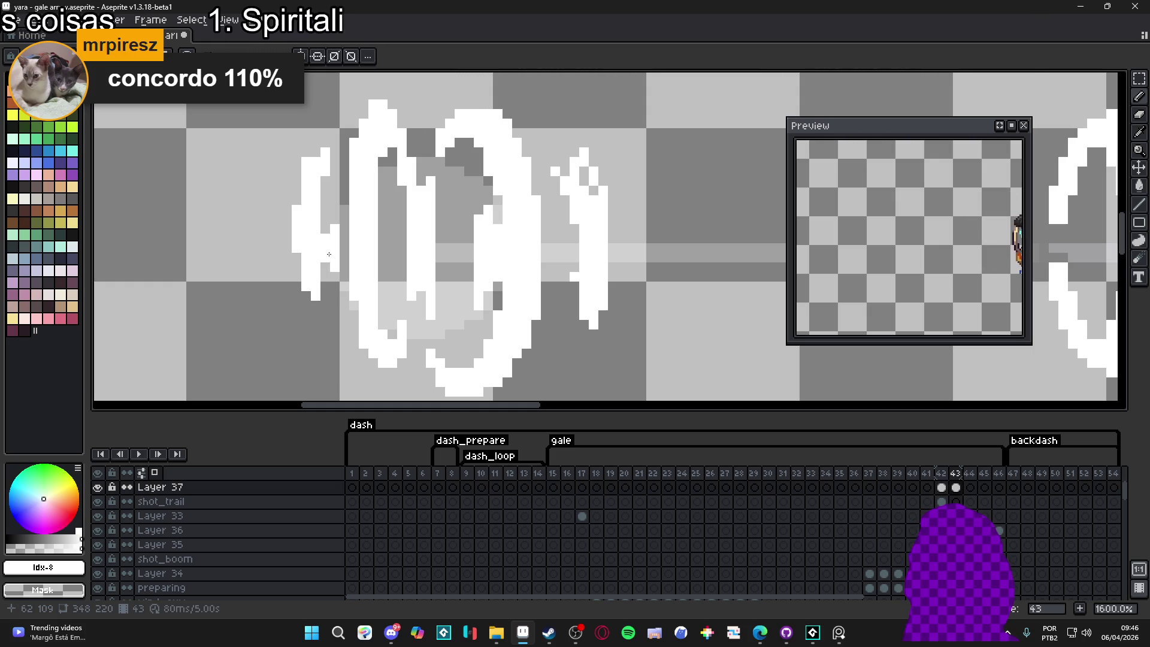
scroll(336, 280, down, 6)
scroll(426, 277, up, 4)
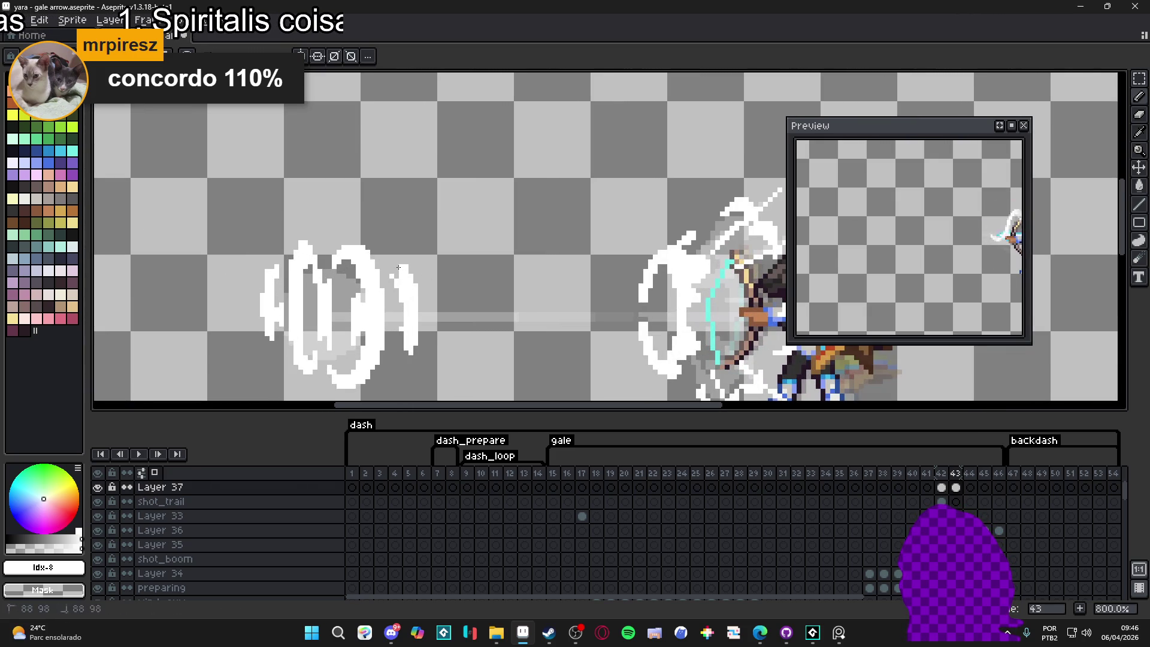
key(b)
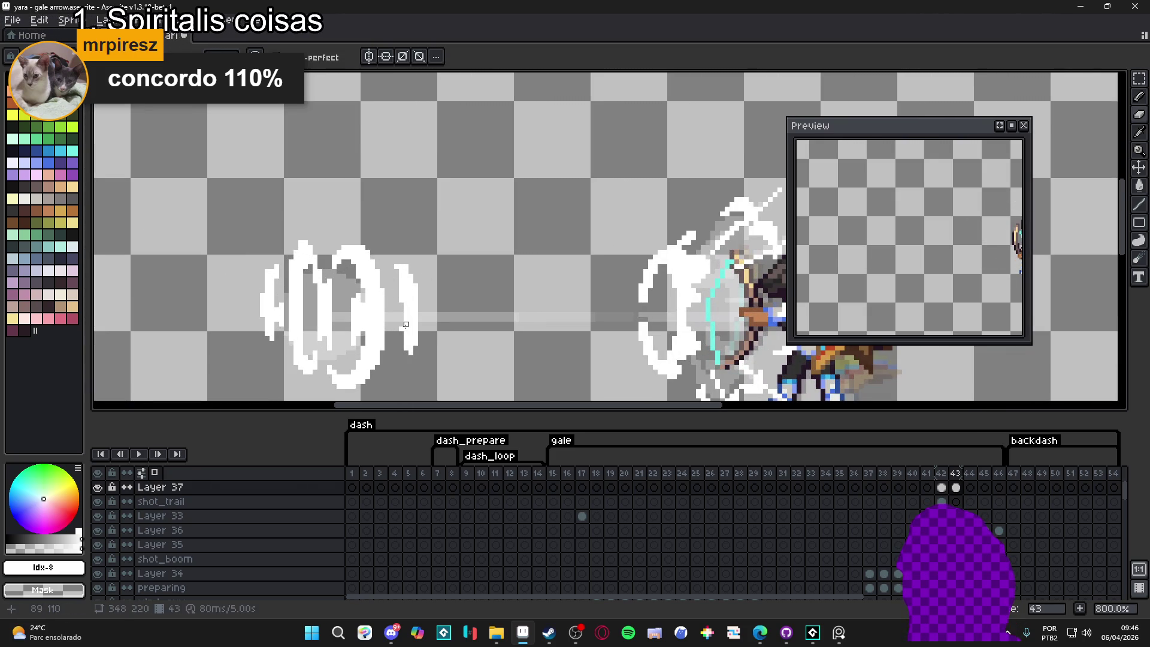
key(b)
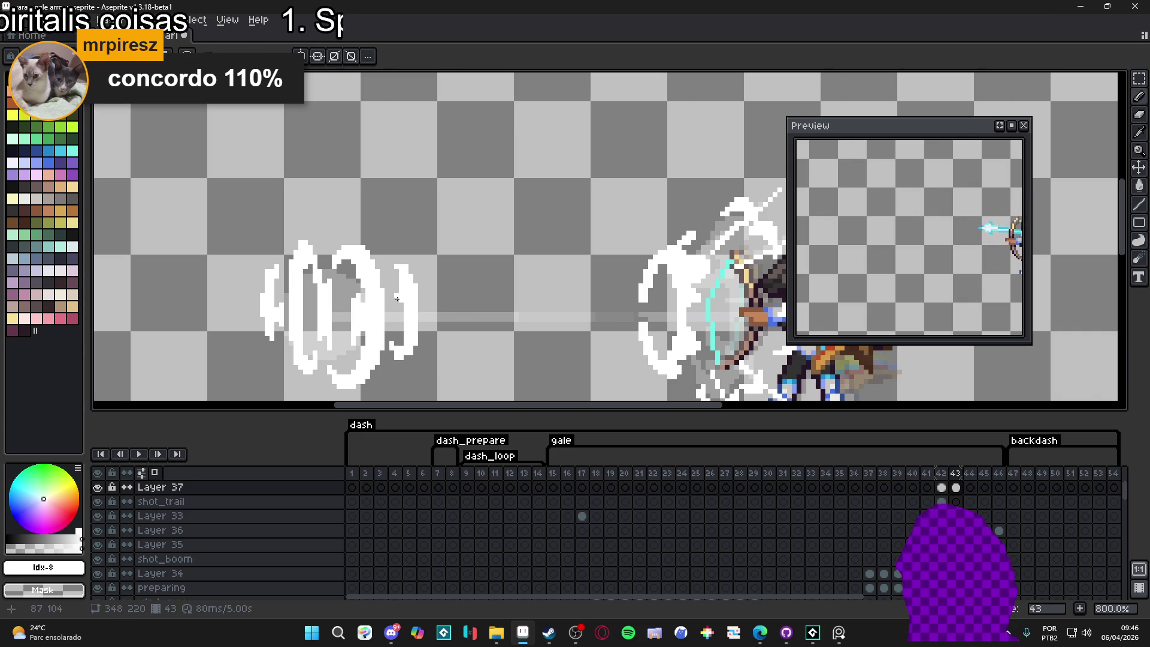
key(b)
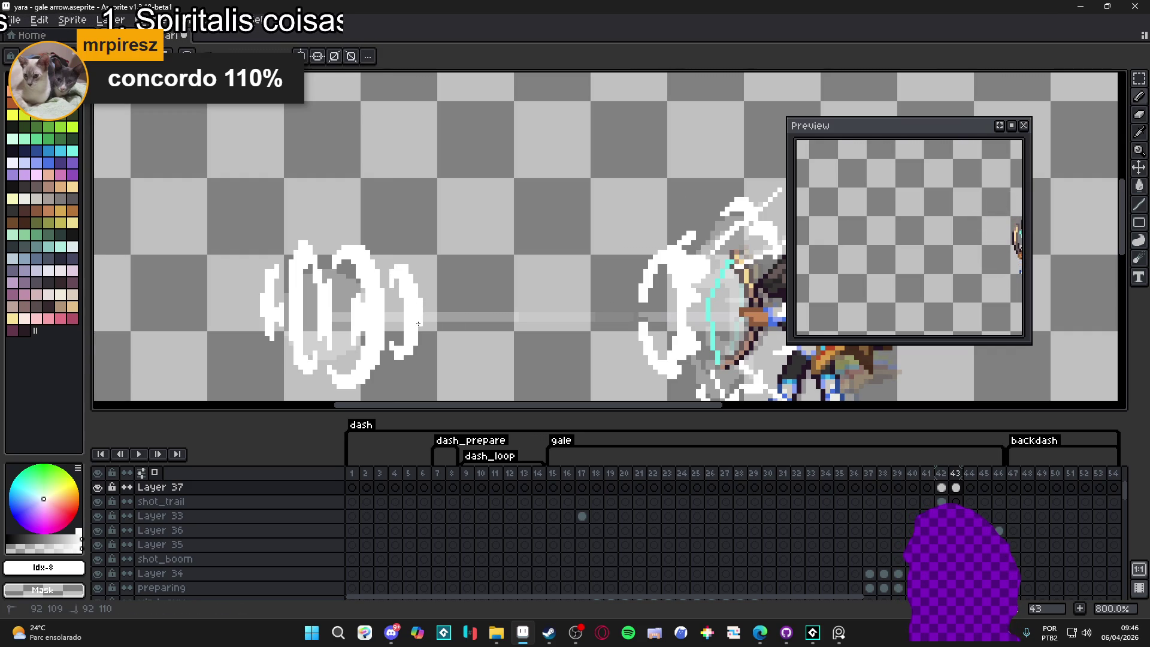
scroll(418, 326, down, 4)
Select the white wind rings with Rectangular Marquee, shift them left, and deselect
mouse_move(324, 305)
mouse_down()
mouse_move(360, 256)
mouse_move(418, 212)
mouse_up()
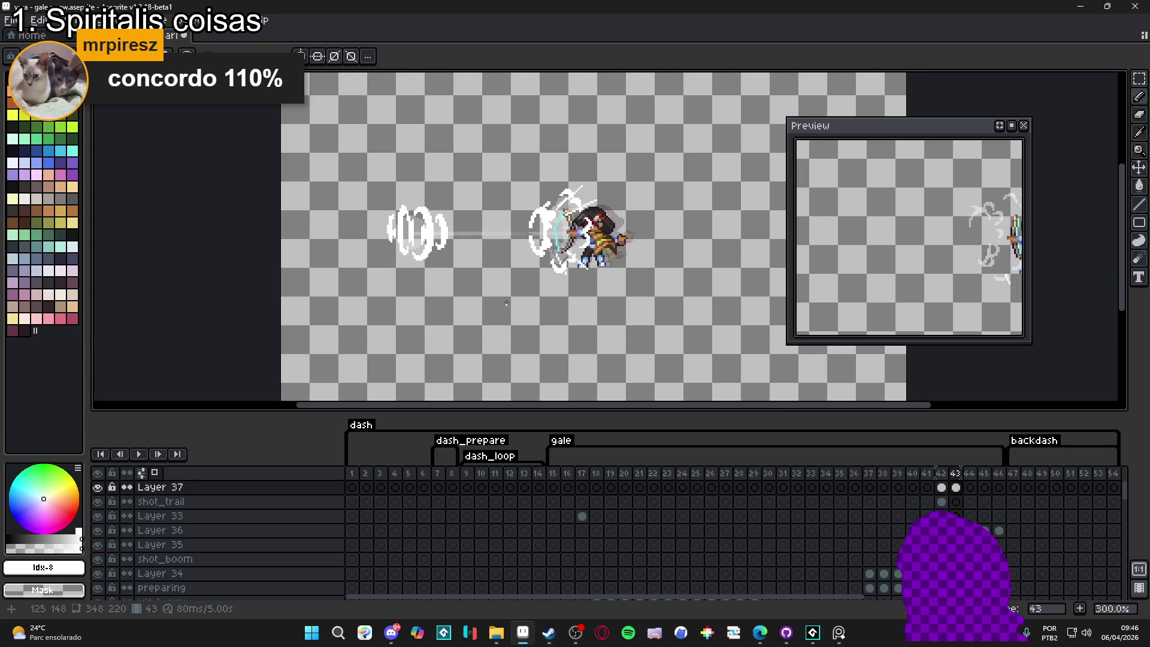
scroll(437, 231, up, 3)
click(1138, 79)
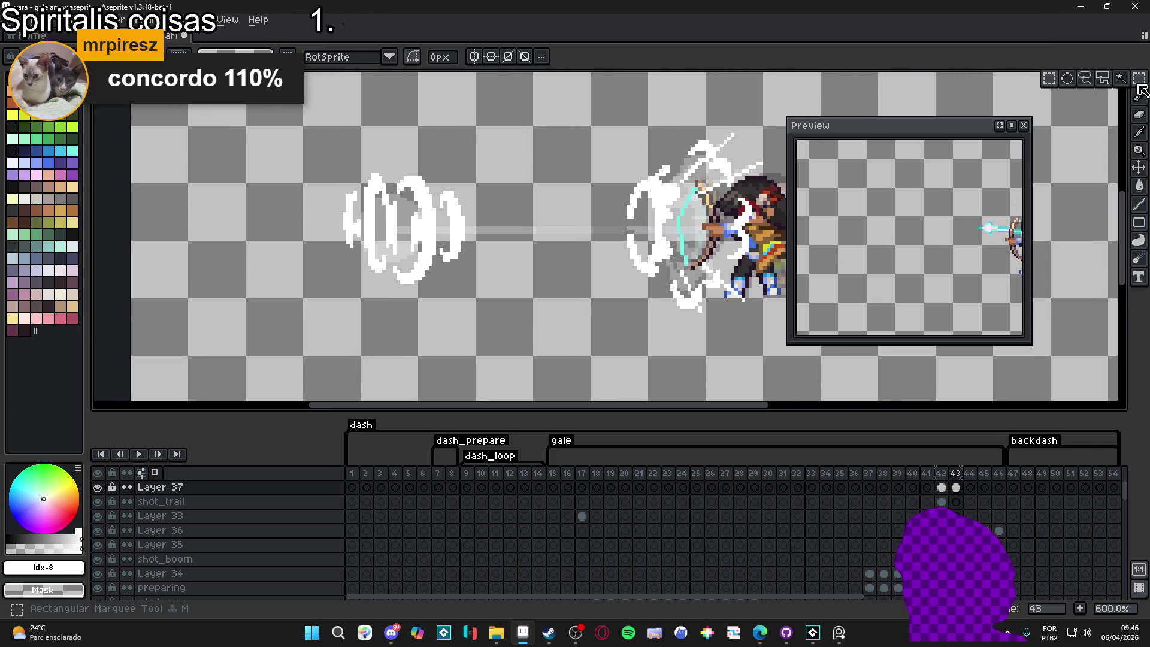
drag(326, 142, 542, 311)
key(Left)
key(Left)
key(Left)
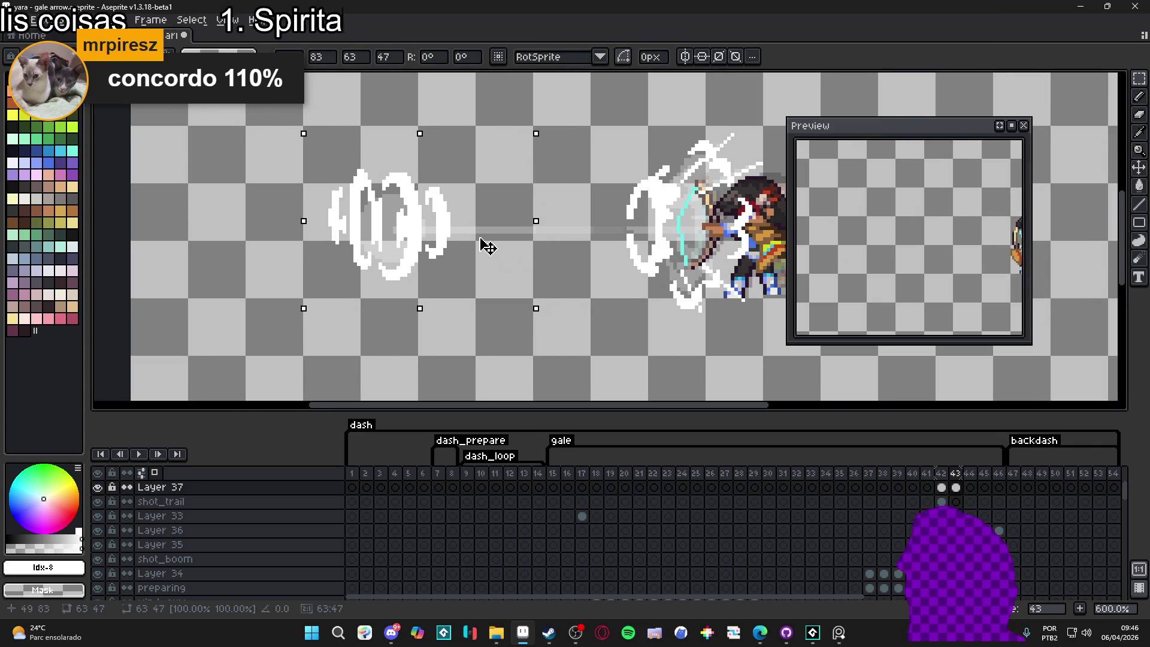
key(ctrl+d)
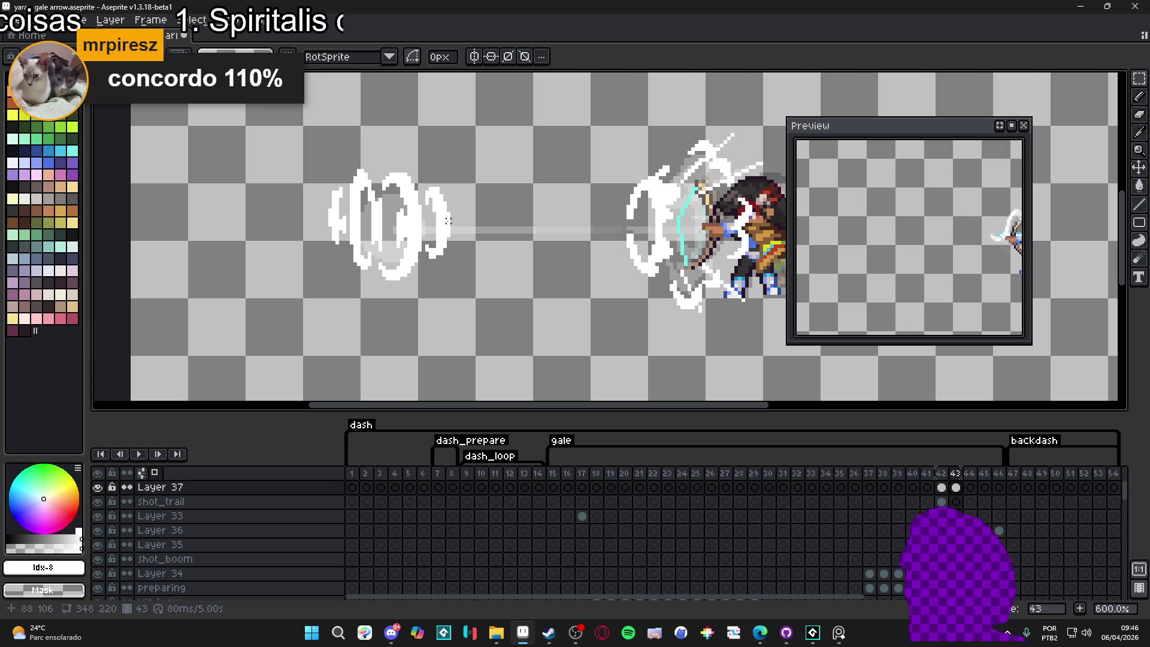
Touch up the outermost ring's edge, leaving a small curled hook at its bottom
scroll(443, 227, up, 3)
key(e)
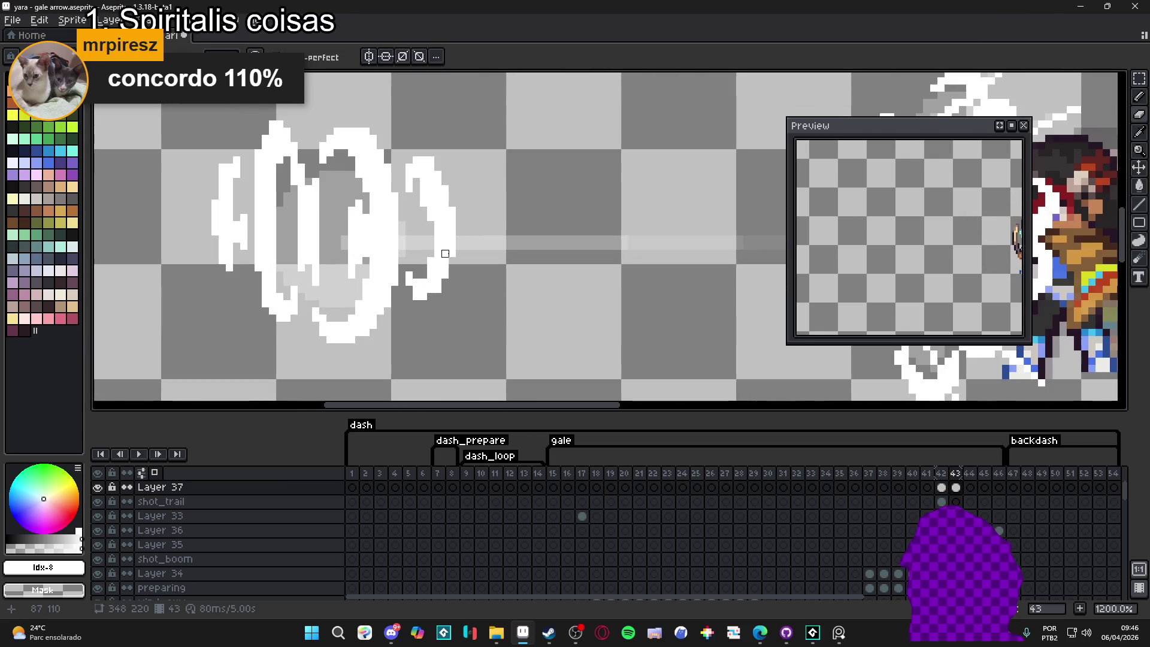
key(b)
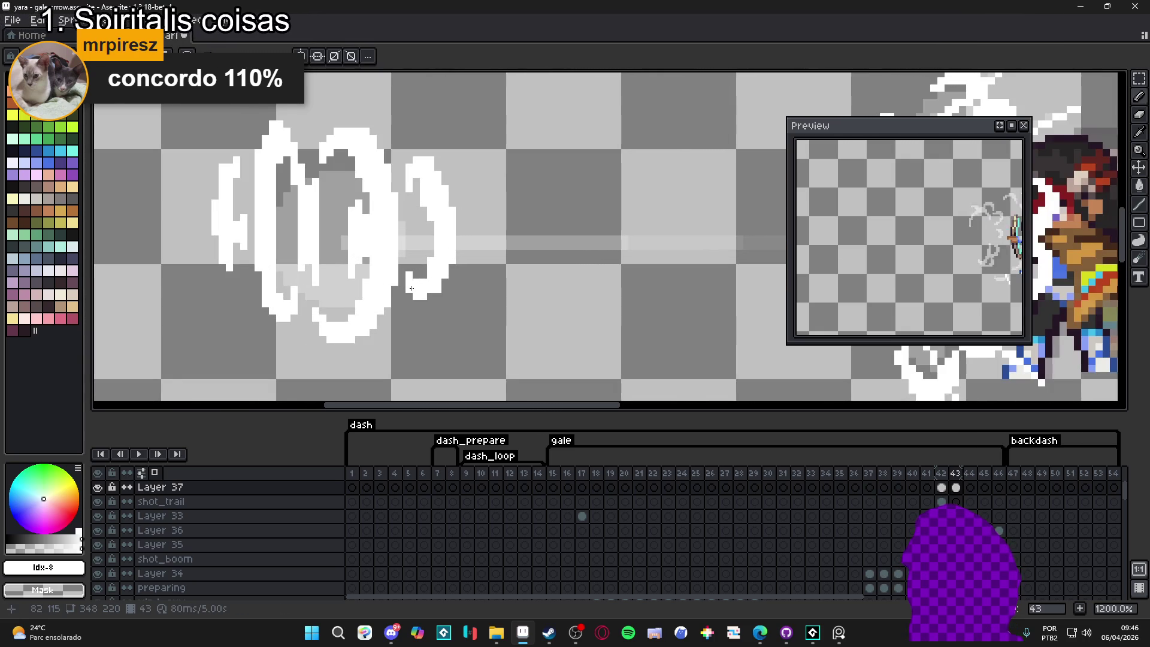
scroll(412, 290, down, 5)
scroll(407, 284, up, 6)
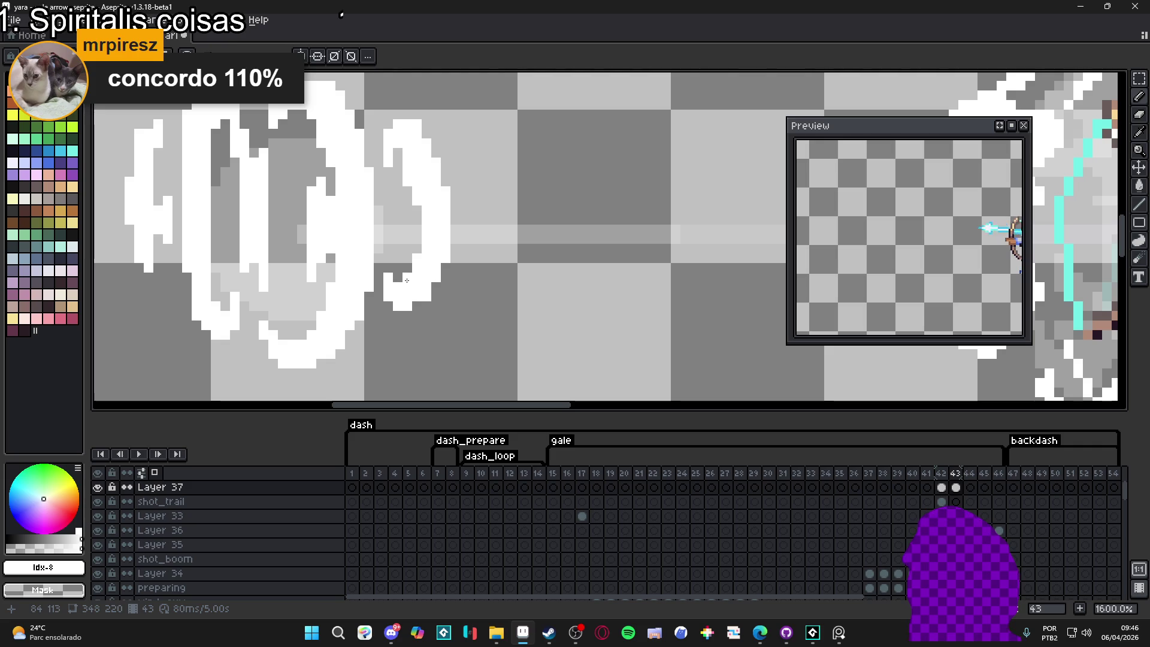
key(e)
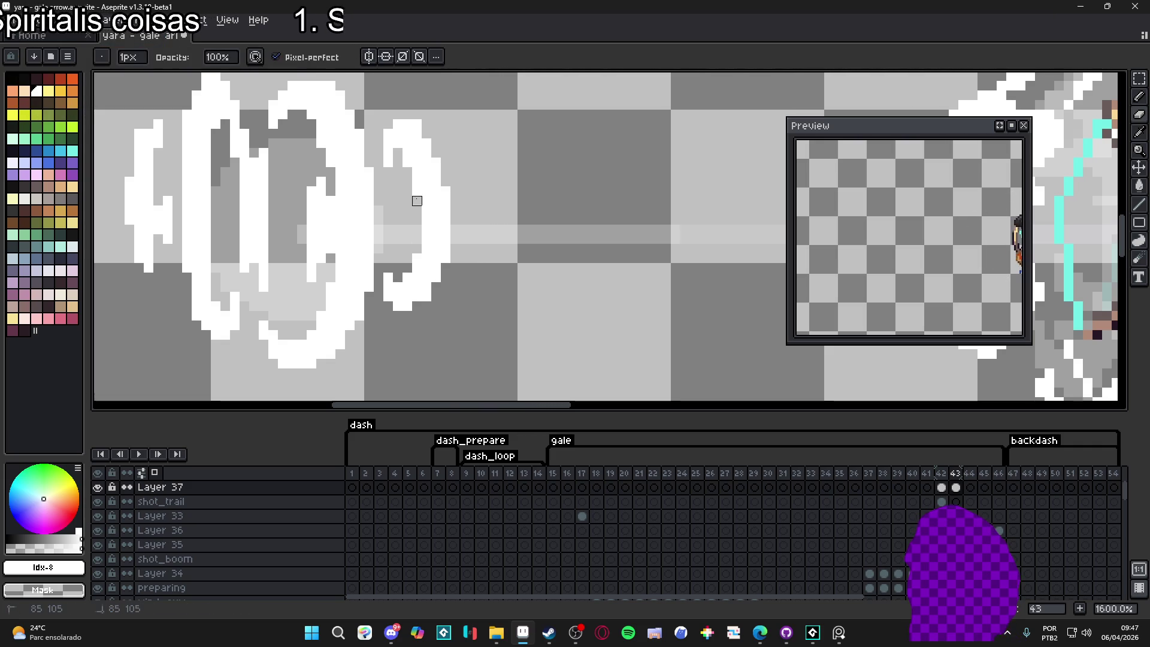
key(b)
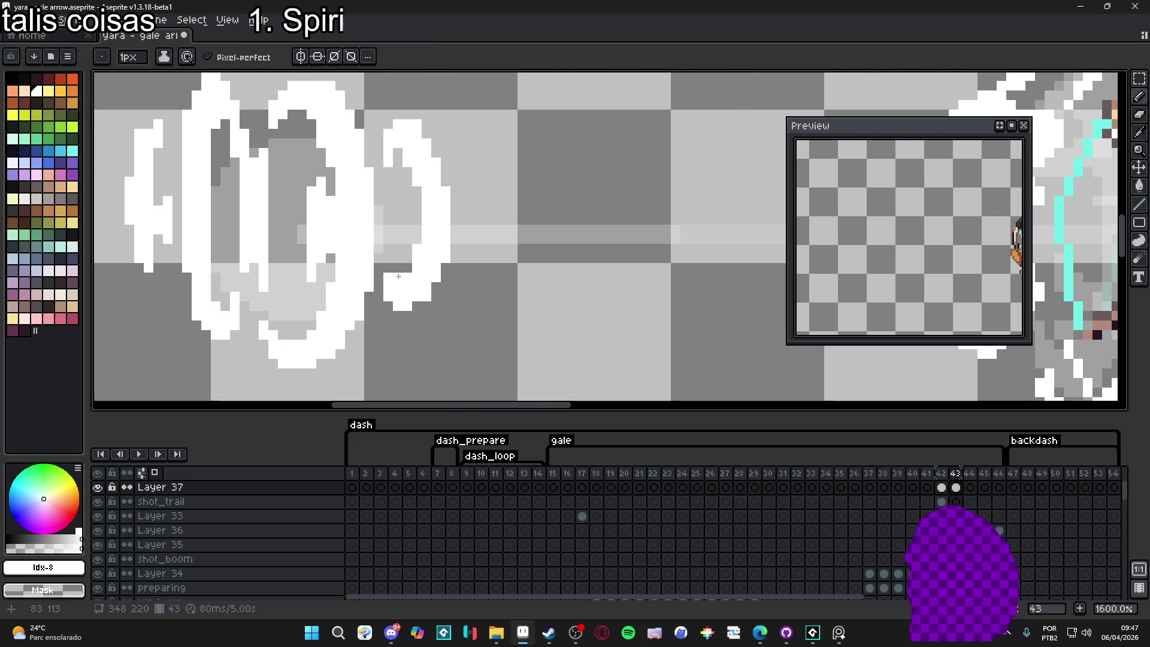
scroll(390, 271, down, 5)
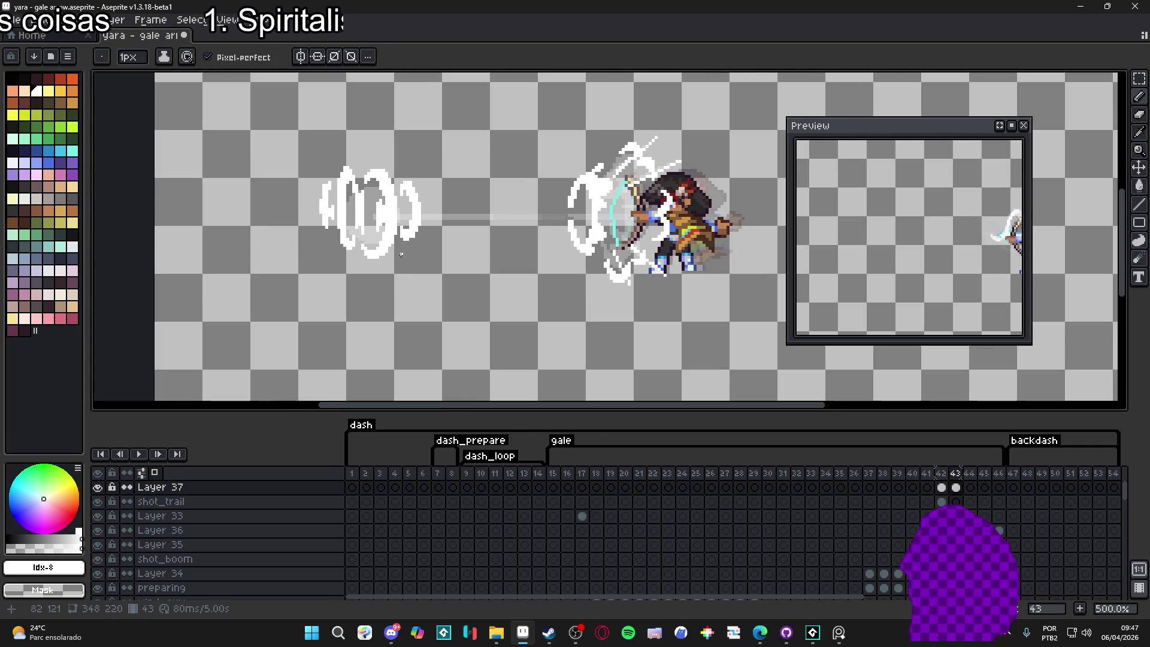
scroll(394, 274, down, 2)
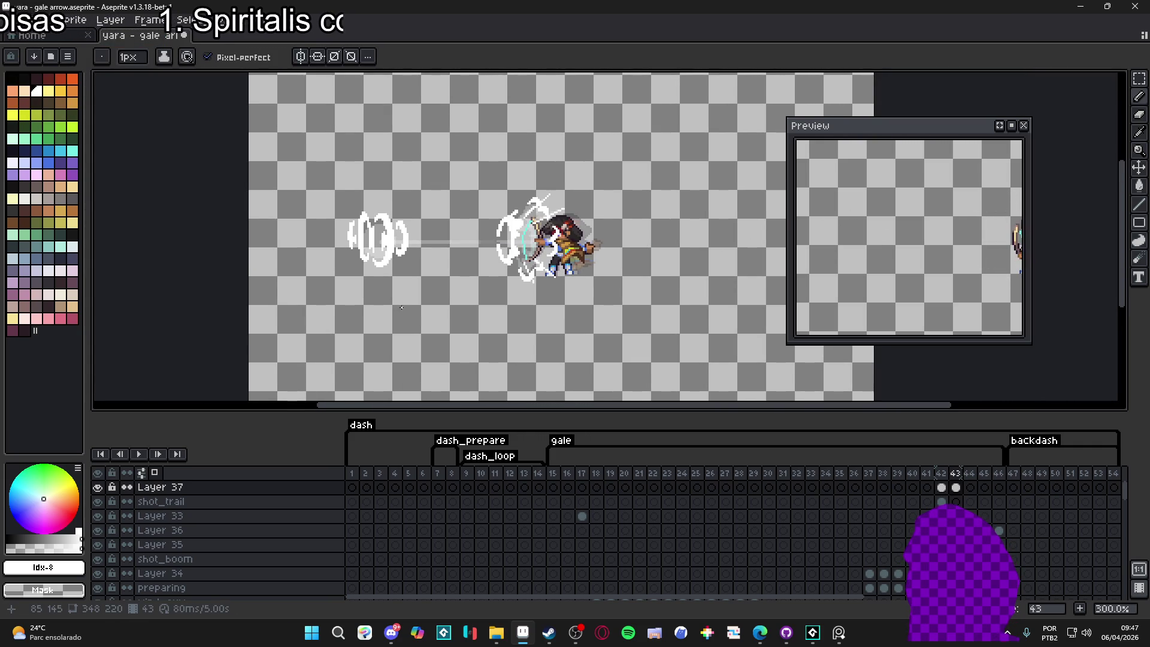
Compare the impact on frames 42 and 43, then return to frame 42
click(942, 487)
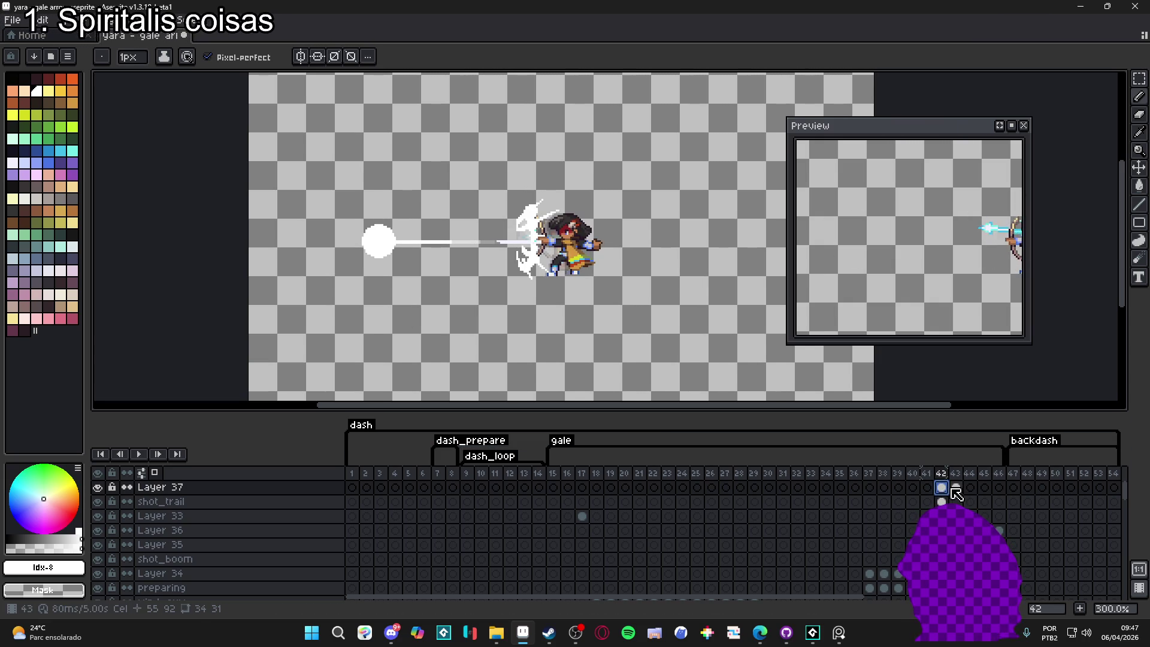
click(956, 488)
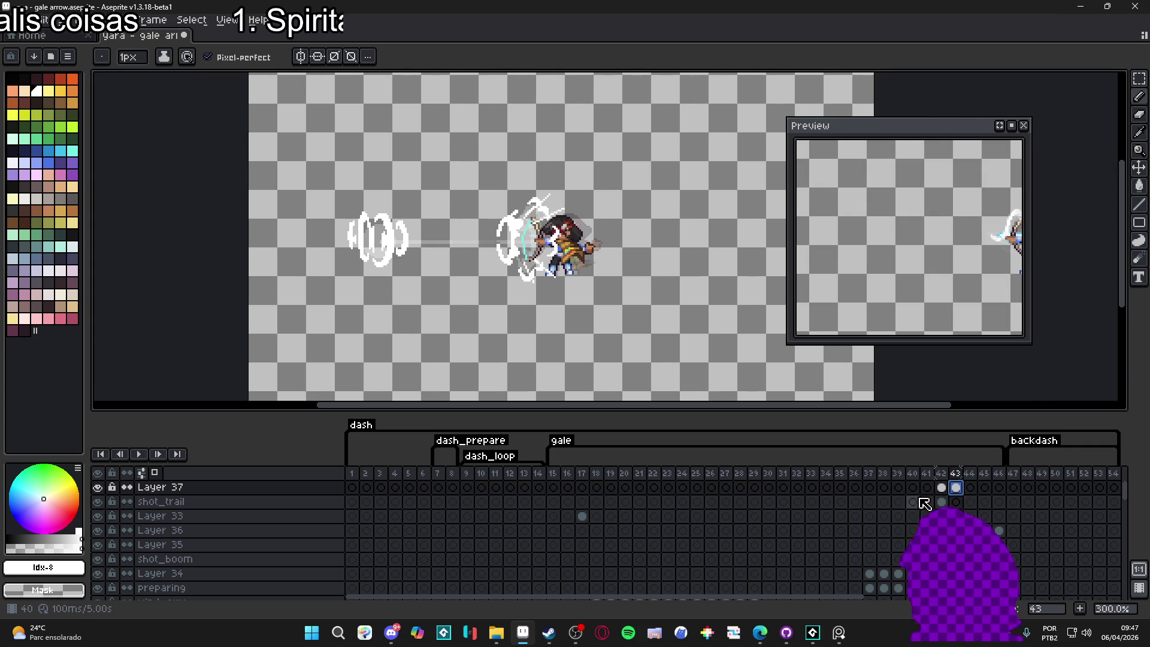
click(942, 488)
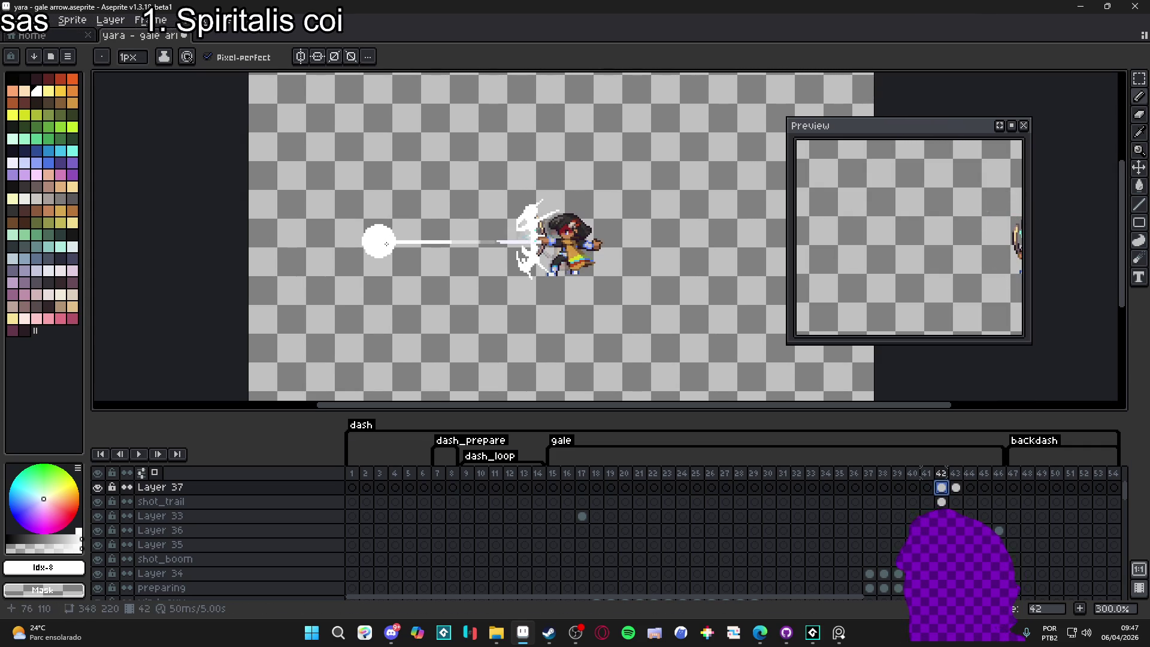
Shift the blob's top bump, fill its right notch, and thicken its bottom edge with a 2px brush
scroll(388, 249, up, 6)
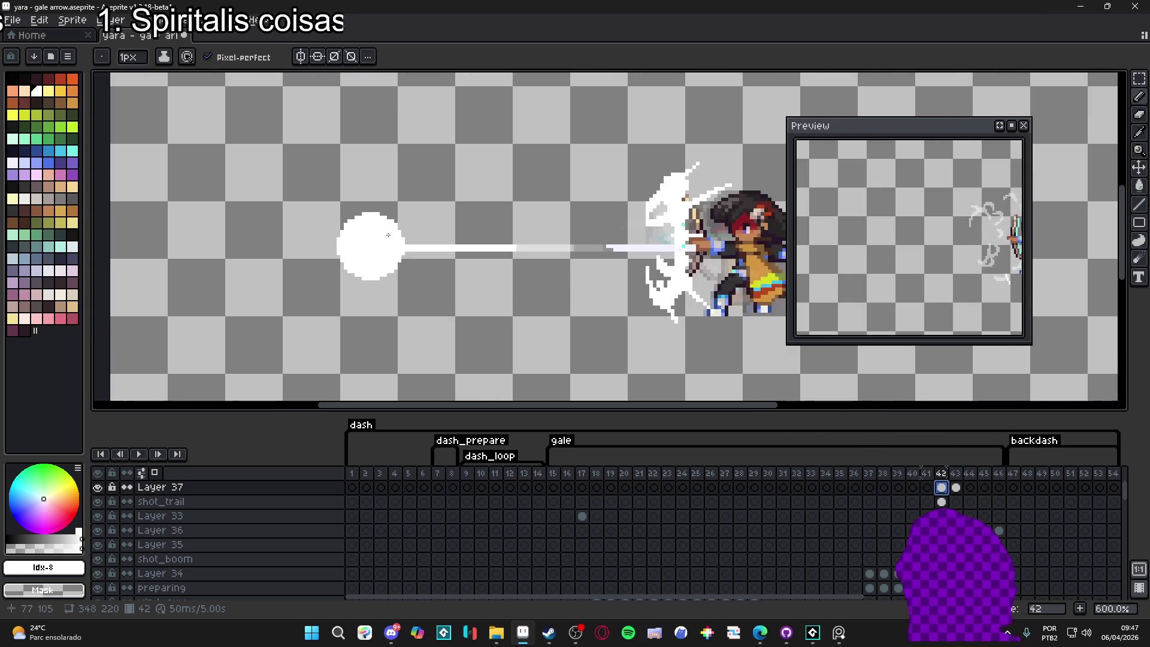
drag(374, 205, 381, 205)
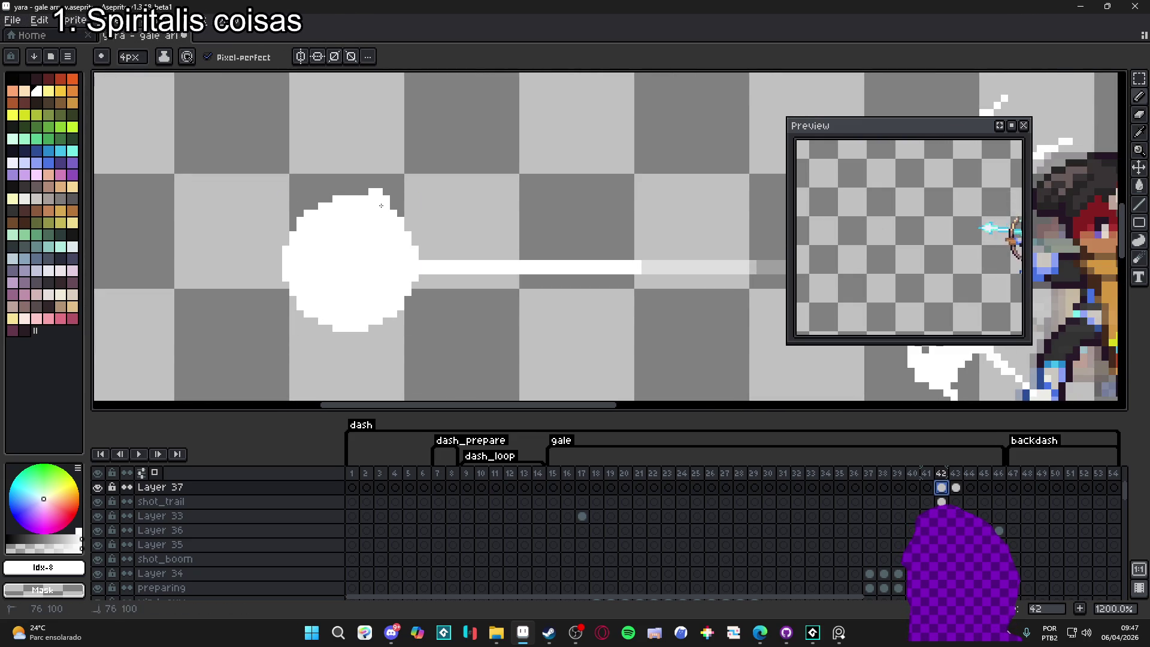
click(412, 232)
key(minus)
key(minus)
key(minus)
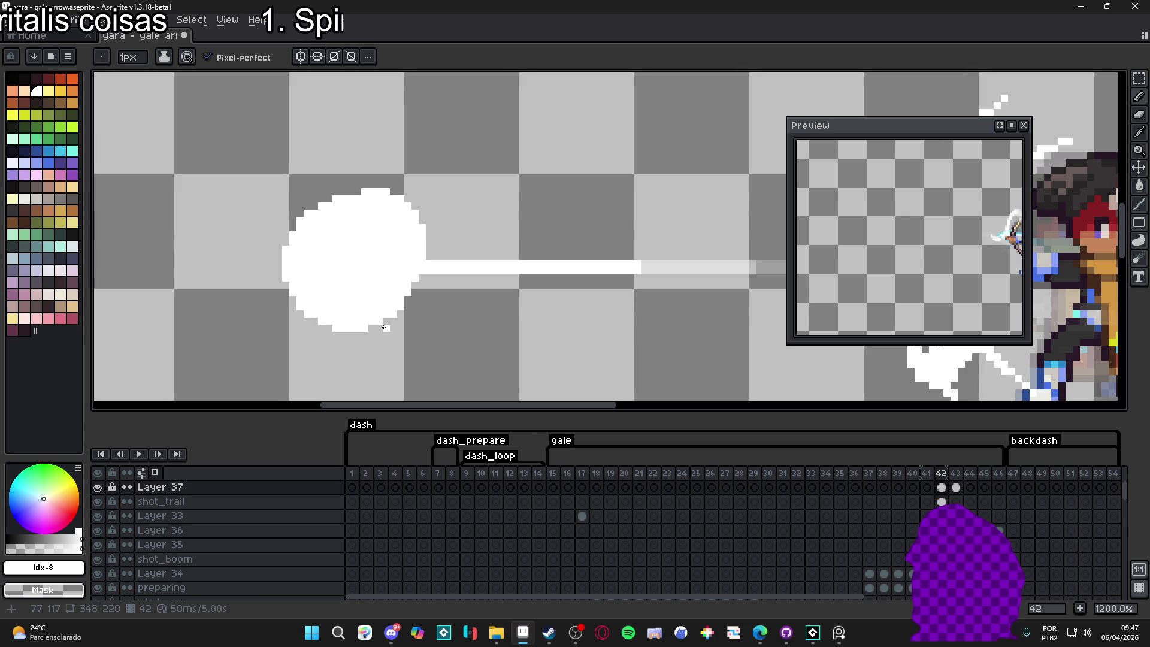
key(plus)
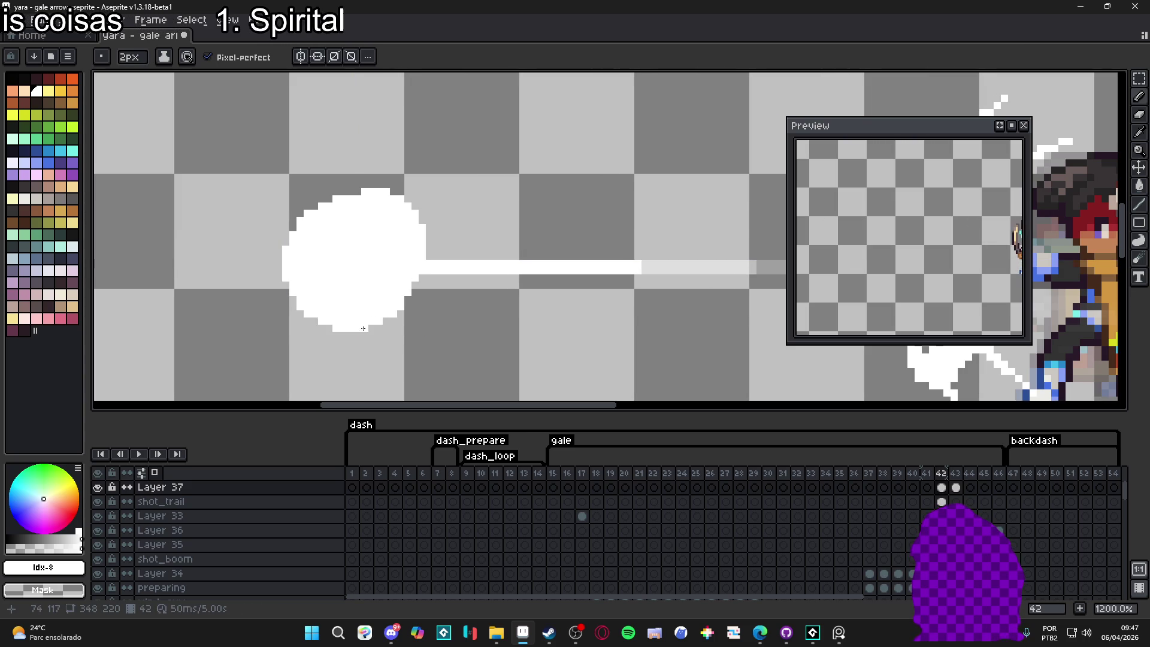
mouse_move(347, 328)
mouse_down()
mouse_move(381, 334)
mouse_move(410, 303)
mouse_up()
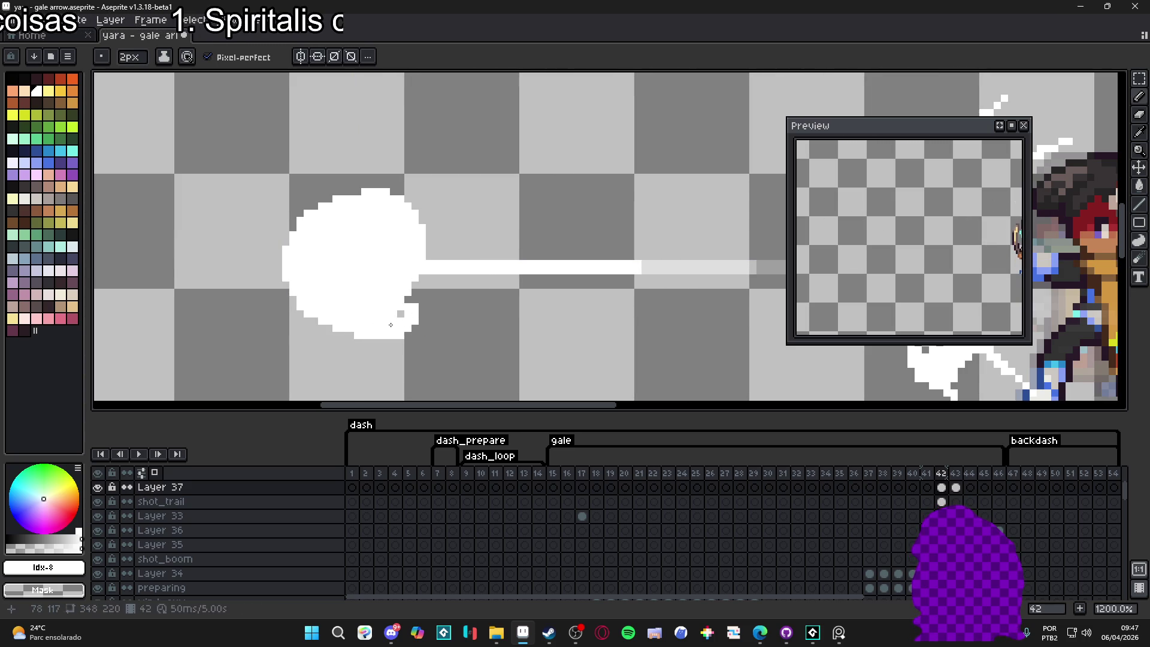
scroll(416, 306, down, 3)
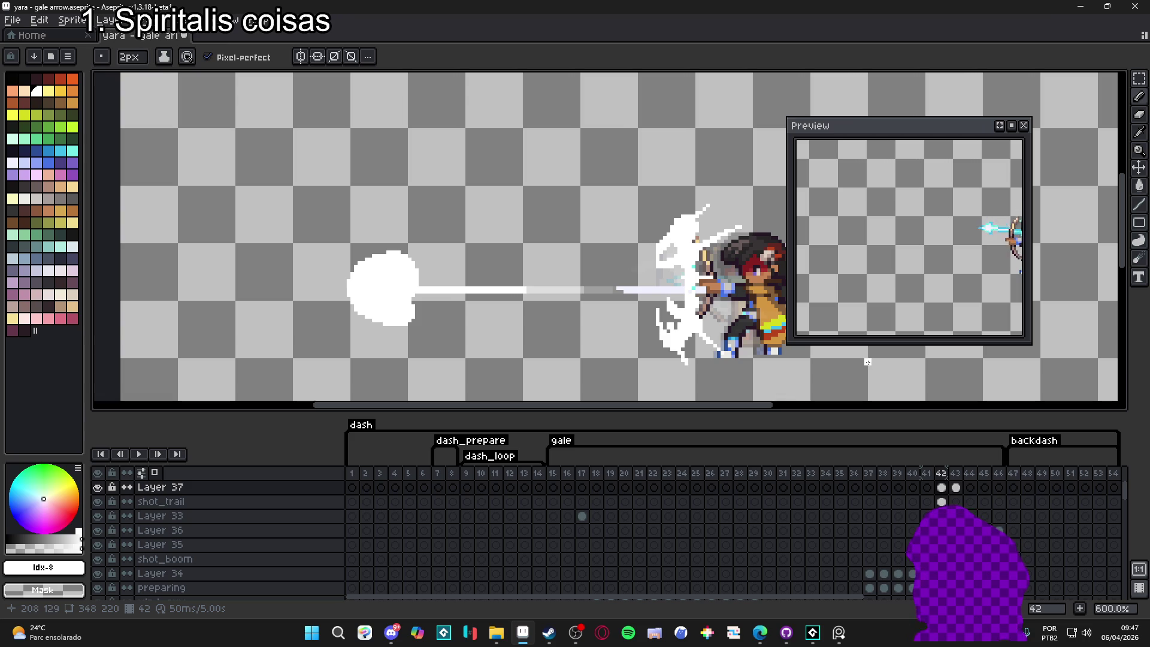
scroll(534, 324, down, 1)
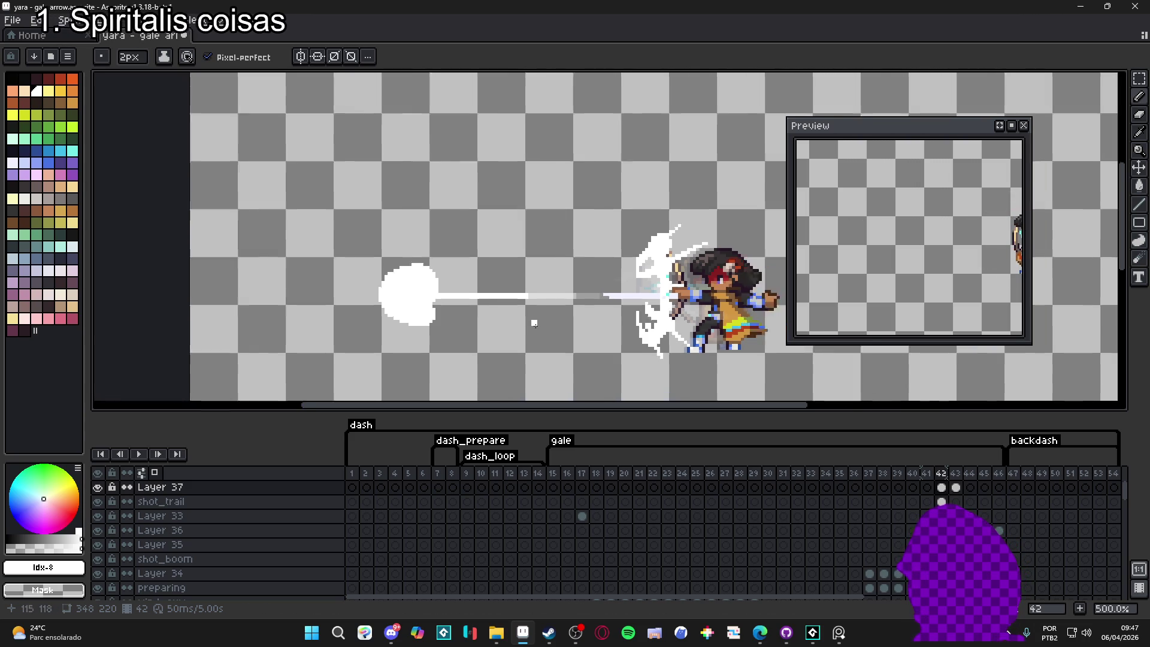
scroll(534, 324, down, 2)
Move to frame 44 and paint a short white vertical mark inside the faint rings
click(956, 488)
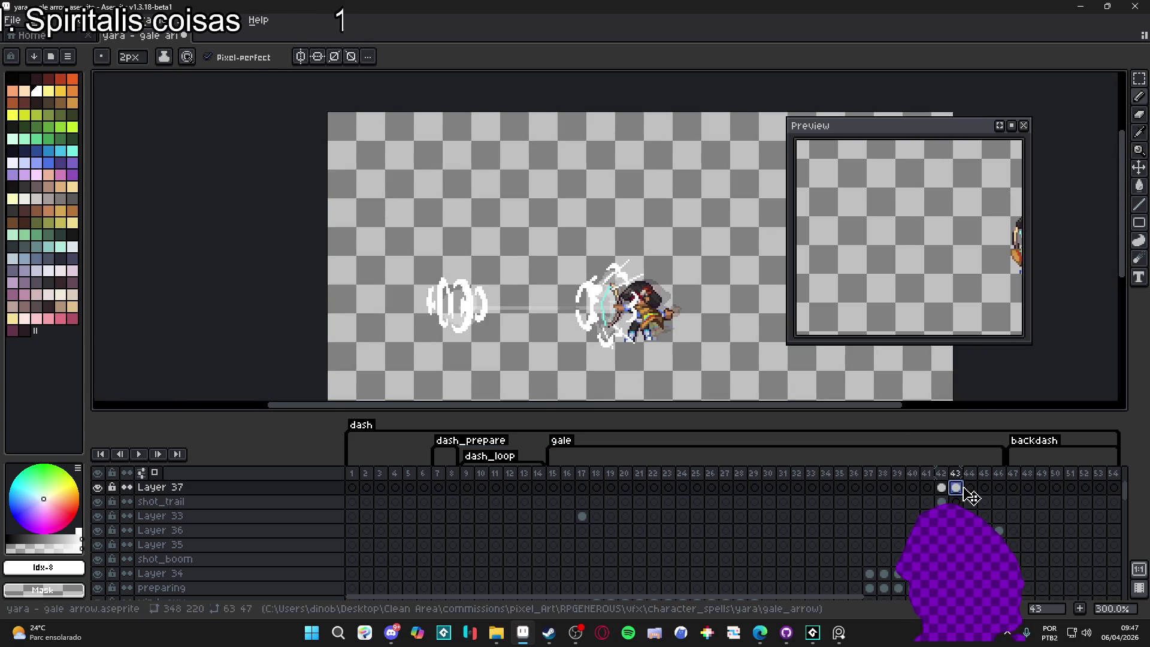
click(971, 488)
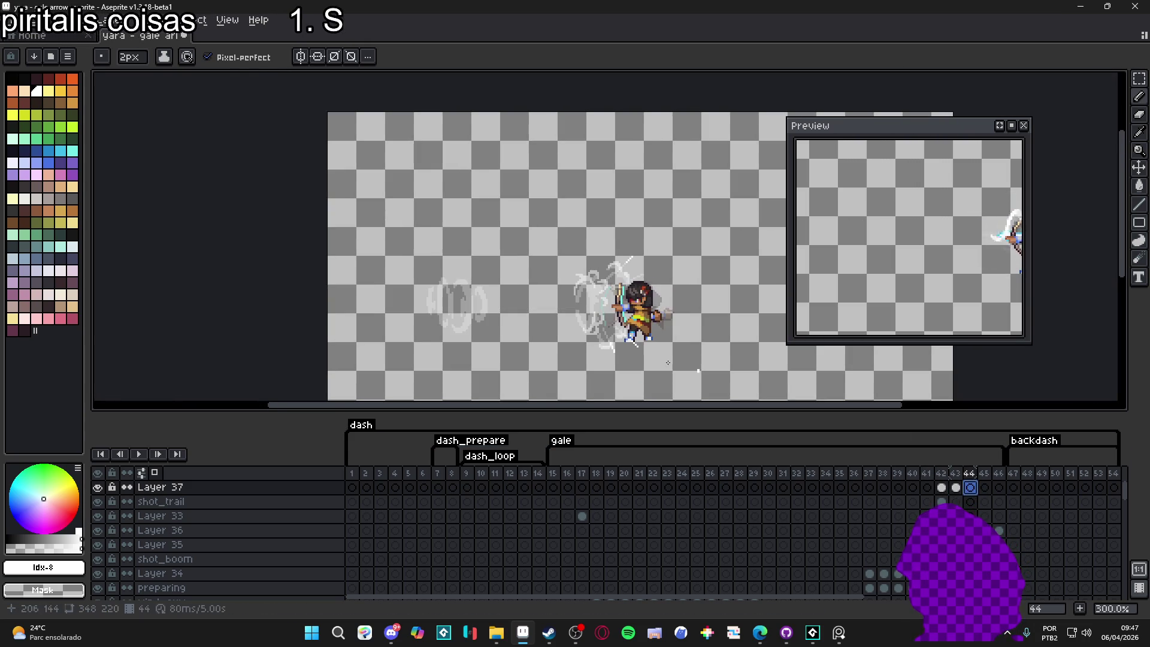
scroll(444, 279, up, 2)
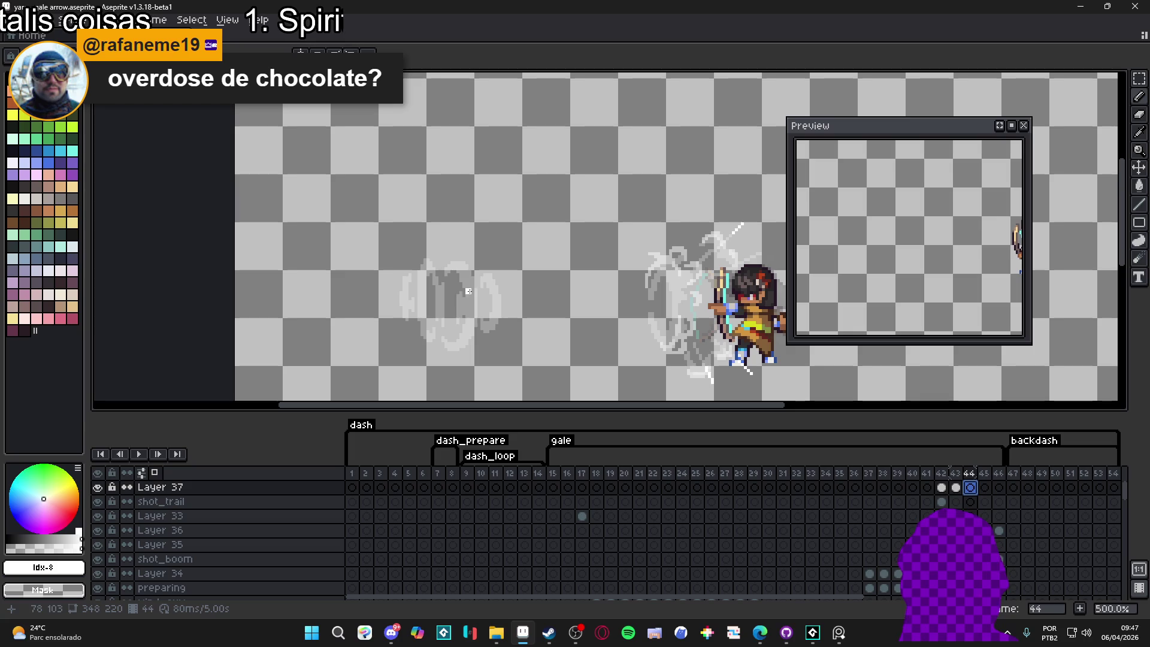
drag(478, 300, 481, 267)
scroll(481, 267, up, 4)
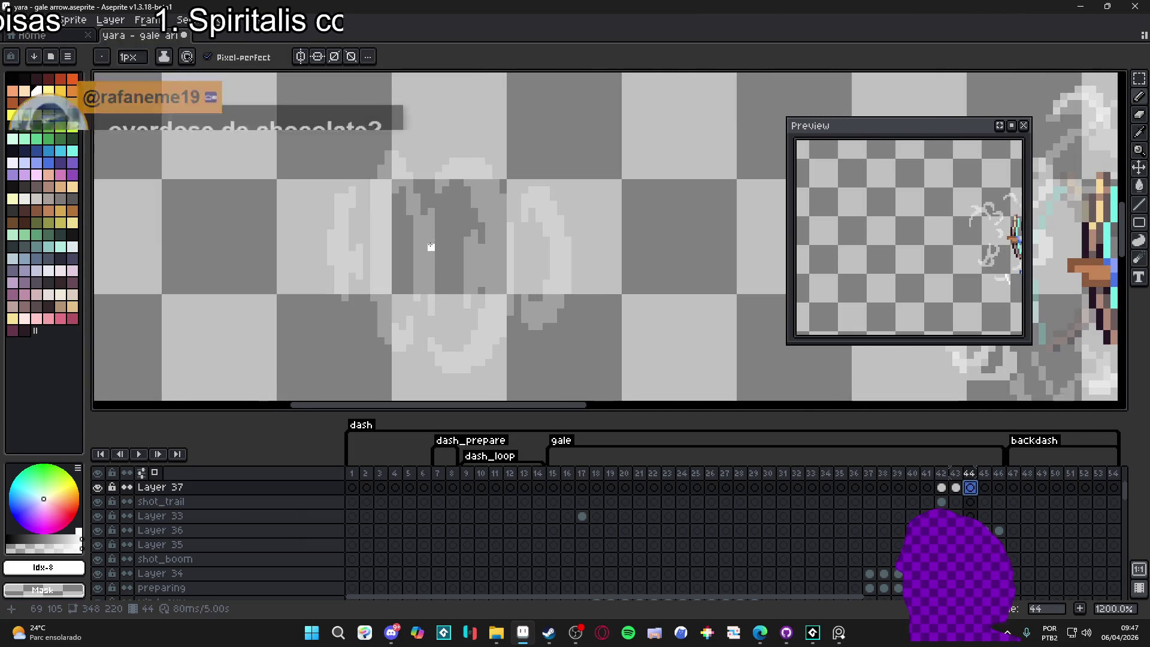
mouse_move(432, 260)
mouse_down()
mouse_move(423, 247)
mouse_move(418, 270)
mouse_up()
click(429, 240)
click(414, 225)
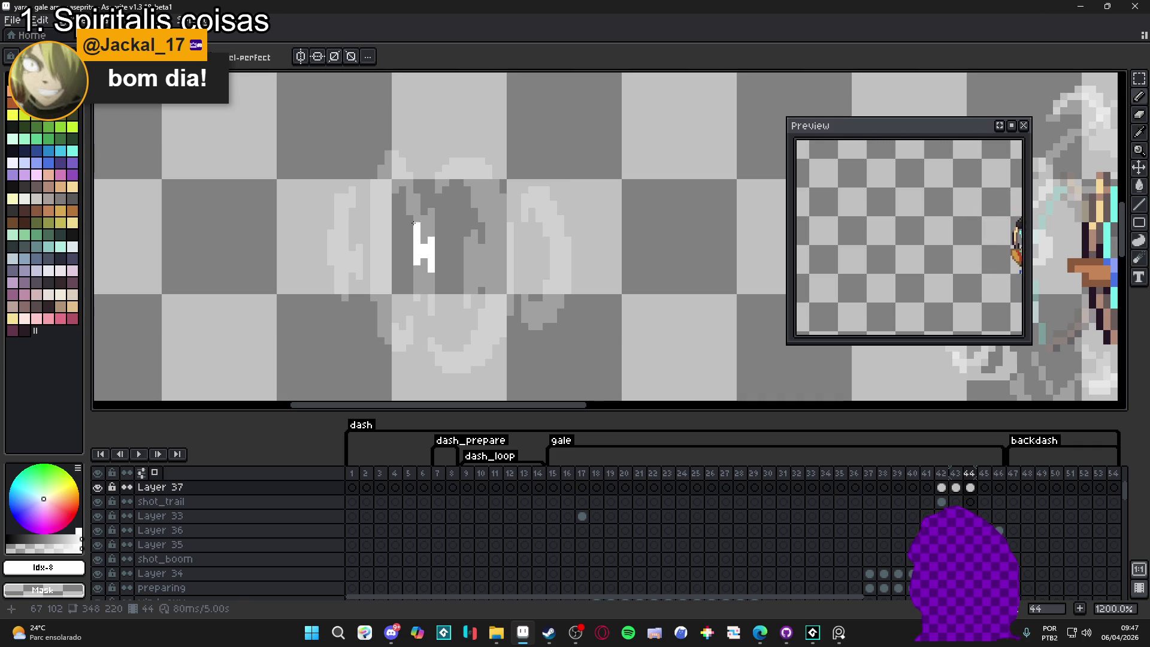
drag(424, 239, 424, 258)
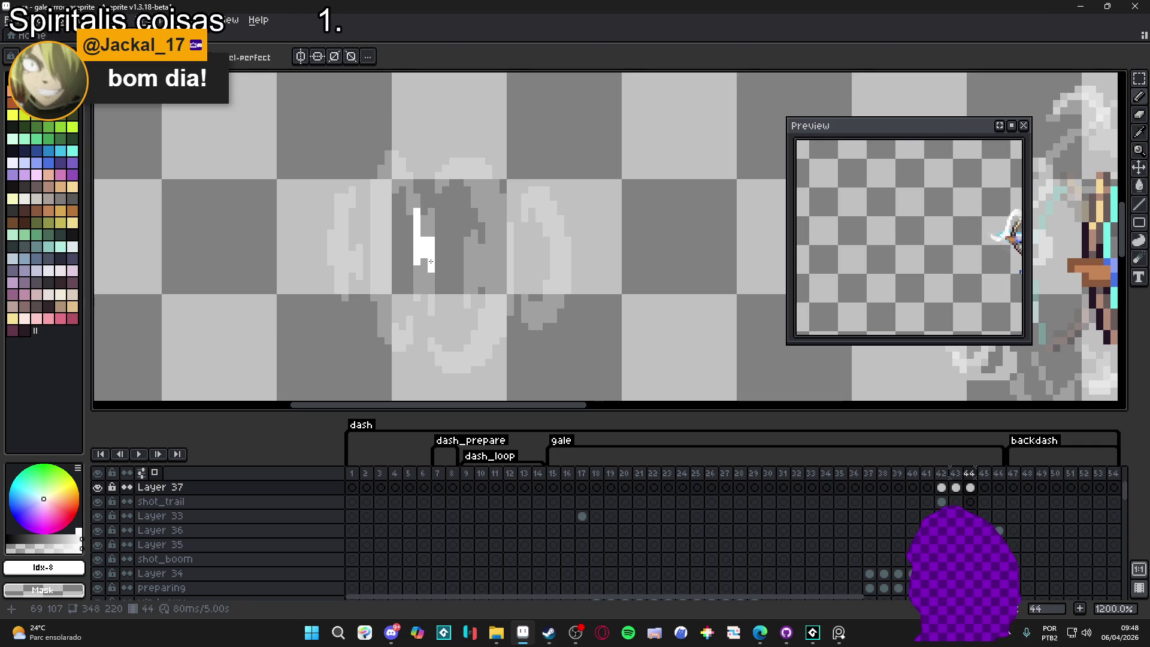
click(430, 278)
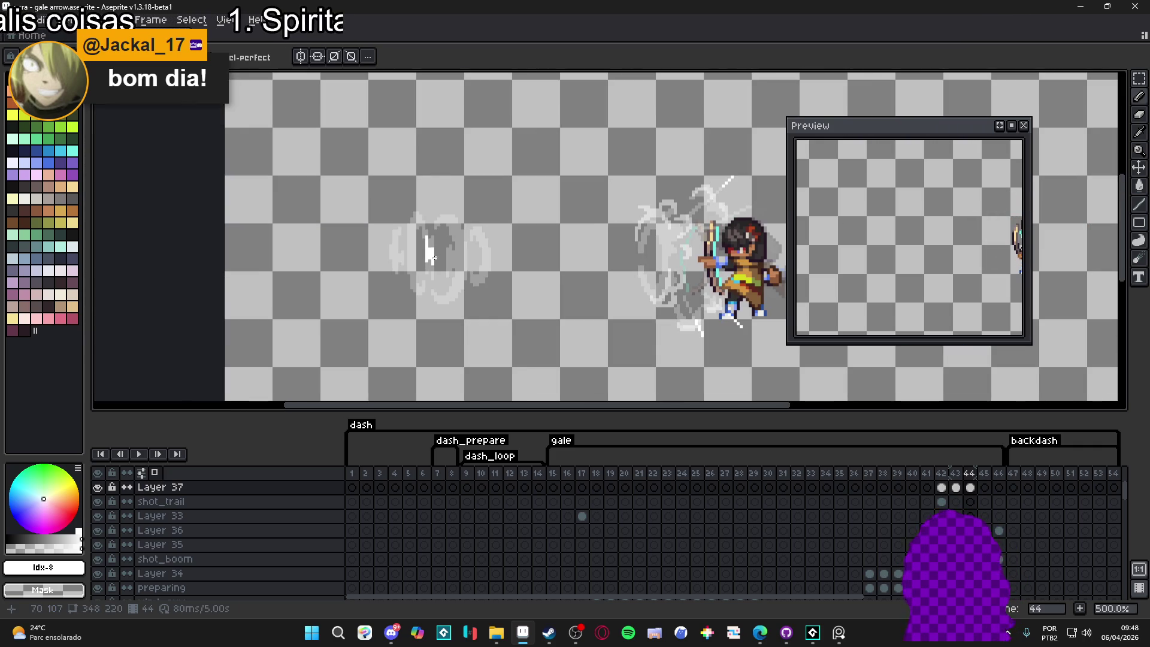
With a 1px brush, draw a tall white C-shaped arc along the burst's right side
scroll(431, 252, down, 4)
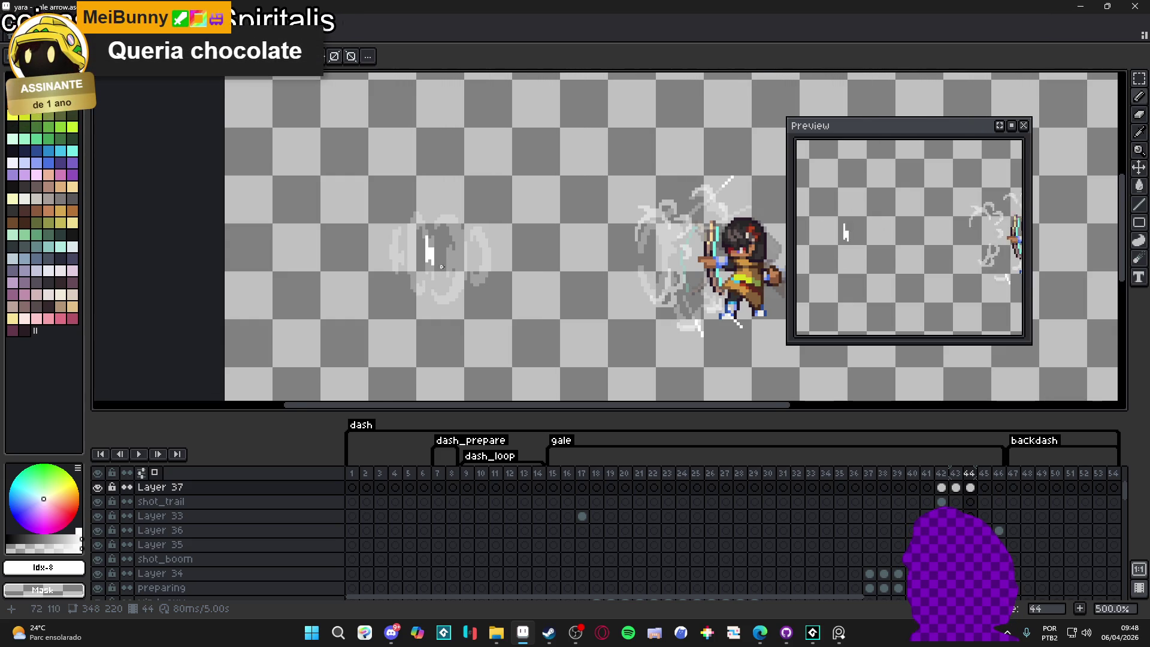
scroll(482, 261, up, 2)
scroll(482, 261, up, 3)
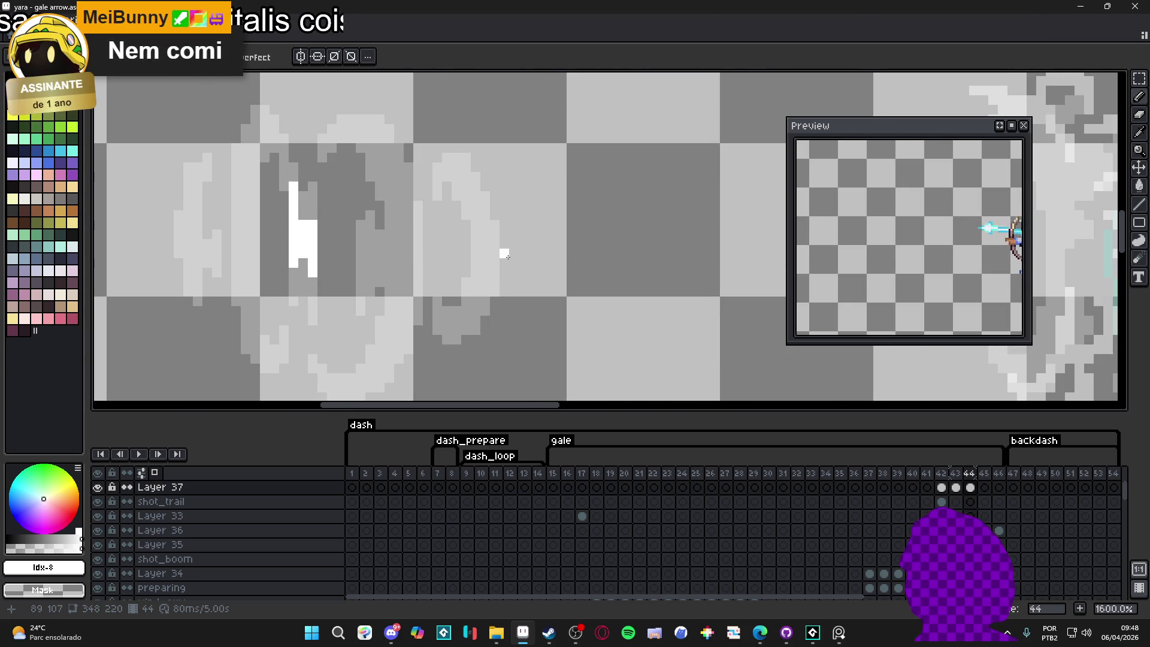
scroll(506, 256, down, 3)
scroll(407, 228, down, 1)
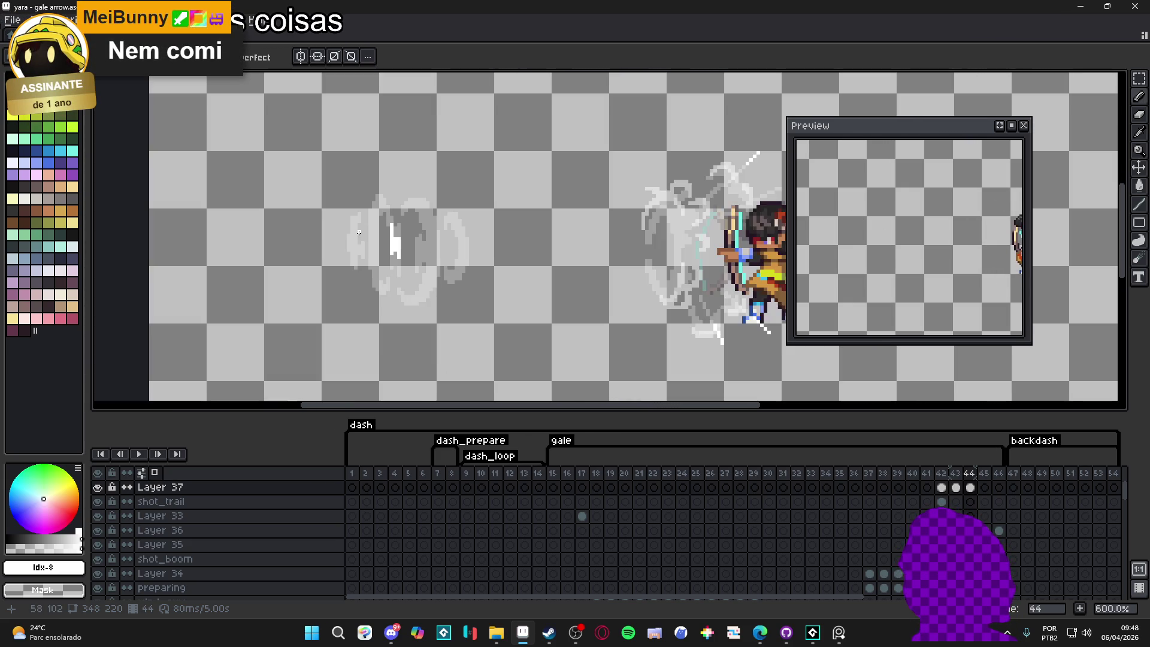
scroll(473, 240, up, 3)
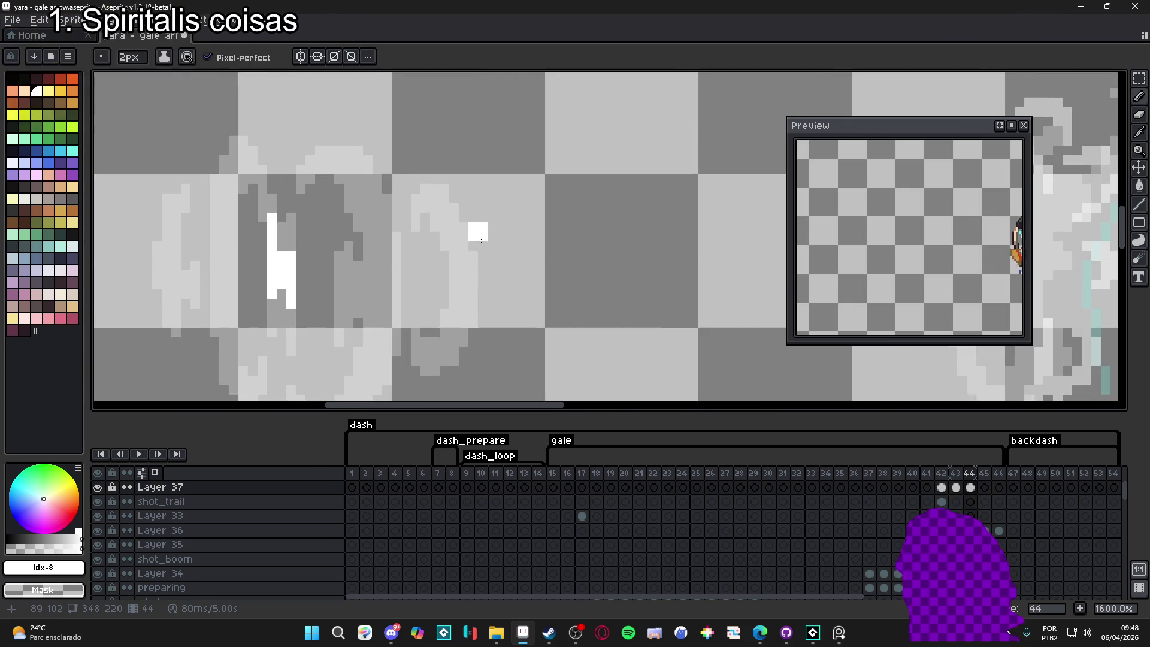
key(minus)
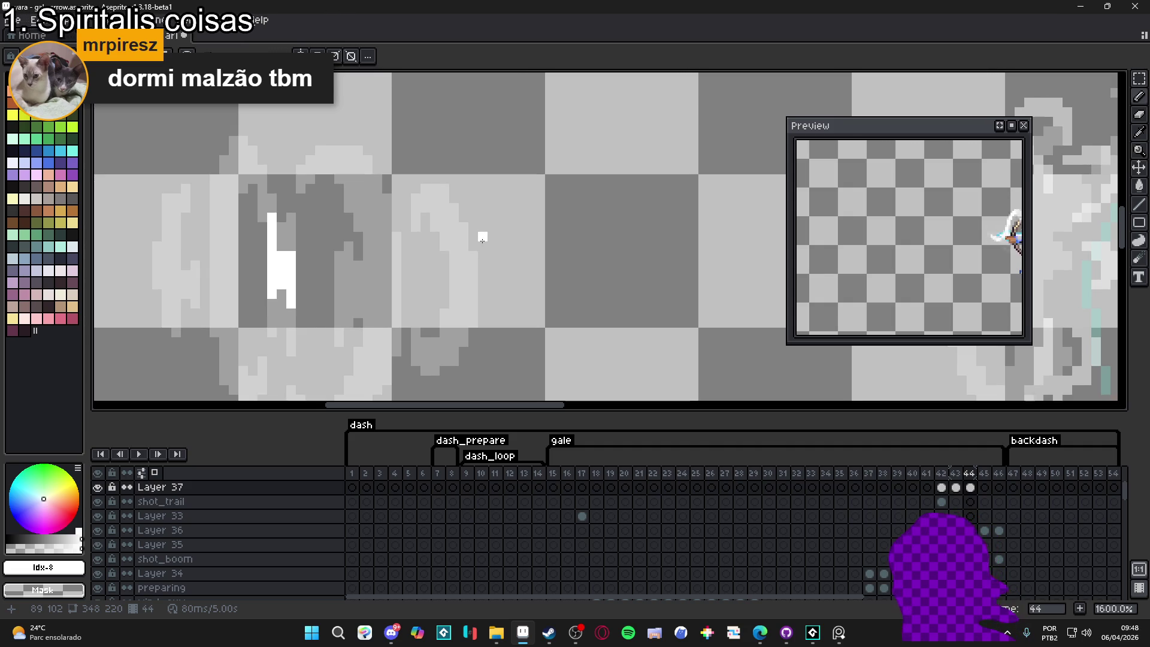
drag(482, 266, 482, 246)
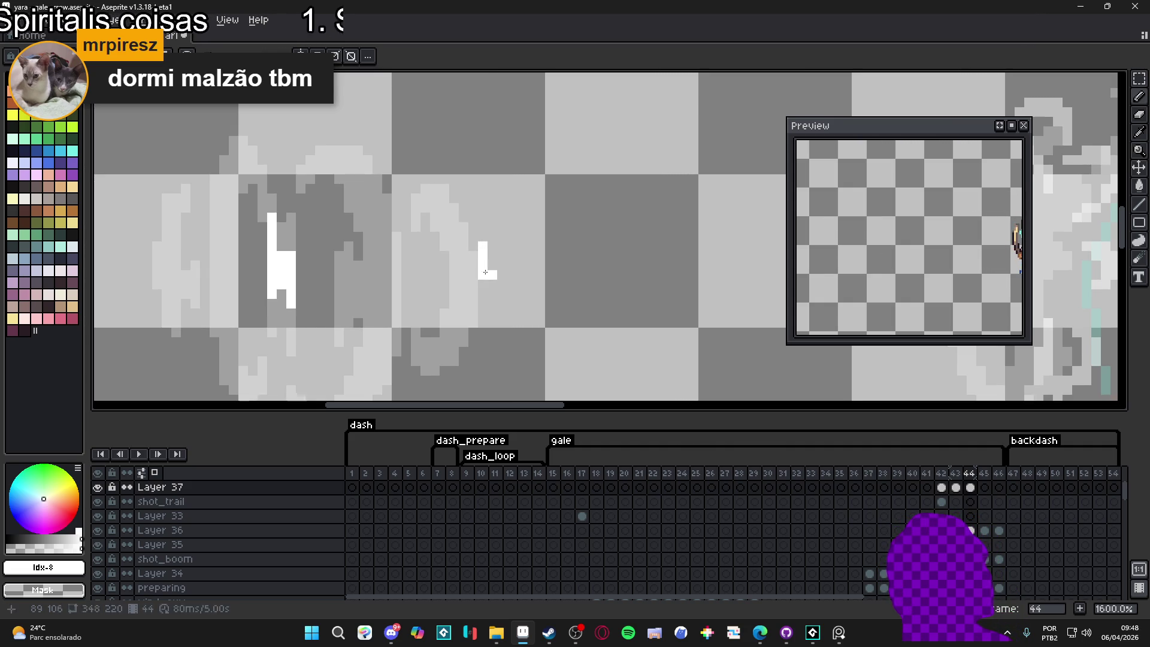
mouse_move(490, 293)
mouse_down()
mouse_move(484, 316)
mouse_move(493, 310)
mouse_up()
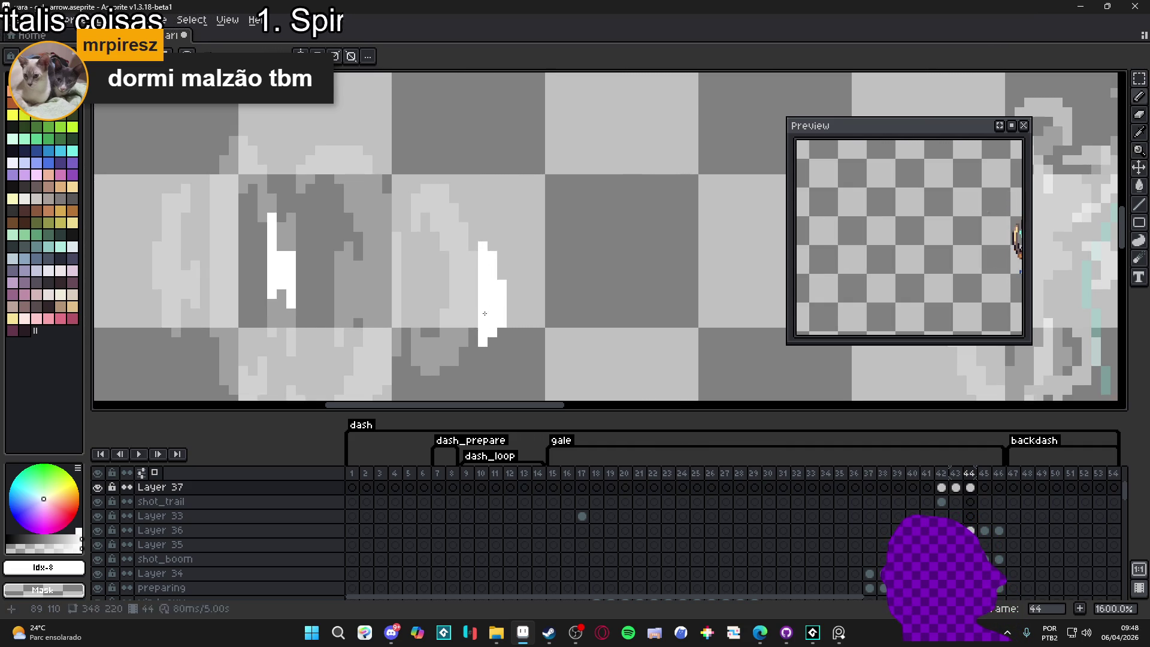
drag(436, 362, 425, 361)
mouse_move(482, 247)
mouse_down()
mouse_move(455, 208)
mouse_move(459, 194)
mouse_move(484, 231)
mouse_up()
drag(446, 183, 444, 164)
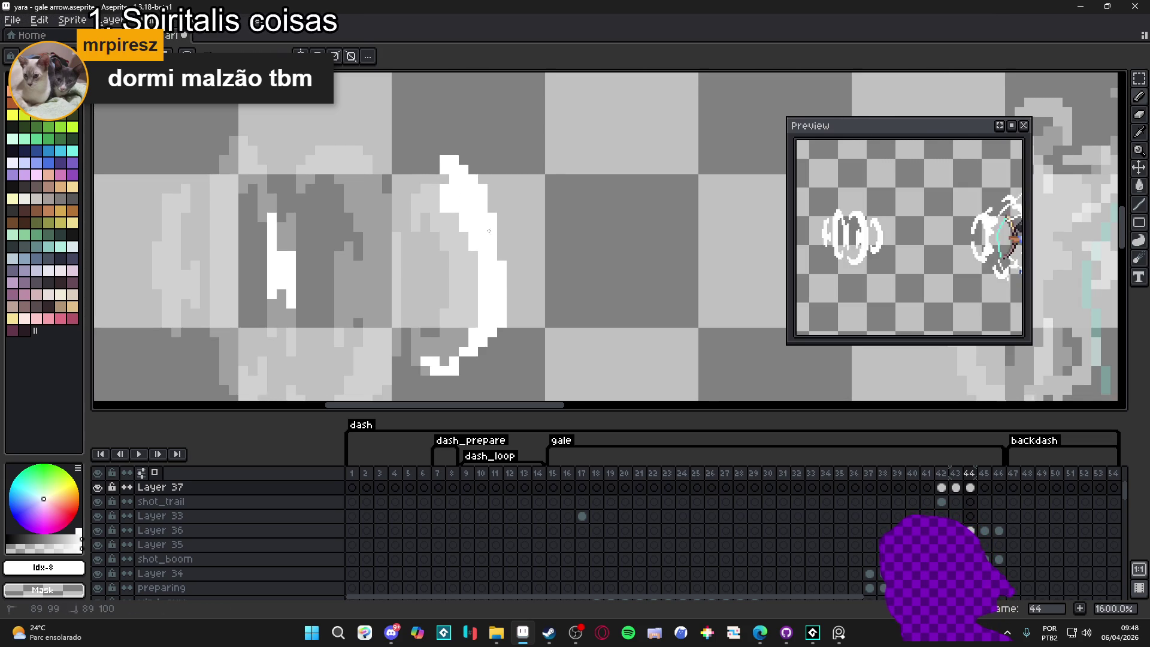
Fill gaps and trim pixels on the arc, undoing one stray white pixel
click(443, 179)
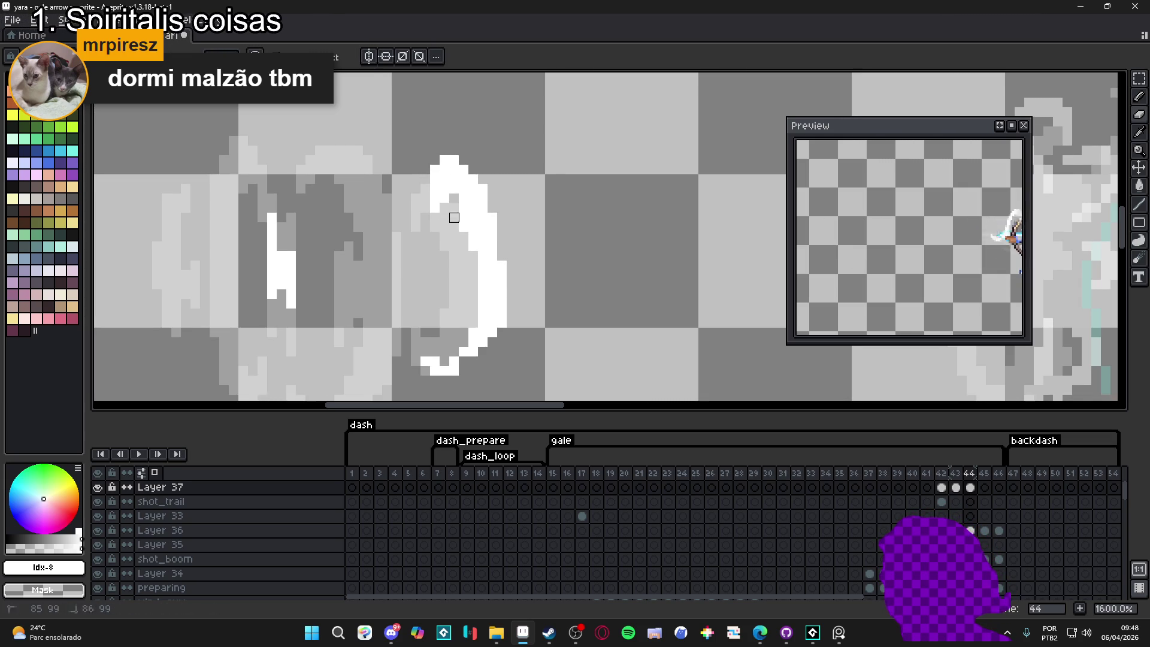
drag(473, 275, 477, 307)
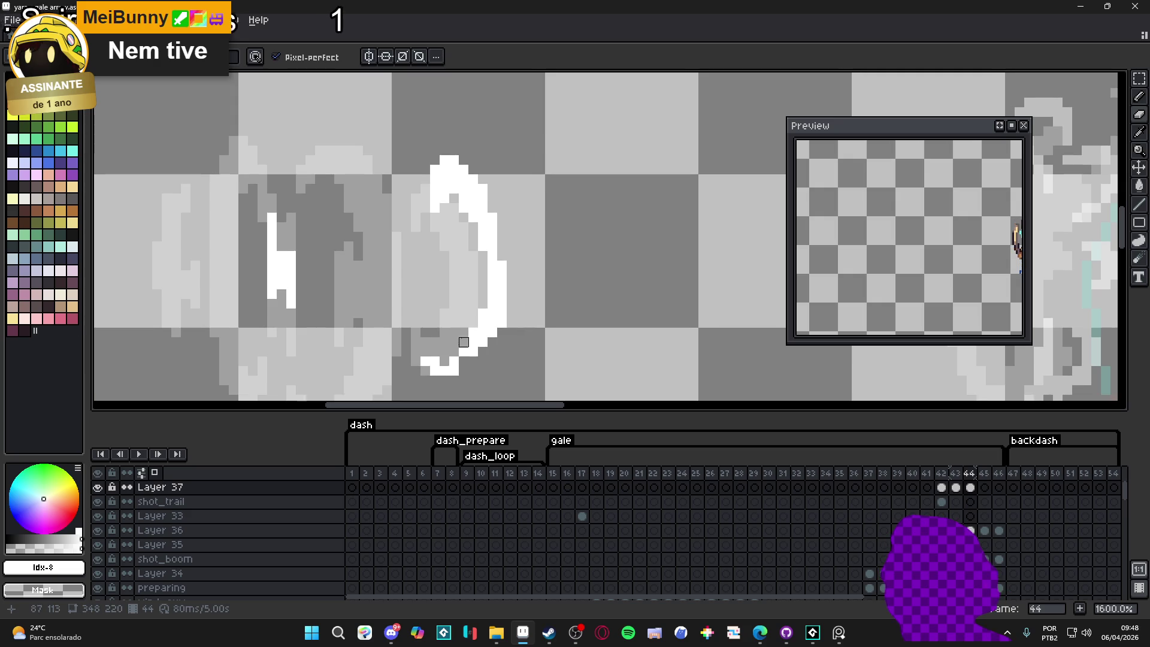
click(473, 362)
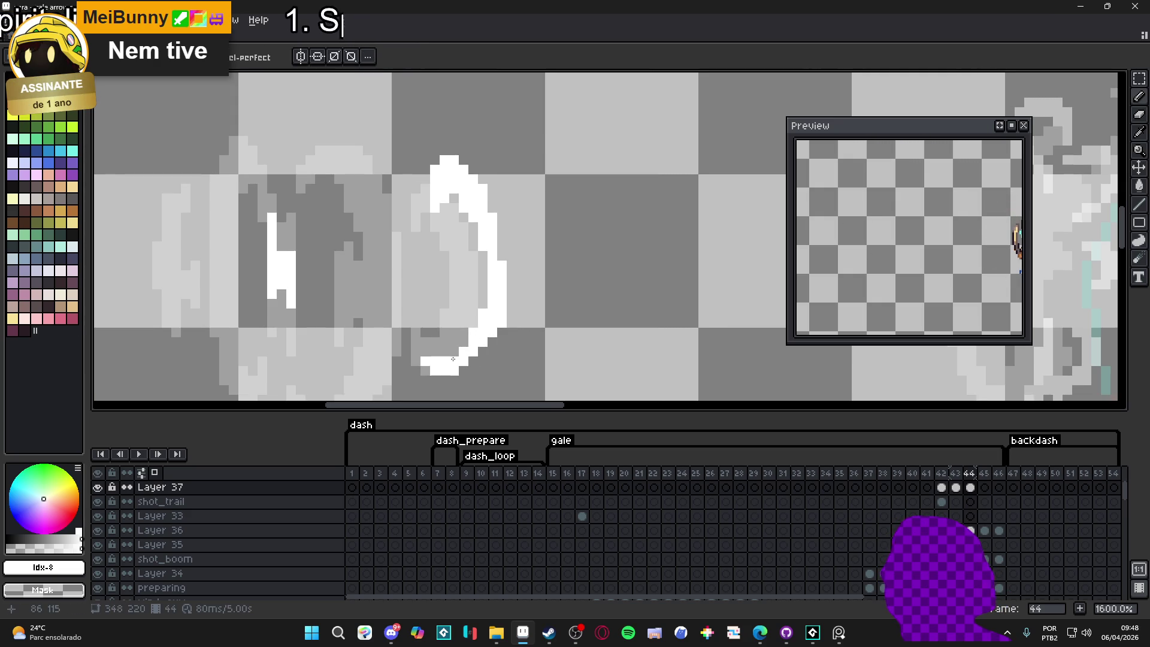
click(433, 341)
click(454, 274)
key(ctrl+z)
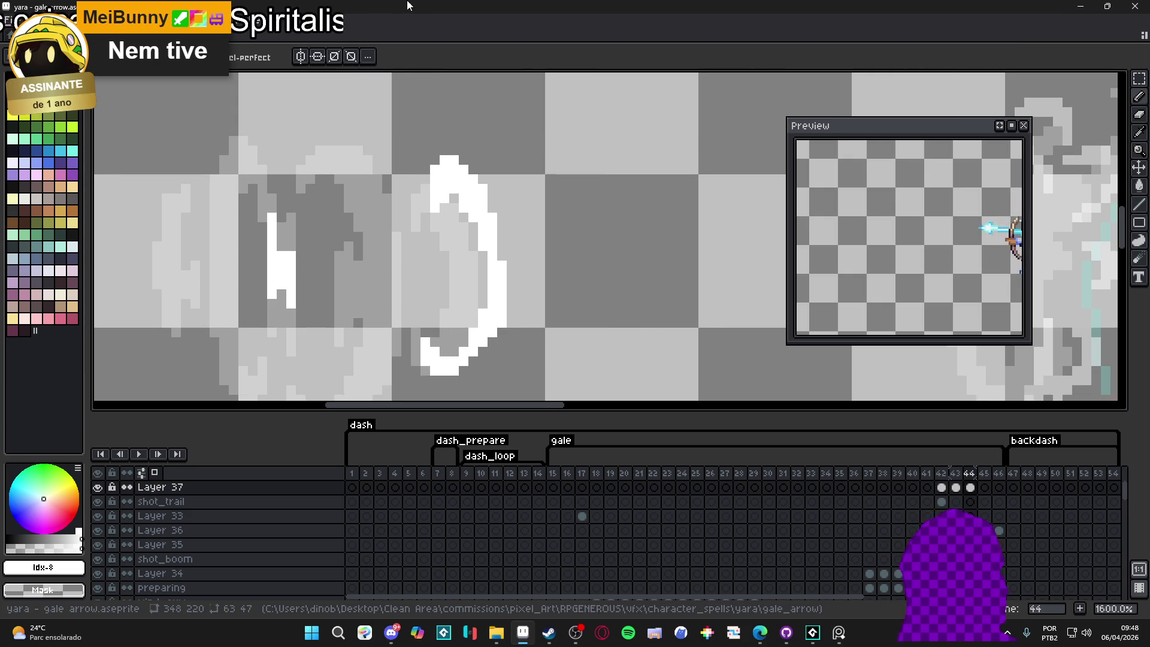
drag(380, 300, 438, 288)
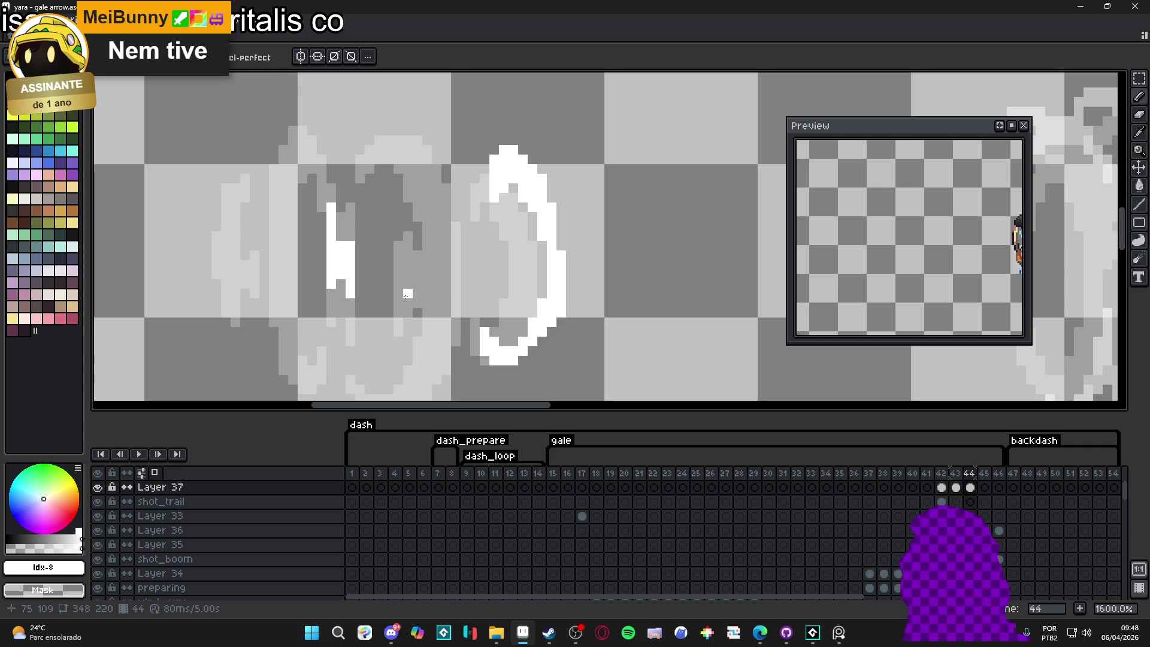
scroll(398, 284, down, 6)
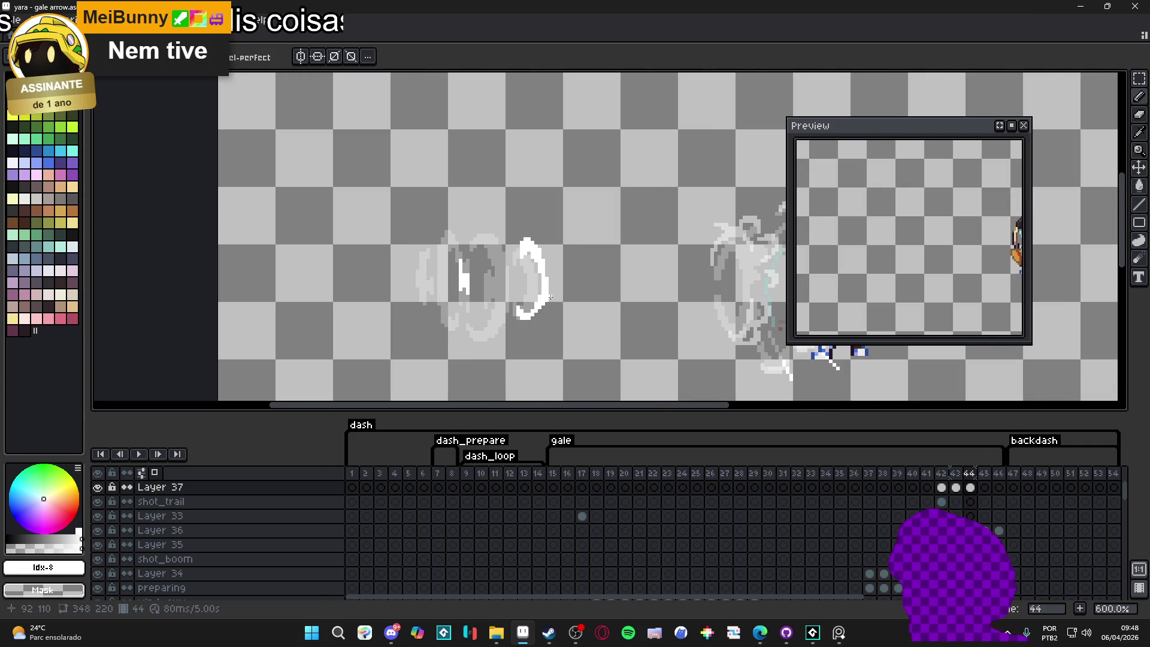
scroll(541, 293, up, 5)
scroll(542, 293, up, 1)
scroll(551, 285, down, 2)
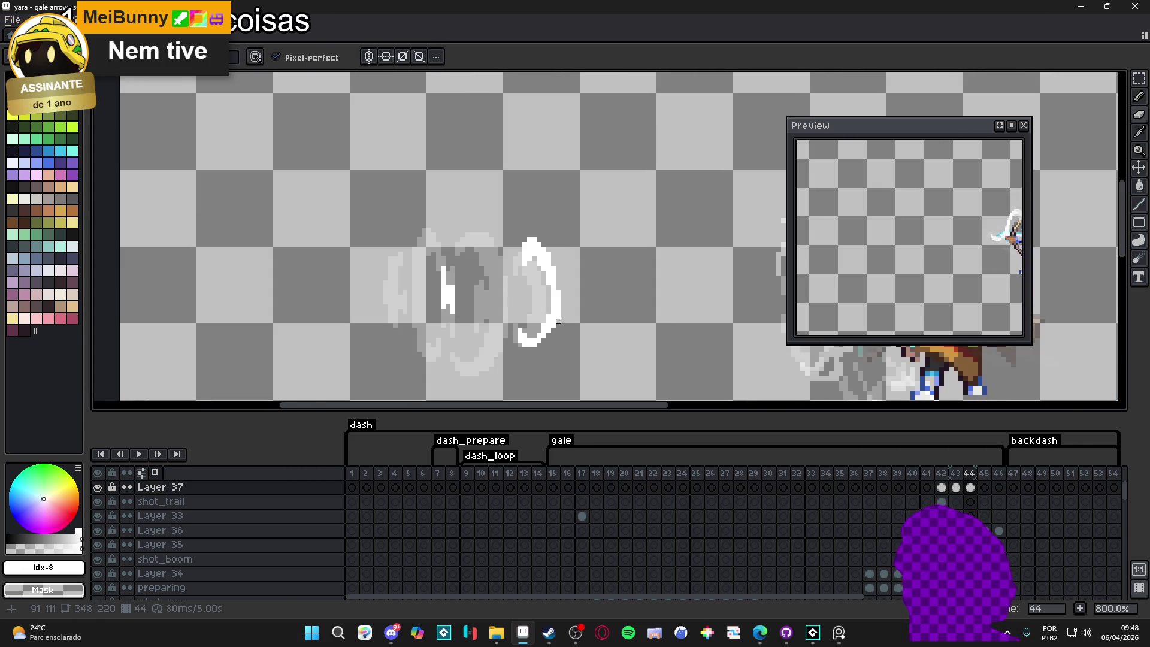
scroll(551, 287, up, 3)
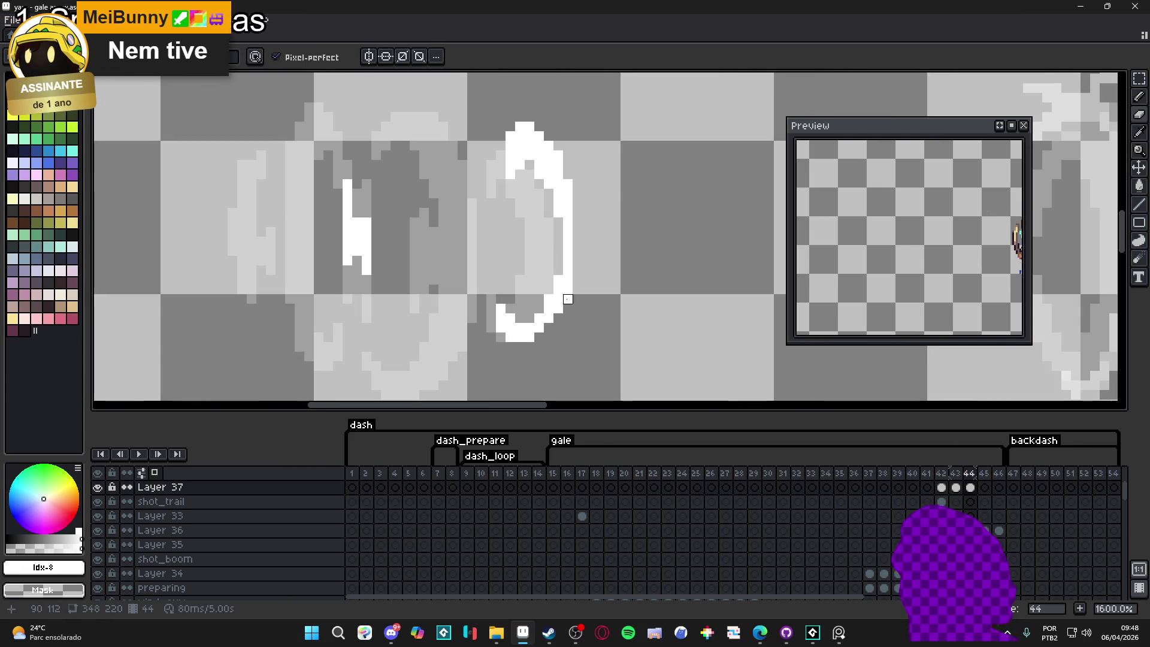
scroll(548, 338, down, 4)
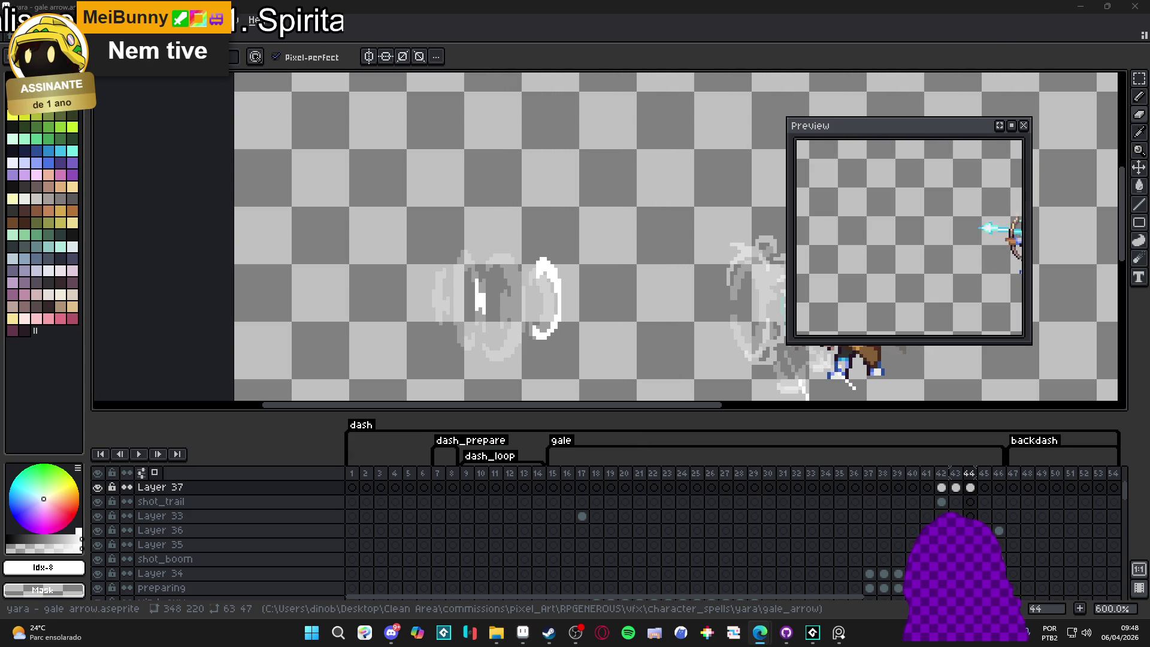
scroll(456, 272, up, 1)
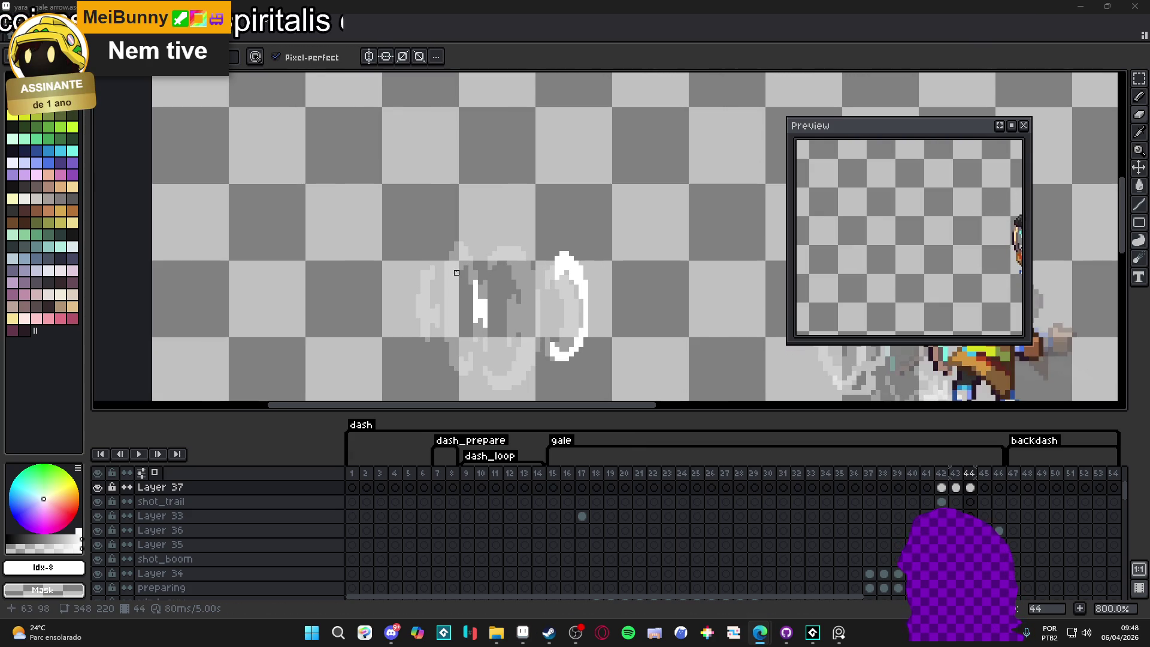
scroll(466, 263, up, 1)
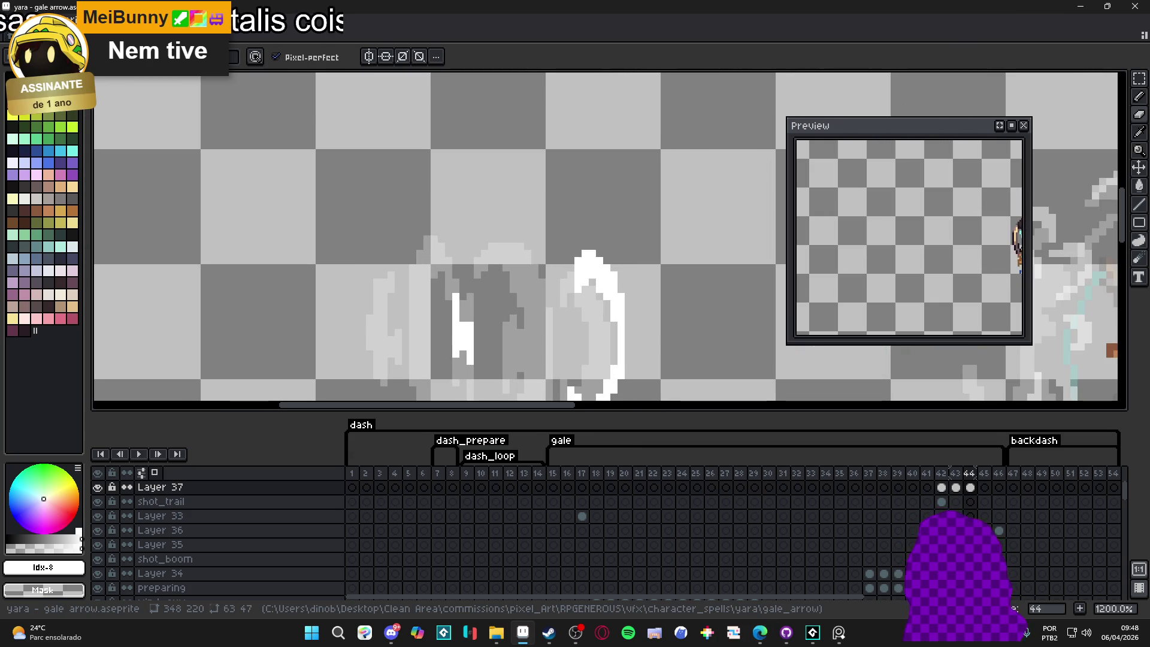
scroll(559, 264, down, 2)
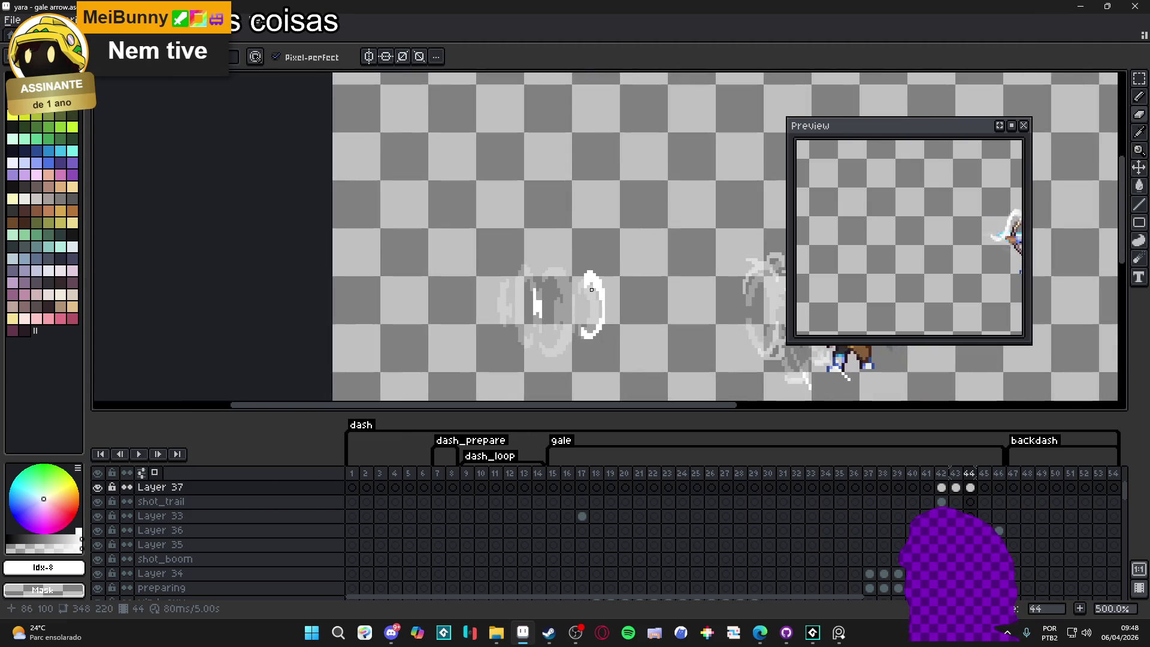
scroll(559, 264, up, 2)
scroll(610, 279, down, 2)
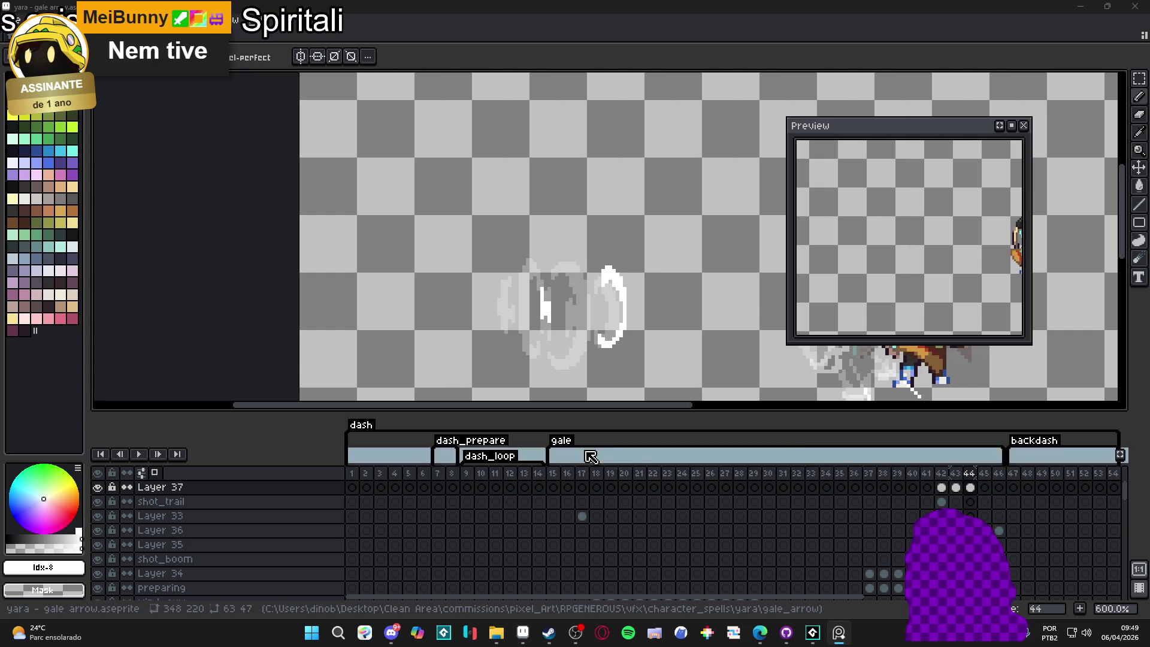
click(551, 440)
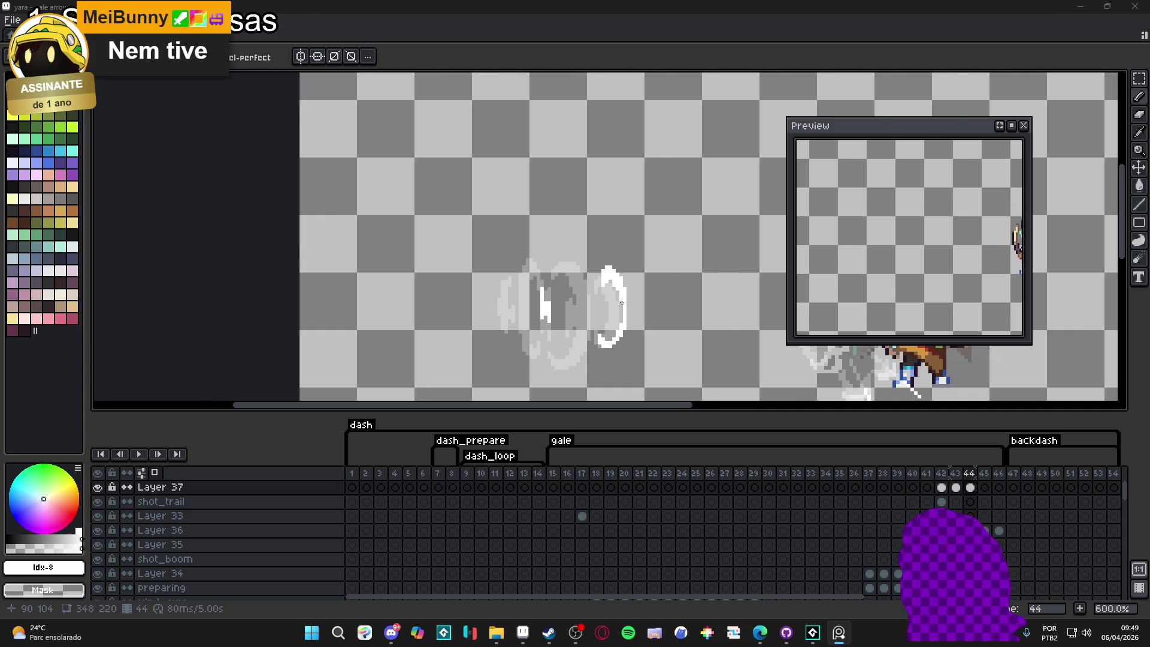
scroll(639, 282, up, 1)
Erase the old white arc, then trace 1px white outlines over frame 44's left, middle and right rings
key(e)
mouse_move(616, 299)
mouse_down()
mouse_move(616, 281)
mouse_move(616, 337)
mouse_up()
key(b)
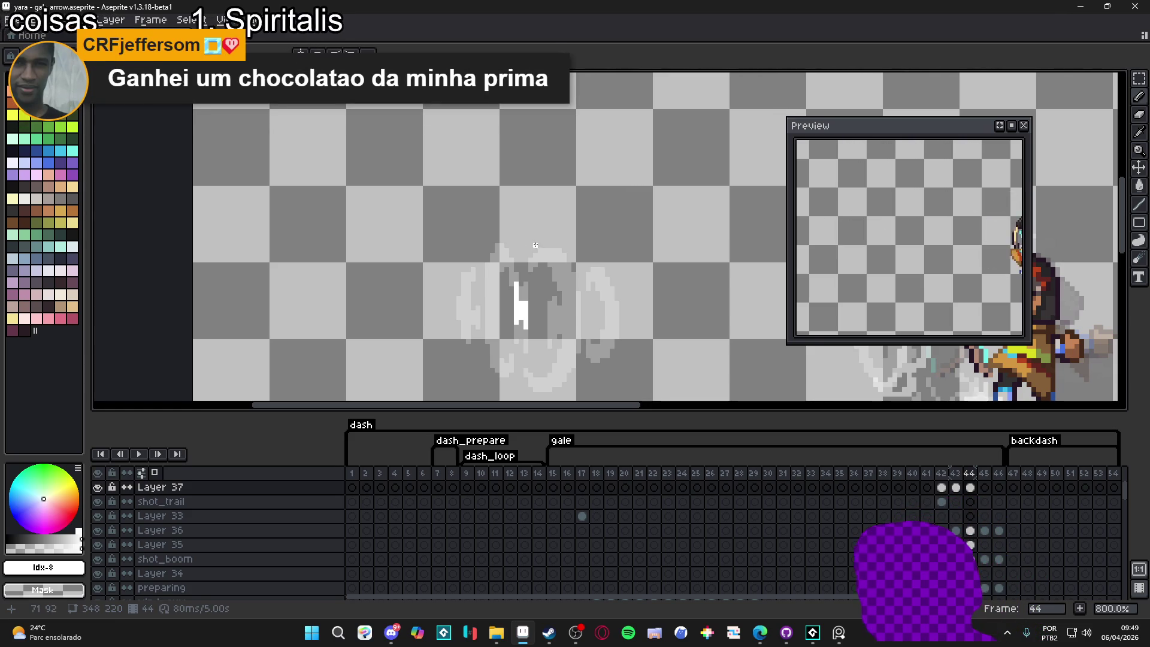
mouse_move(582, 273)
mouse_down()
mouse_move(596, 174)
mouse_move(567, 170)
mouse_move(595, 192)
mouse_move(598, 213)
mouse_up()
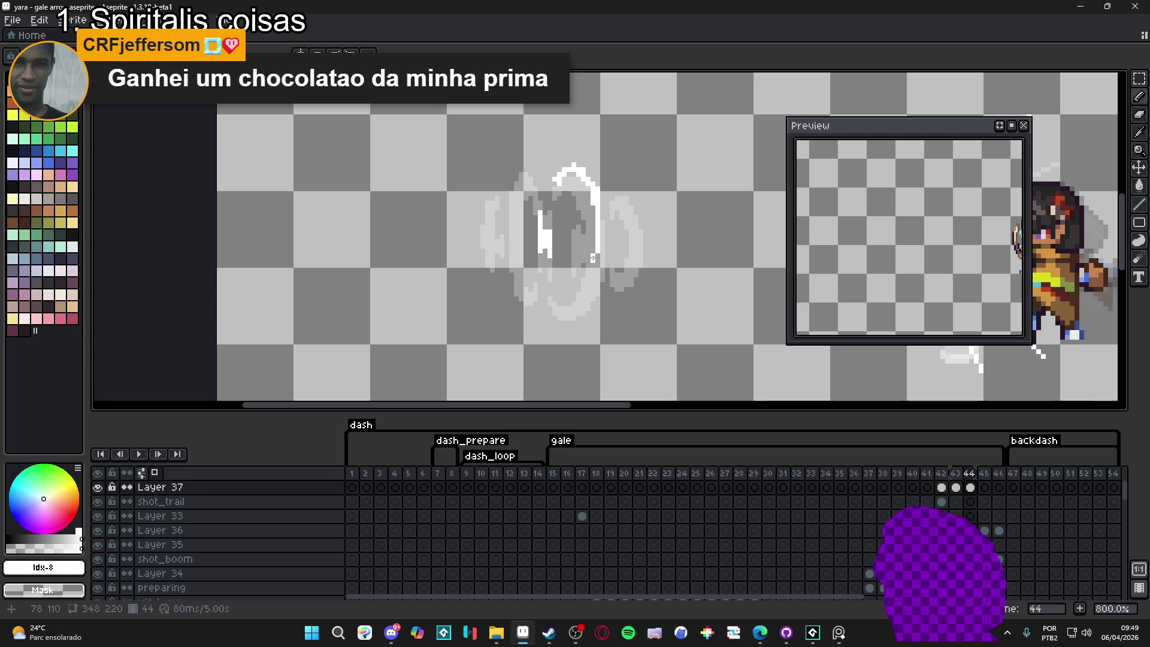
mouse_move(593, 258)
mouse_down()
mouse_move(585, 317)
mouse_move(554, 319)
mouse_move(576, 328)
mouse_up()
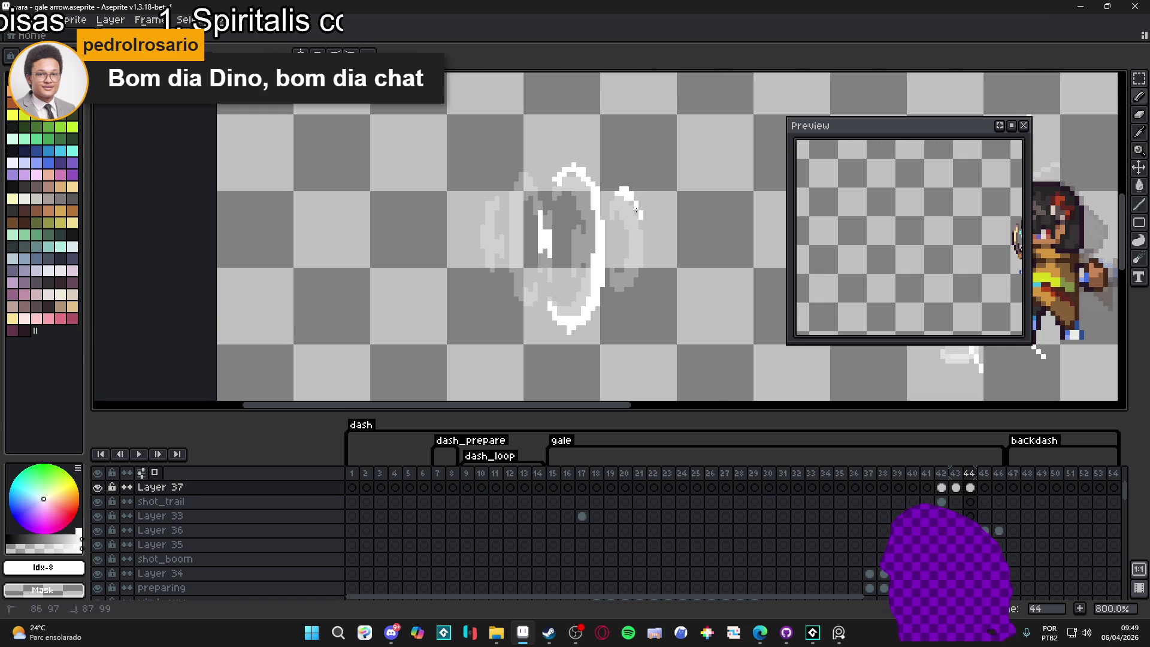
drag(627, 289, 627, 293)
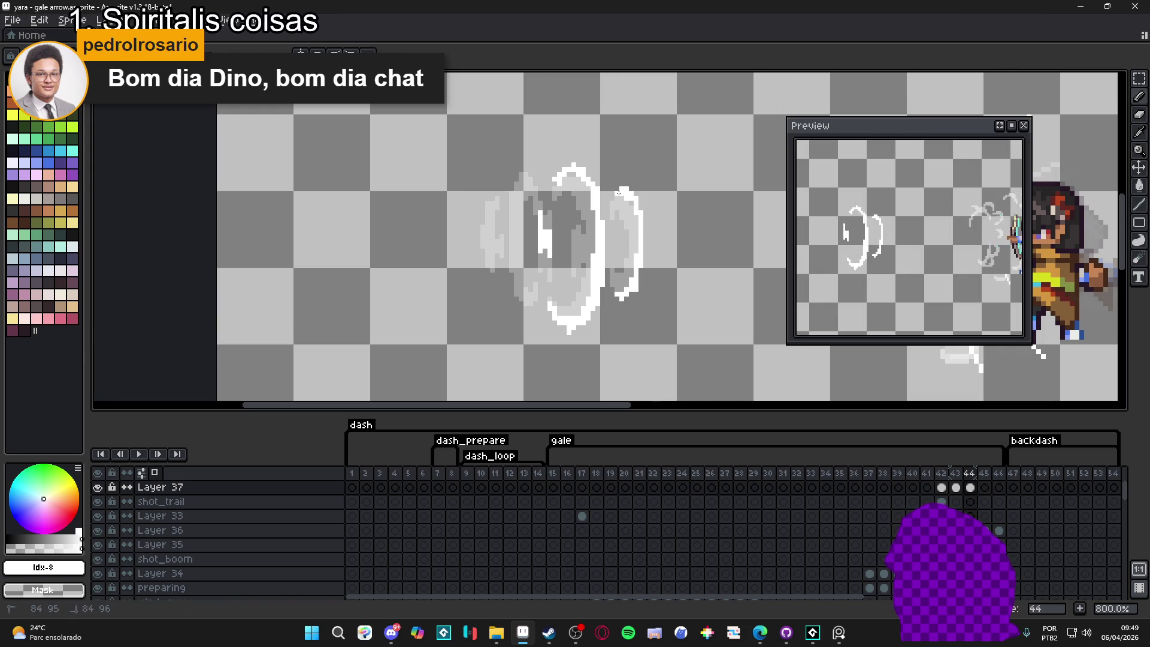
drag(526, 170, 518, 185)
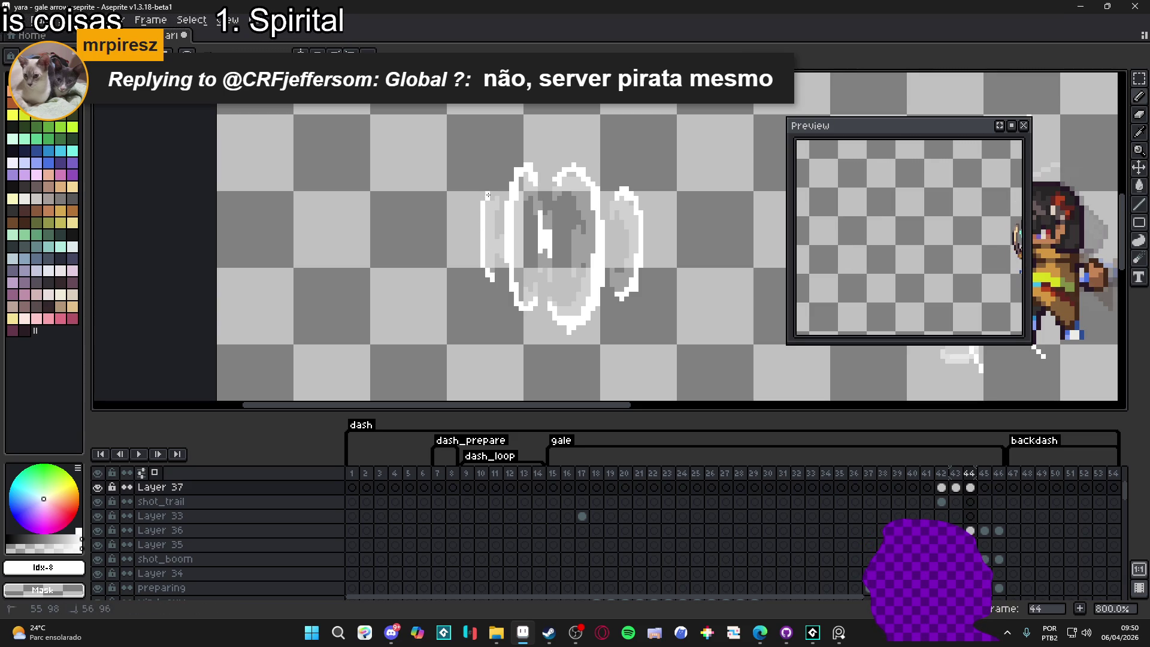
drag(491, 195, 495, 195)
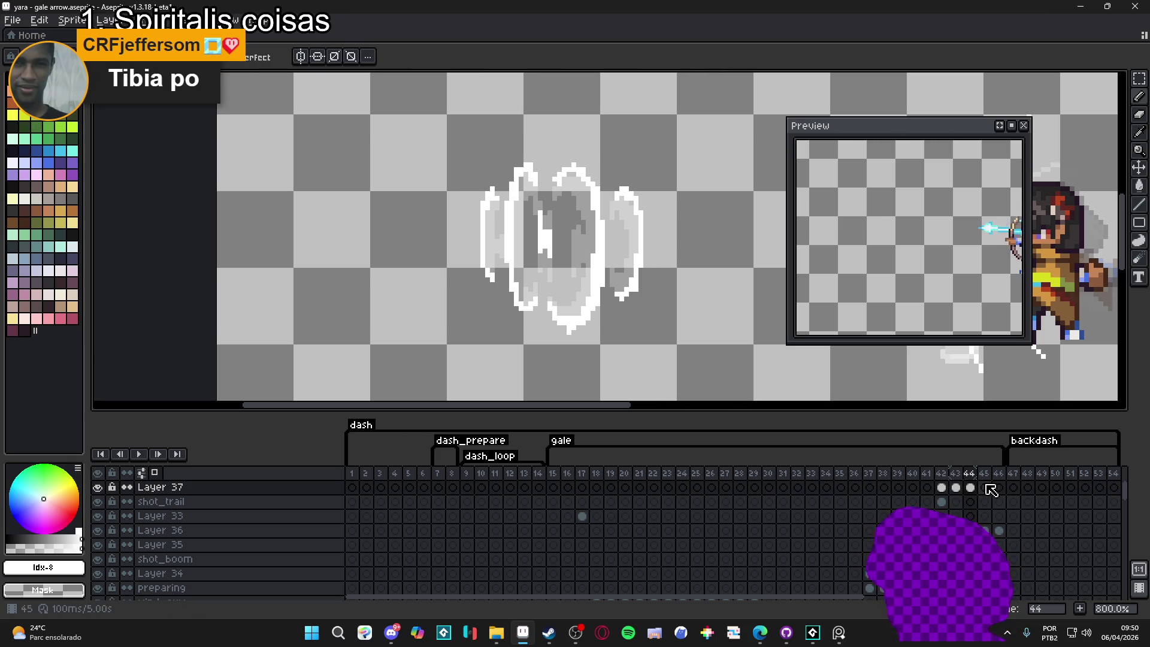
On frame 45, draw white arcs down the middle and right rings and a white line down the left ring
key(Right)
click(569, 161)
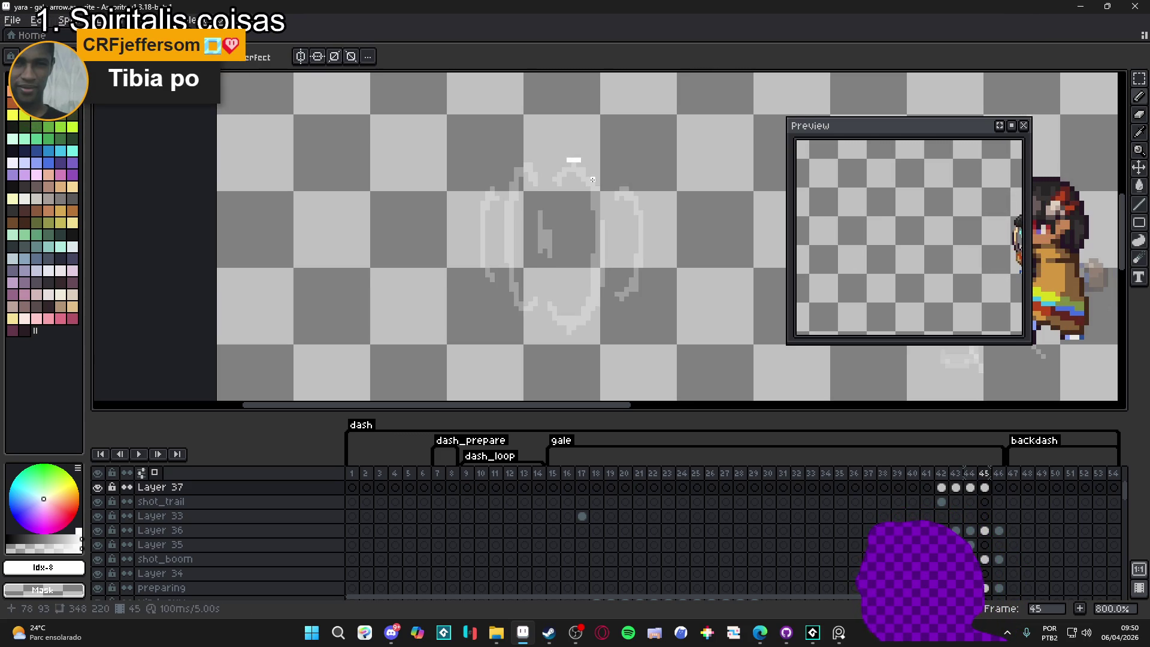
mouse_move(604, 219)
mouse_down()
mouse_move(601, 292)
mouse_move(577, 338)
mouse_up()
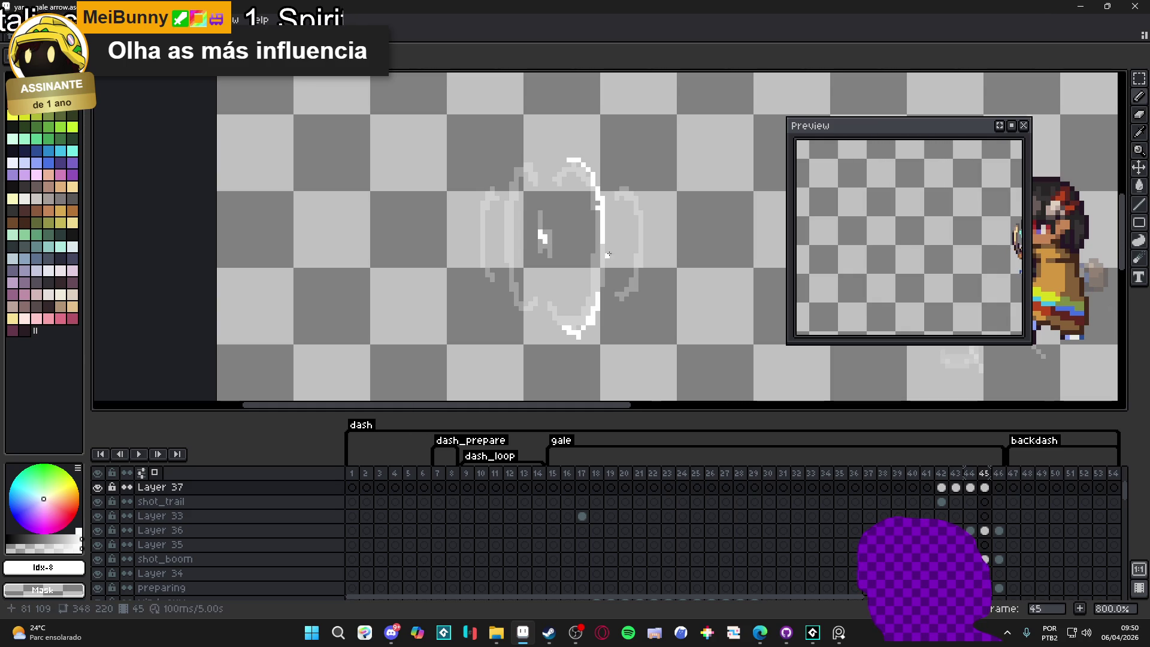
mouse_move(617, 183)
mouse_down()
mouse_move(633, 188)
mouse_move(646, 263)
mouse_move(627, 302)
mouse_up()
click(626, 302)
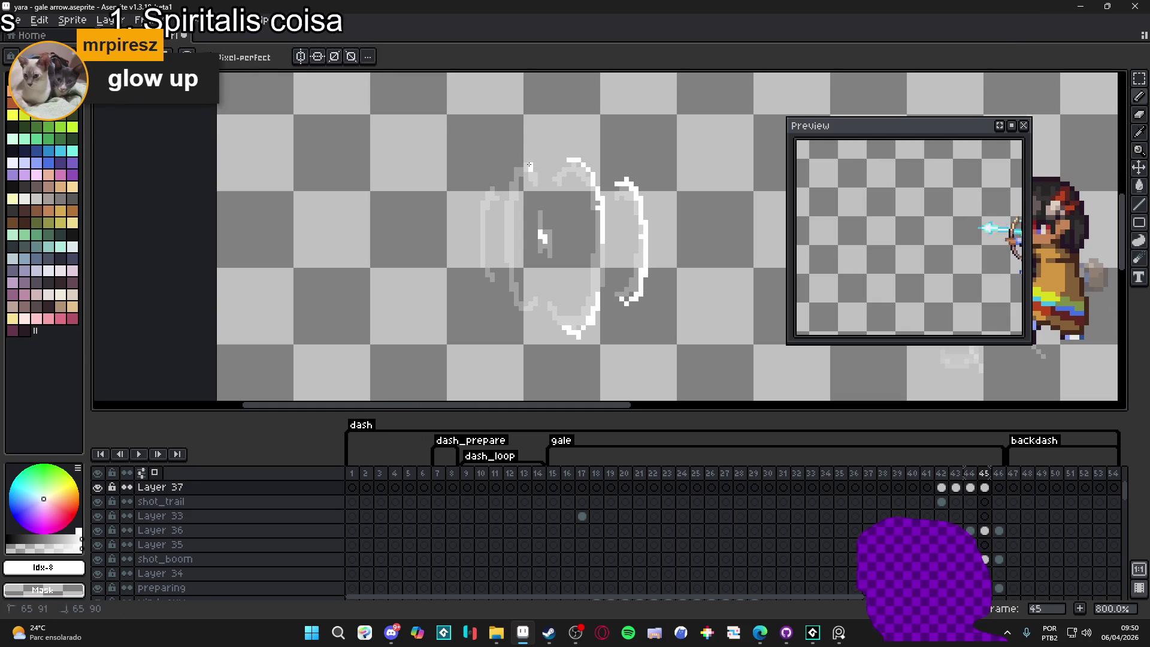
drag(507, 203, 505, 254)
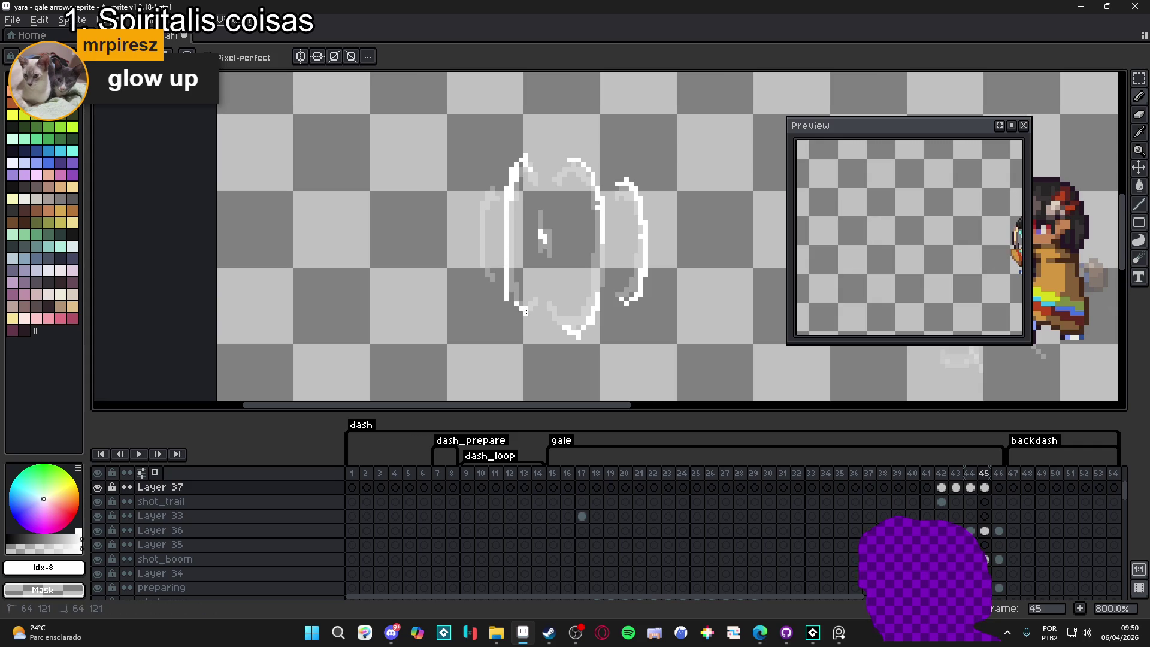
drag(488, 187, 492, 183)
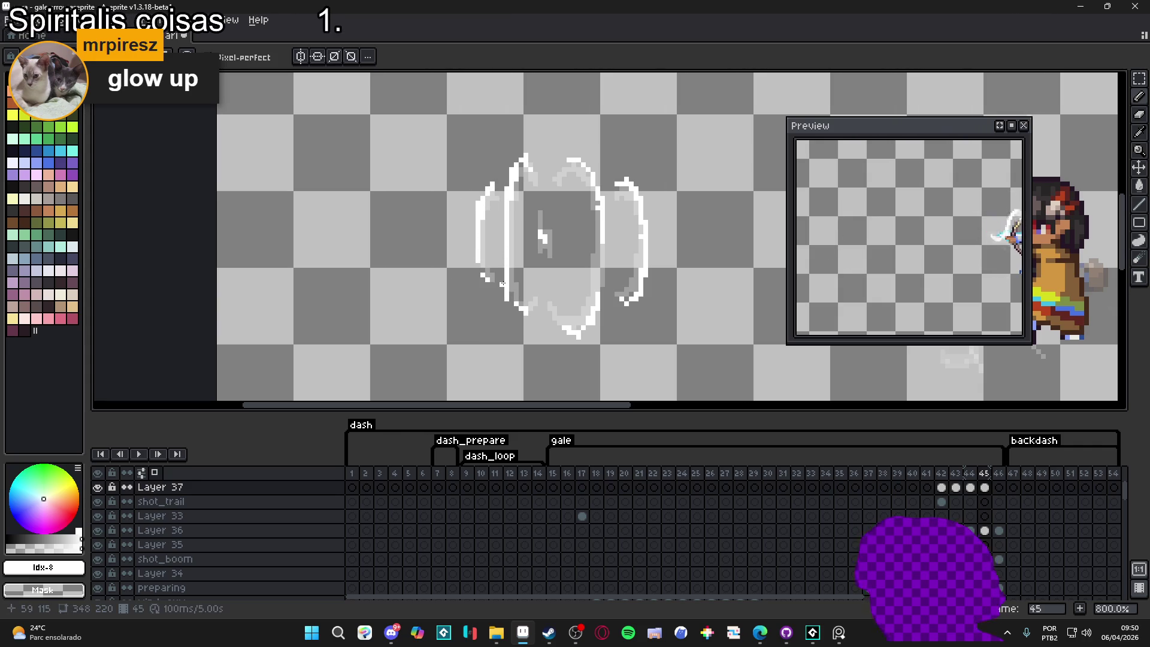
On frame 46, draw short broken white strokes along the ring's top, left and lower-left
click(999, 488)
mouse_move(516, 169)
mouse_down()
mouse_move(508, 182)
mouse_move(526, 150)
mouse_move(479, 191)
mouse_up()
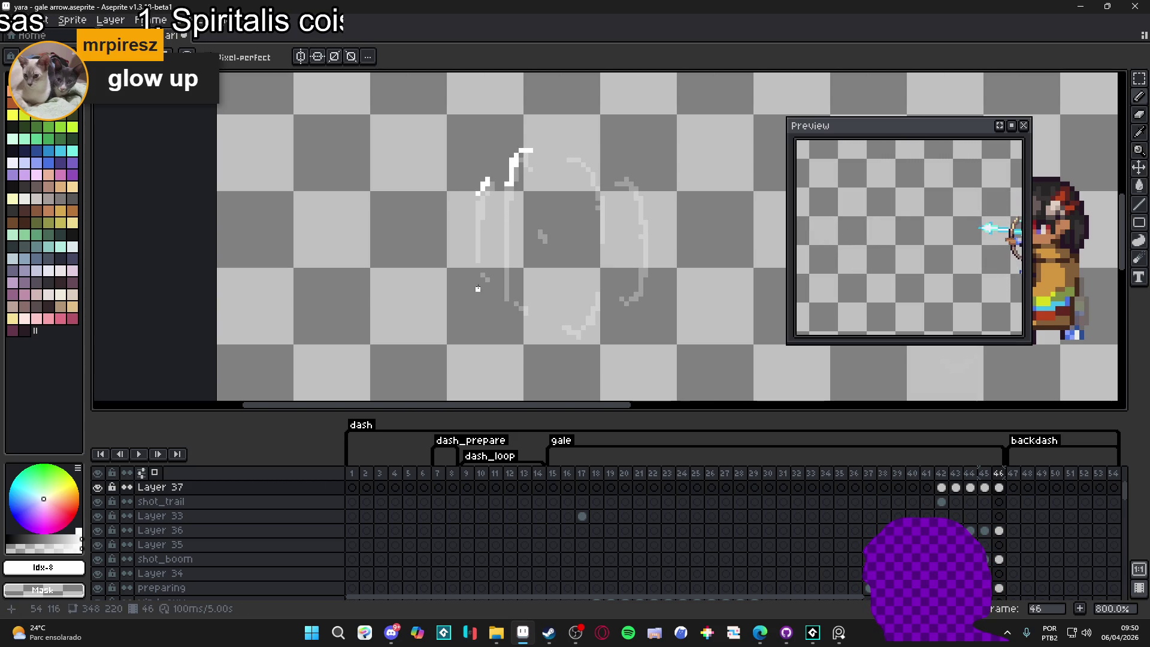
drag(474, 239, 473, 253)
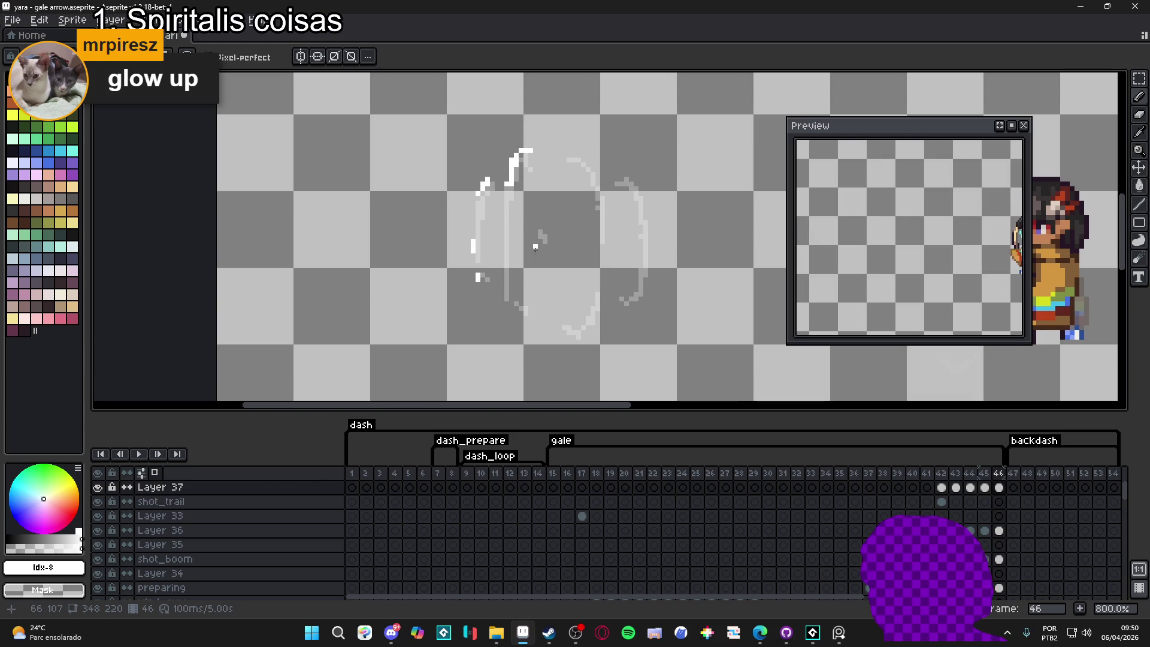
drag(511, 308, 525, 312)
mouse_move(578, 150)
mouse_down()
mouse_move(600, 178)
mouse_move(607, 224)
mouse_up()
Add broken white strokes along the ring's lower part and right edge, then select frames 45–46
drag(593, 326, 582, 336)
click(634, 181)
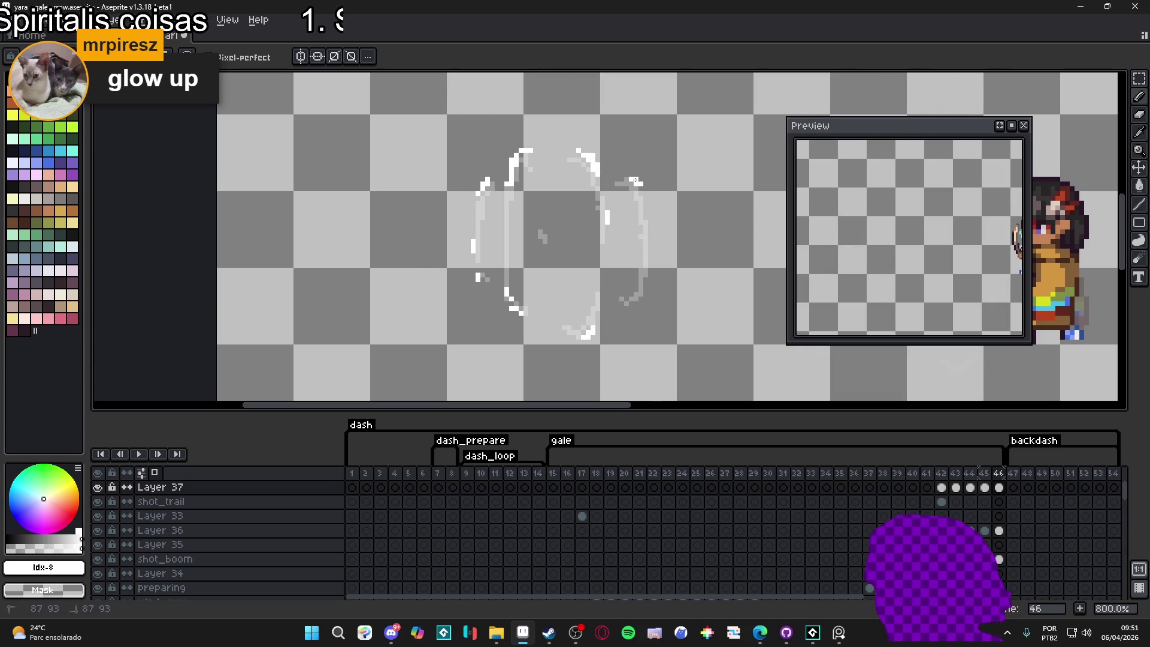
drag(635, 177, 646, 213)
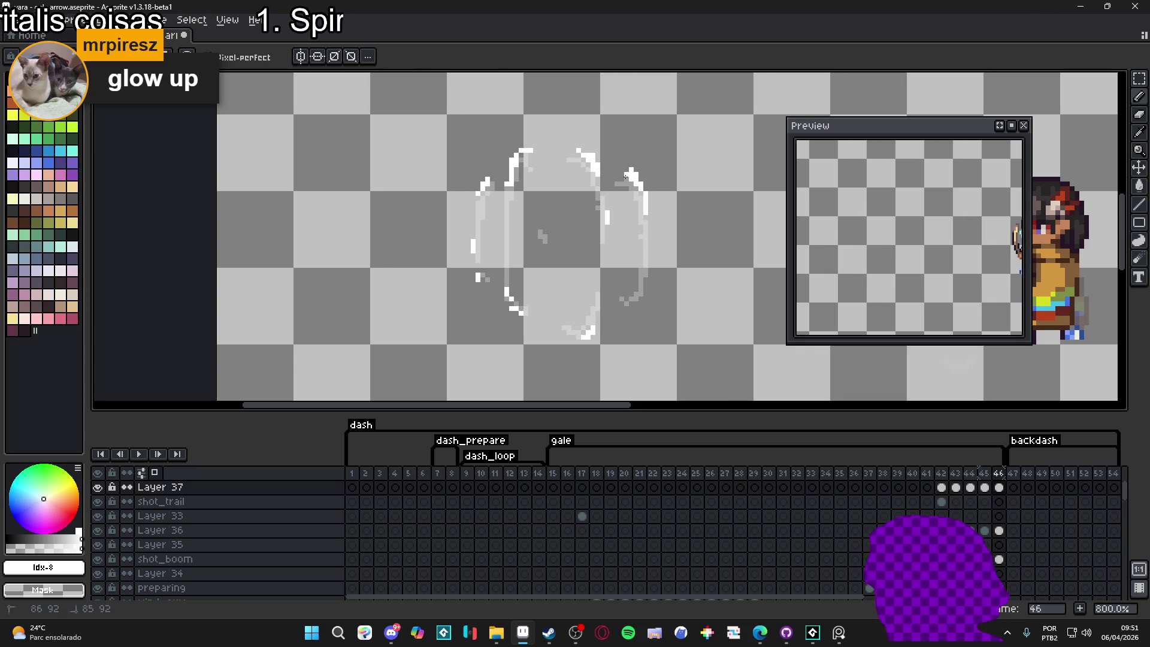
drag(650, 252, 641, 285)
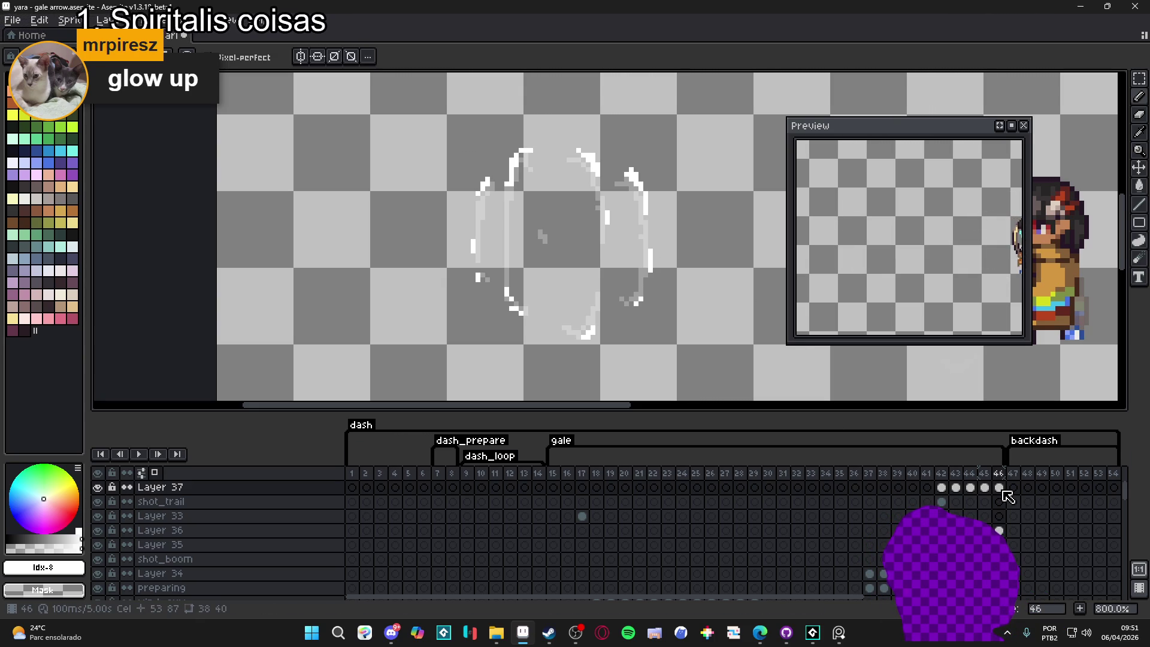
drag(1004, 494, 942, 493)
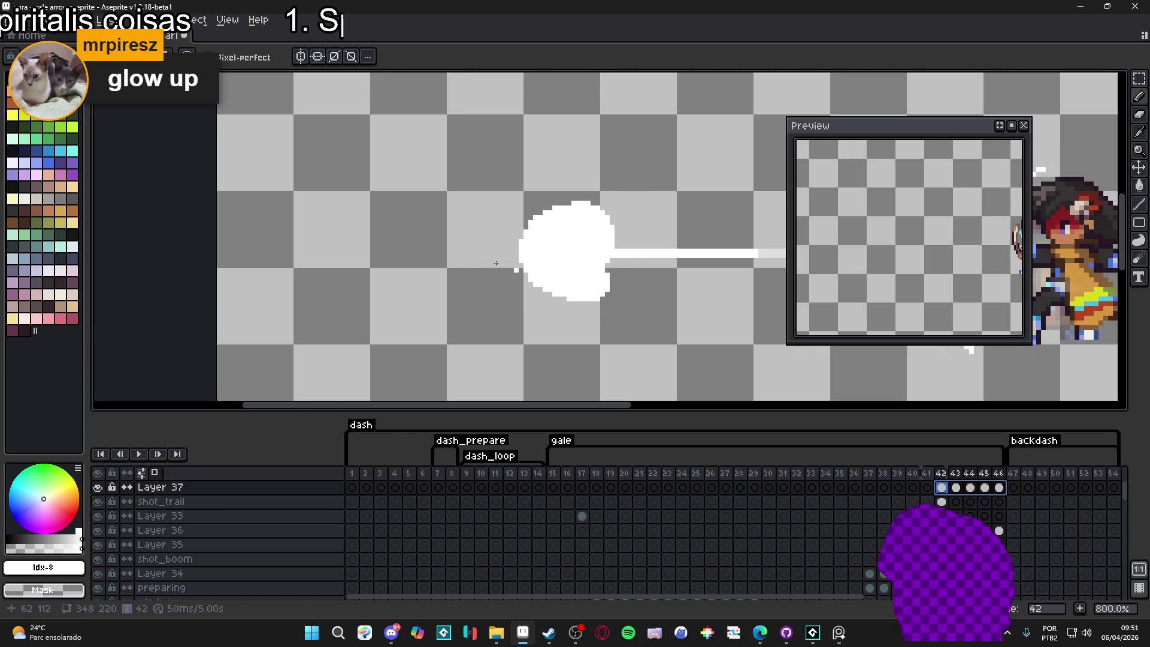
key(minus)
click(942, 488)
click(955, 487)
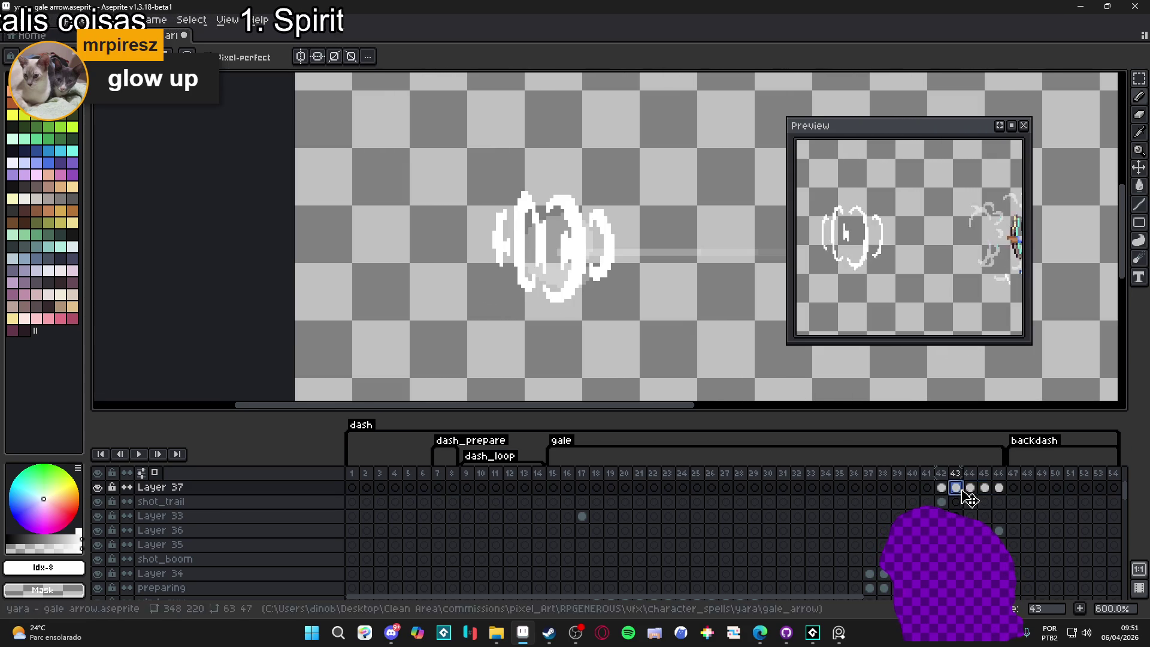
click(971, 487)
click(985, 487)
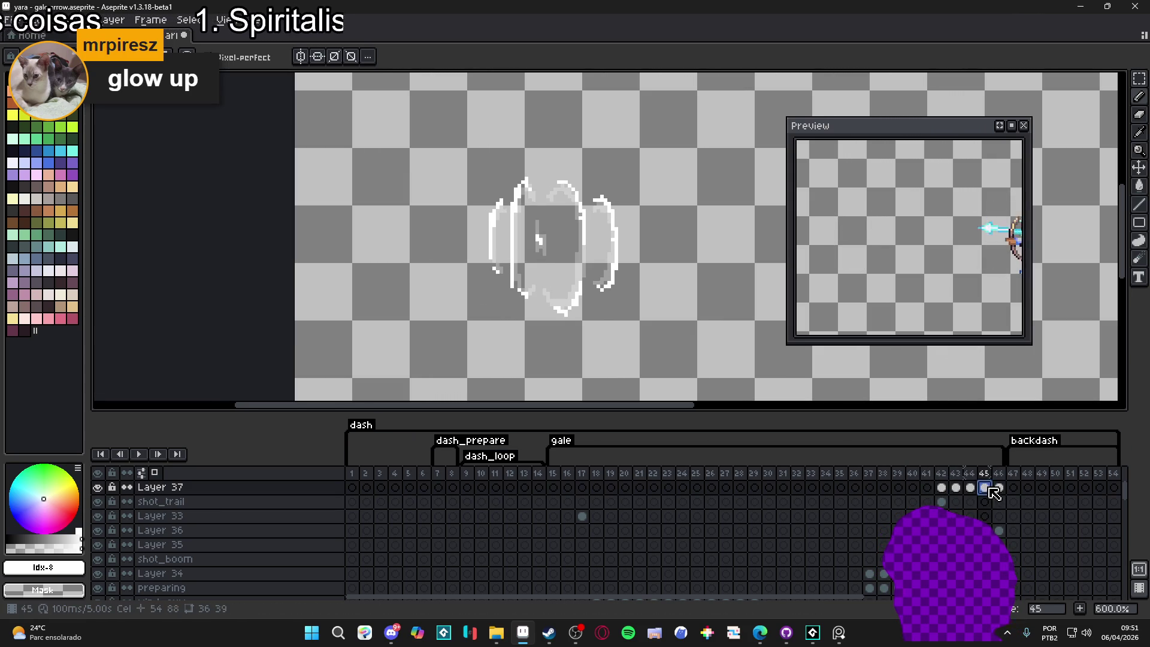
click(997, 488)
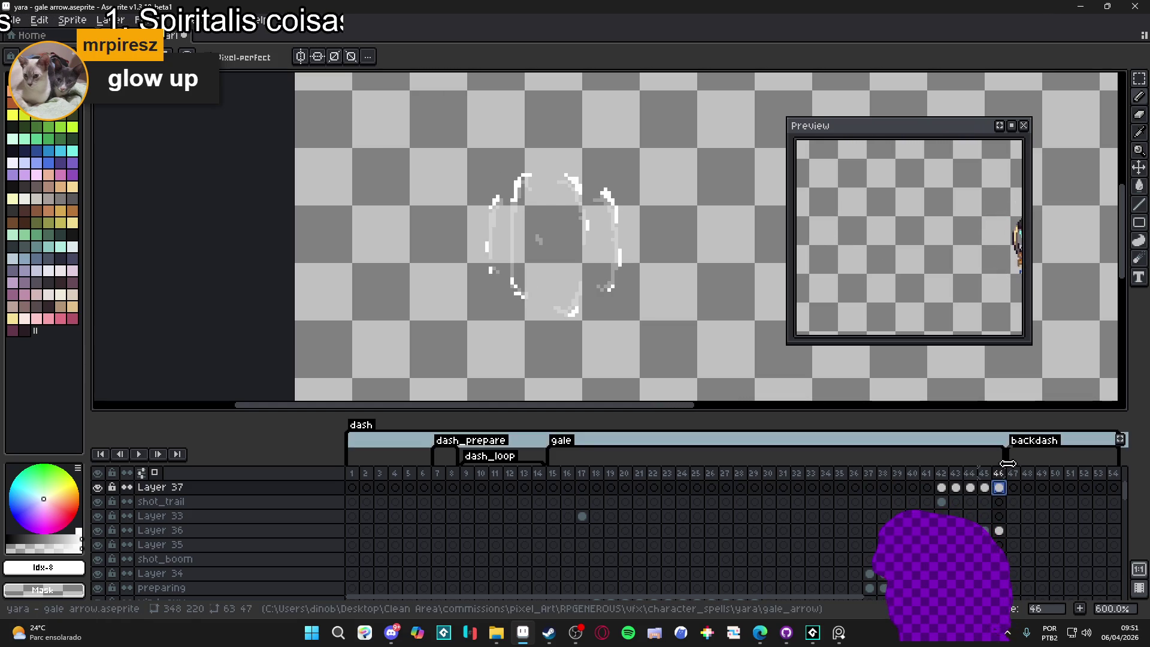
key(alt+n)
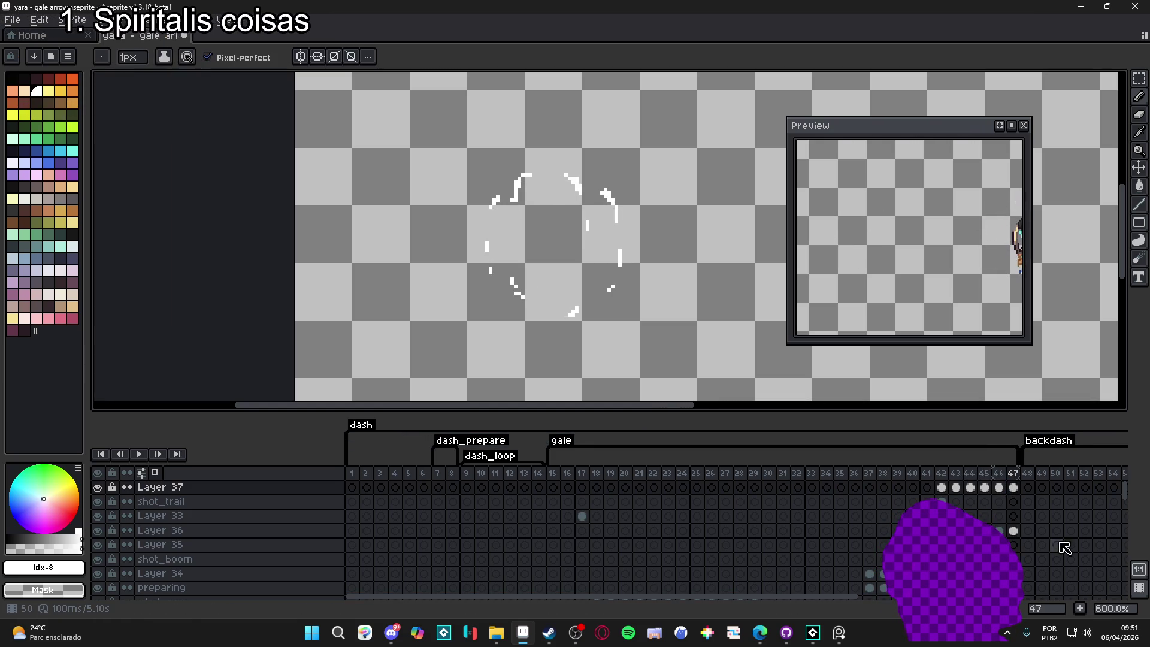
Select the frame 47 cel and erase most of the copied ring strokes
click(1013, 487)
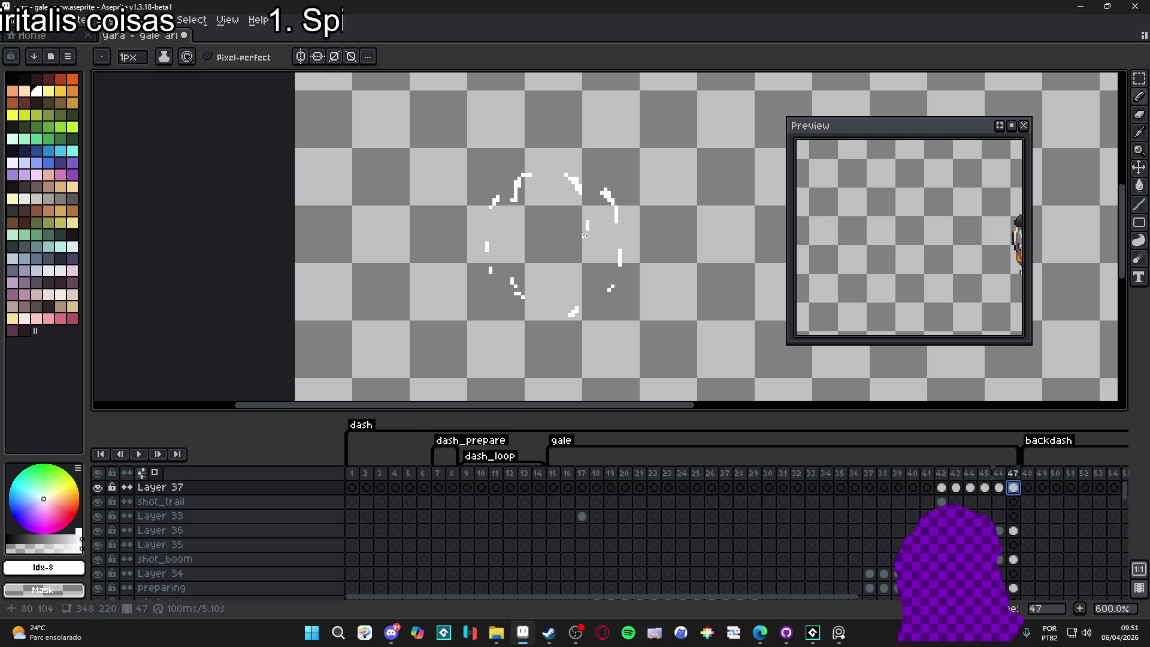
key(e)
mouse_move(472, 218)
mouse_down()
mouse_move(559, 205)
mouse_move(515, 135)
mouse_move(533, 311)
mouse_move(511, 254)
mouse_move(601, 188)
mouse_move(606, 266)
mouse_up()
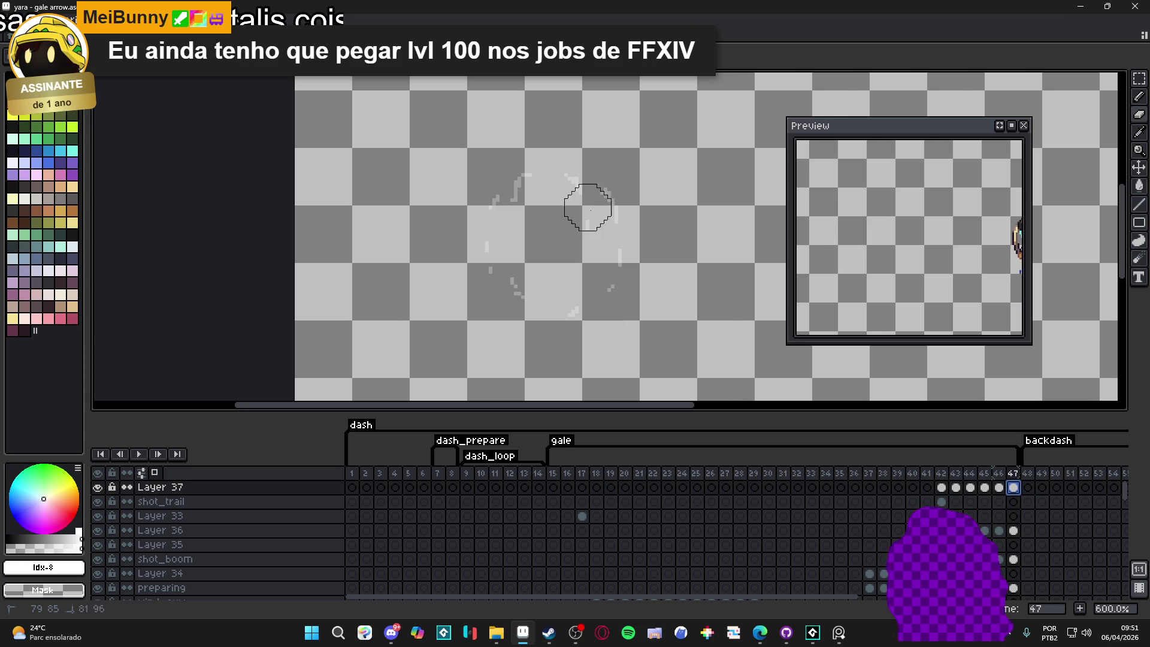
Add white pixel fragments at the ring's upper left and right, plus a single speck nearby
key(b)
scroll(526, 178, up, 3)
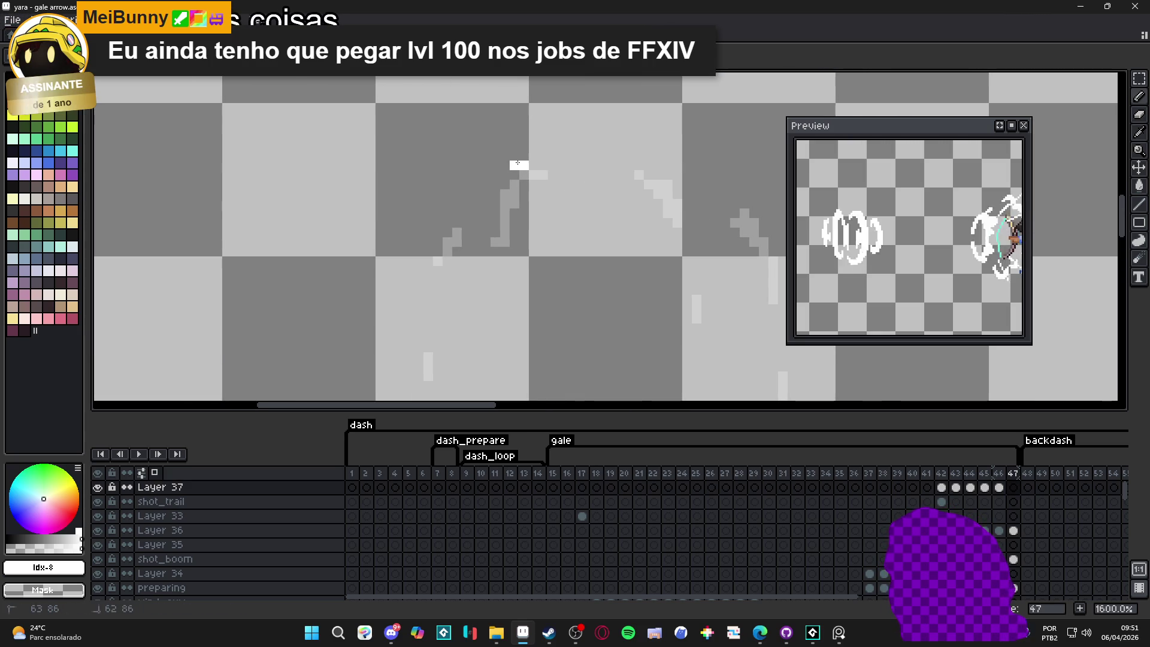
drag(504, 178, 496, 192)
click(572, 174)
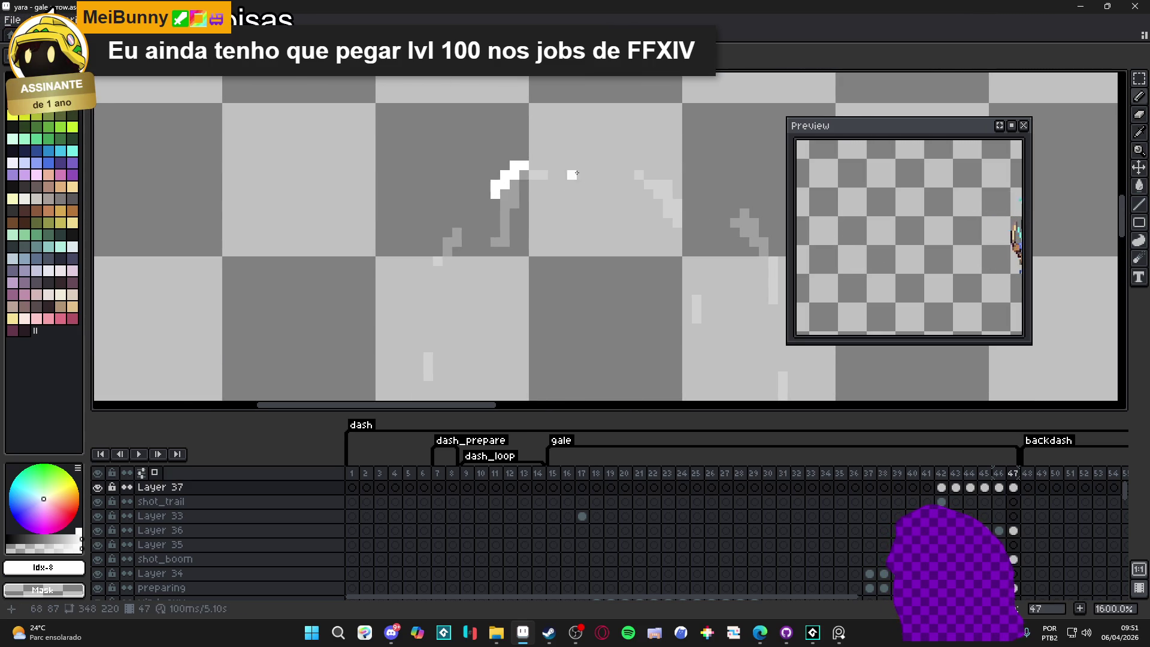
drag(668, 175, 677, 184)
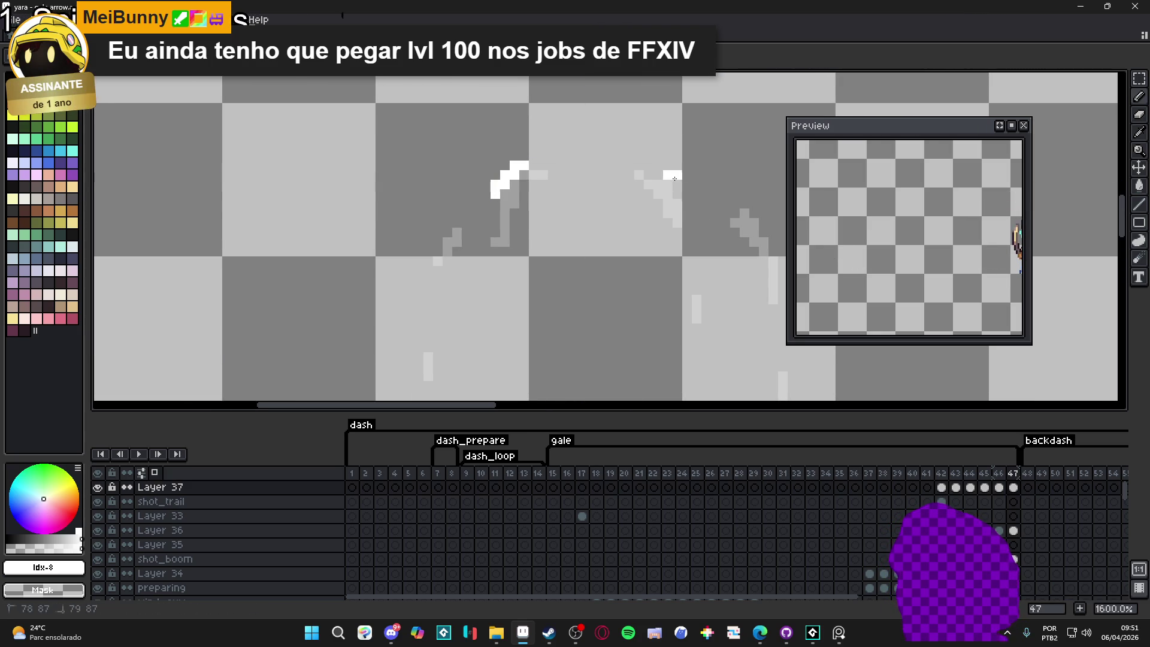
drag(761, 224, 660, 222)
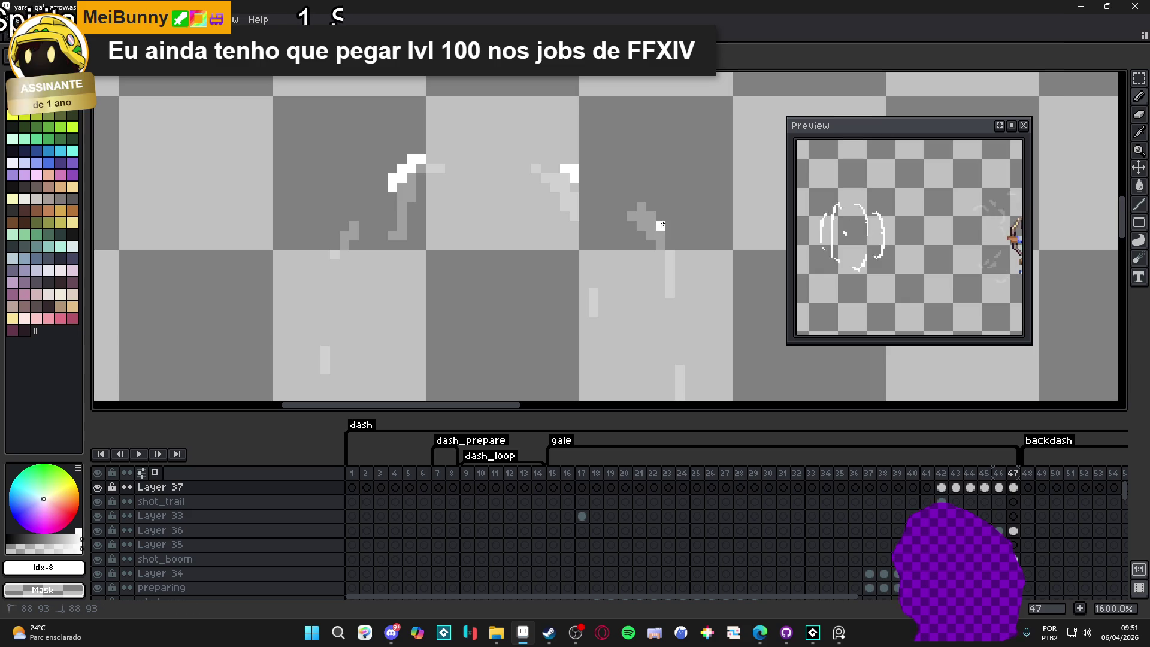
Scatter a few more tiny white specks atop the left fragment and at the lower right
scroll(660, 225, down, 3)
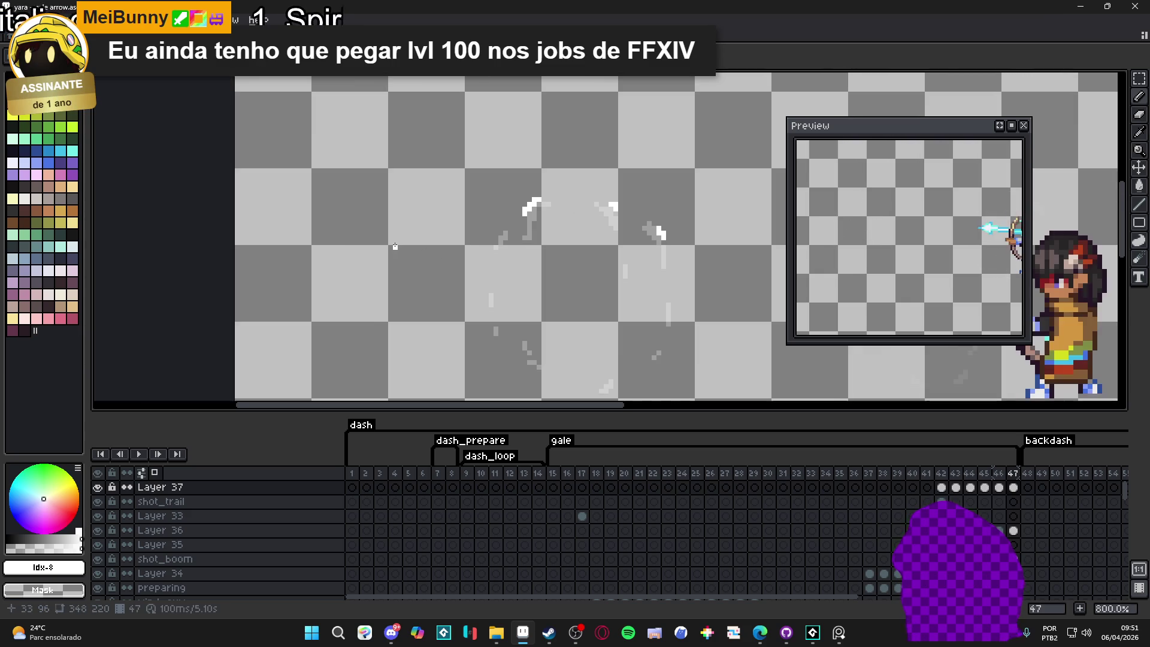
scroll(473, 245, up, 3)
scroll(499, 228, up, 1)
click(612, 214)
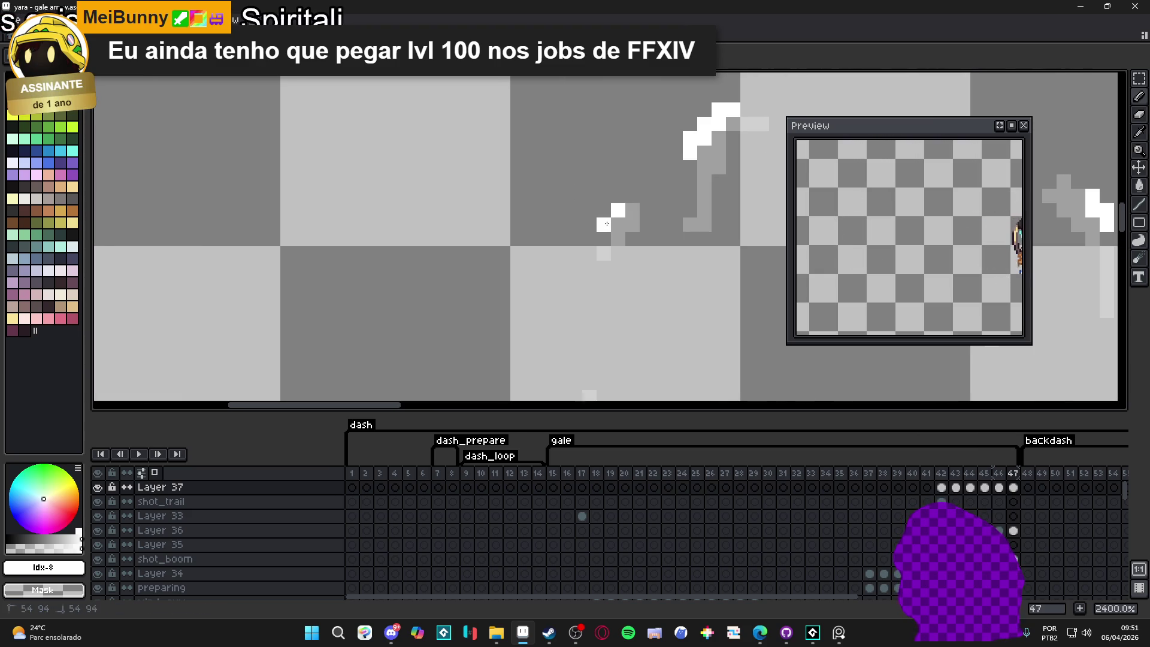
scroll(607, 224, down, 3)
scroll(720, 225, up, 1)
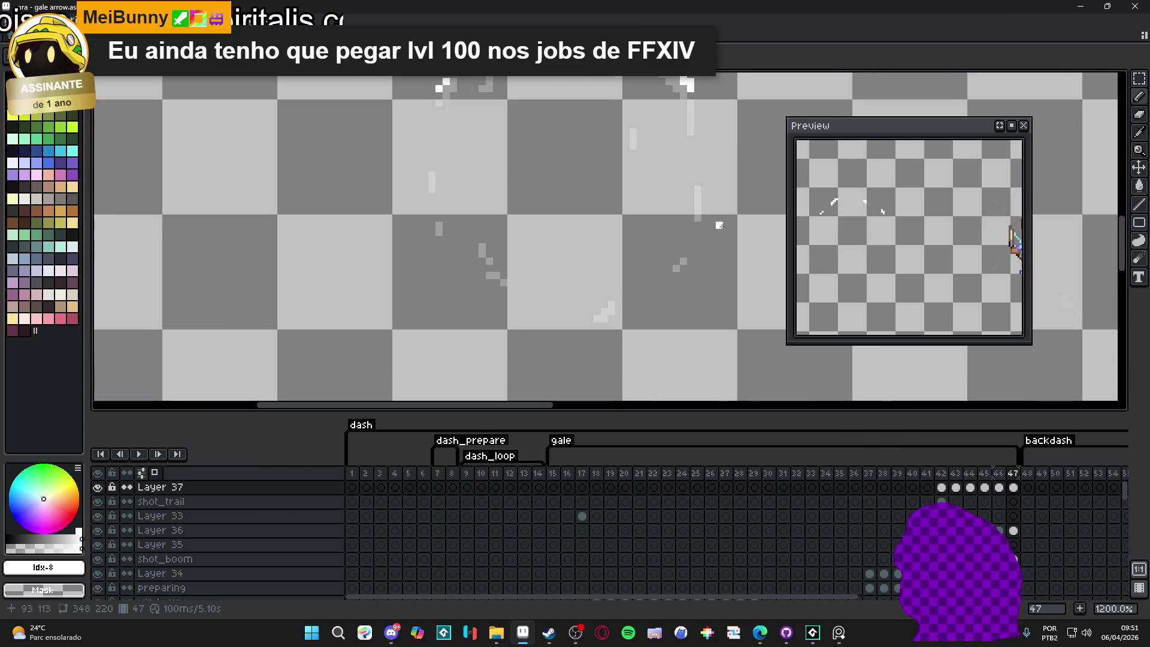
mouse_move(706, 217)
mouse_down()
mouse_move(437, 77)
mouse_move(705, 213)
mouse_up()
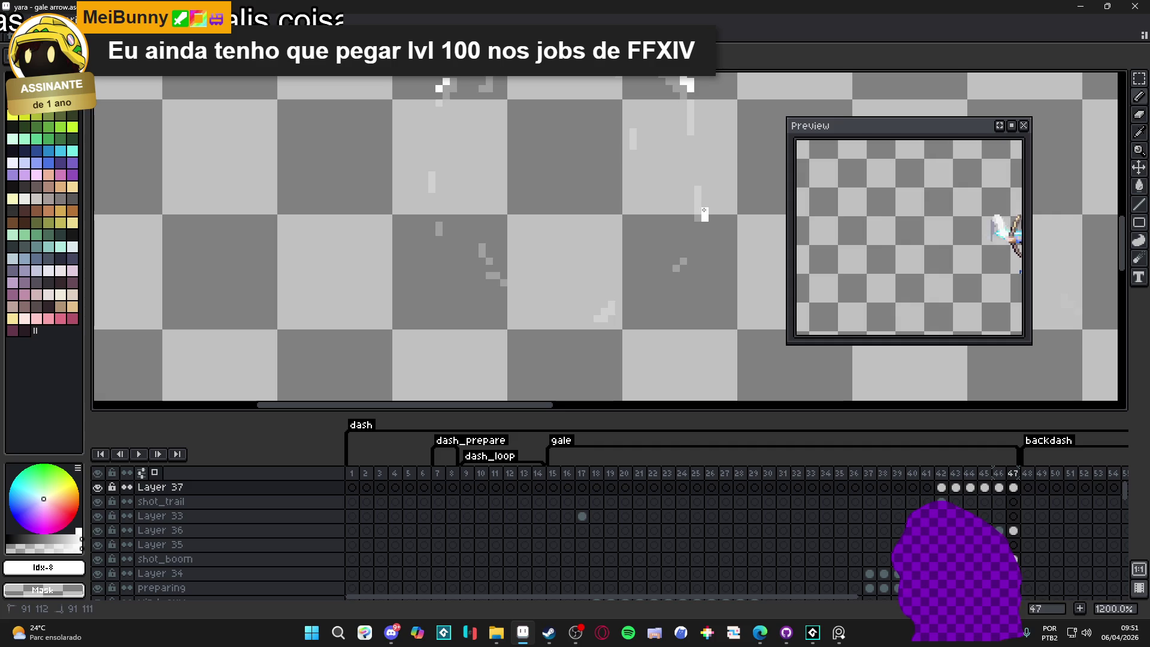
click(683, 269)
click(676, 275)
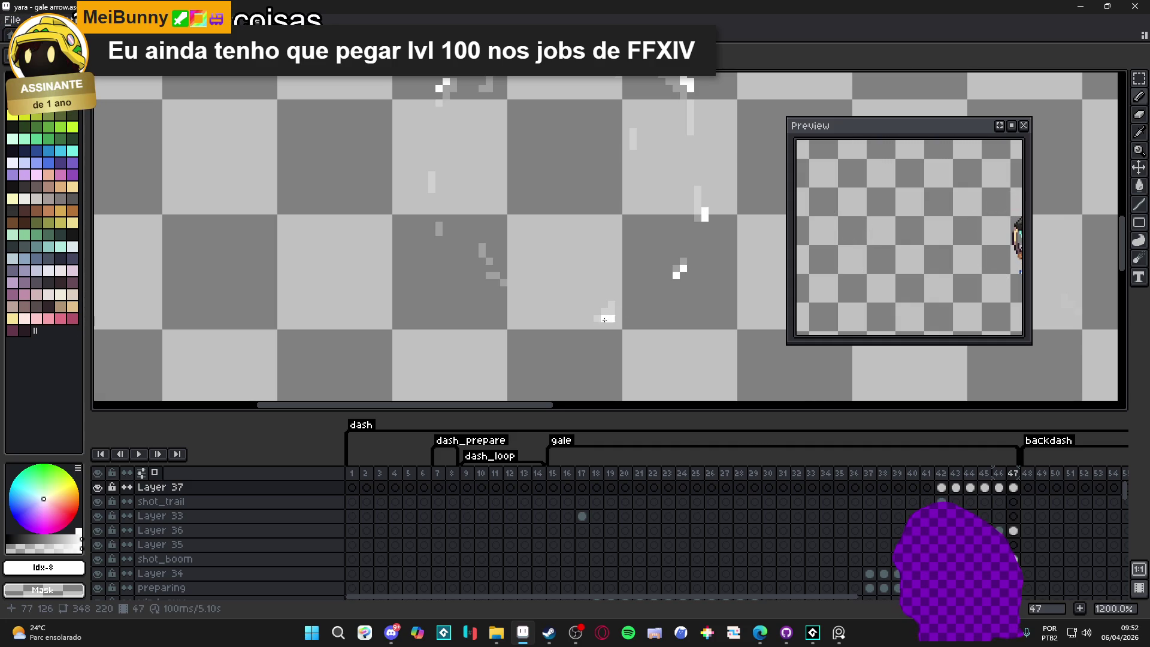
scroll(605, 320, down, 6)
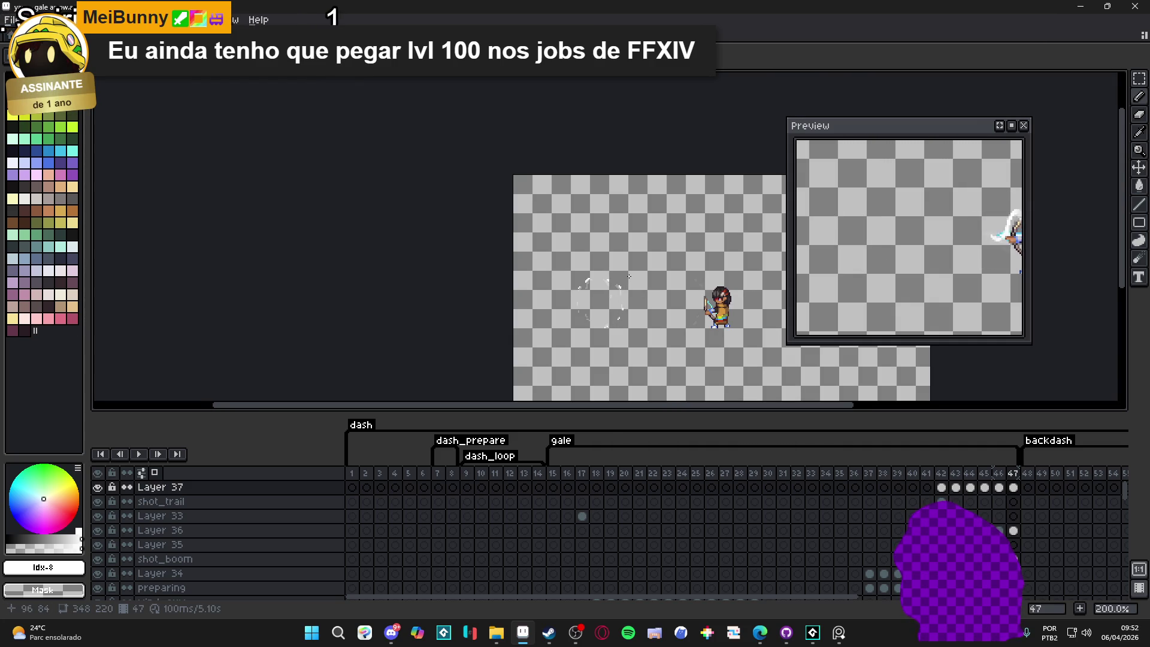
Select frames 42–47 of Layer 37 and set their frame duration to 50 ms
drag(1016, 490, 941, 488)
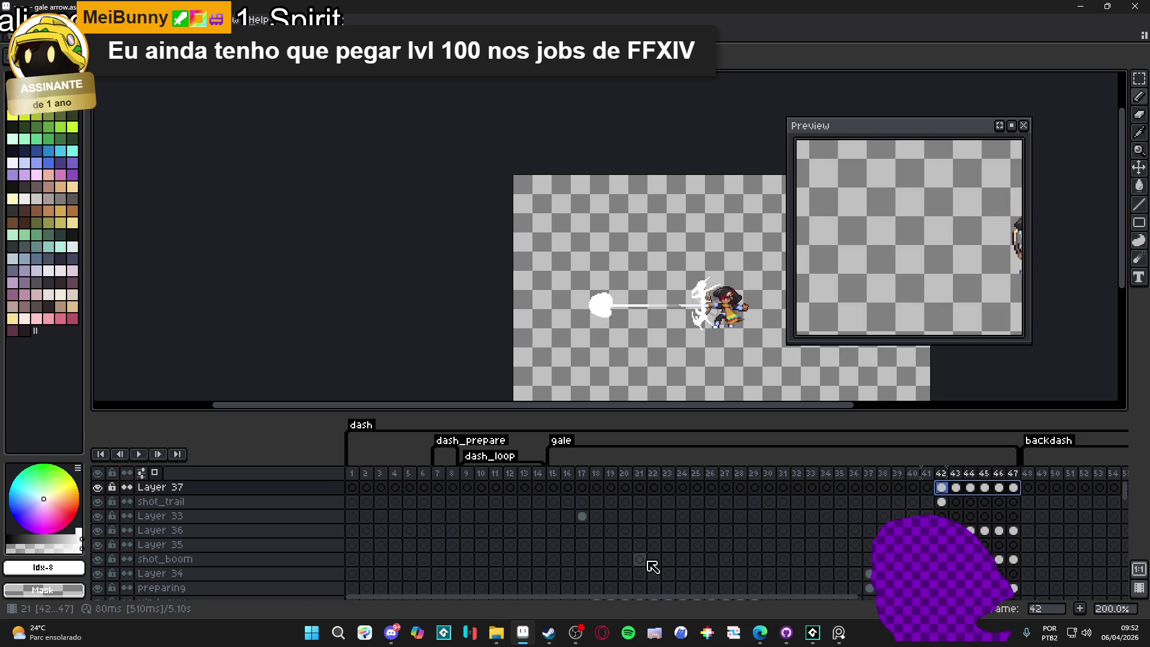
key(Left)
key(p)
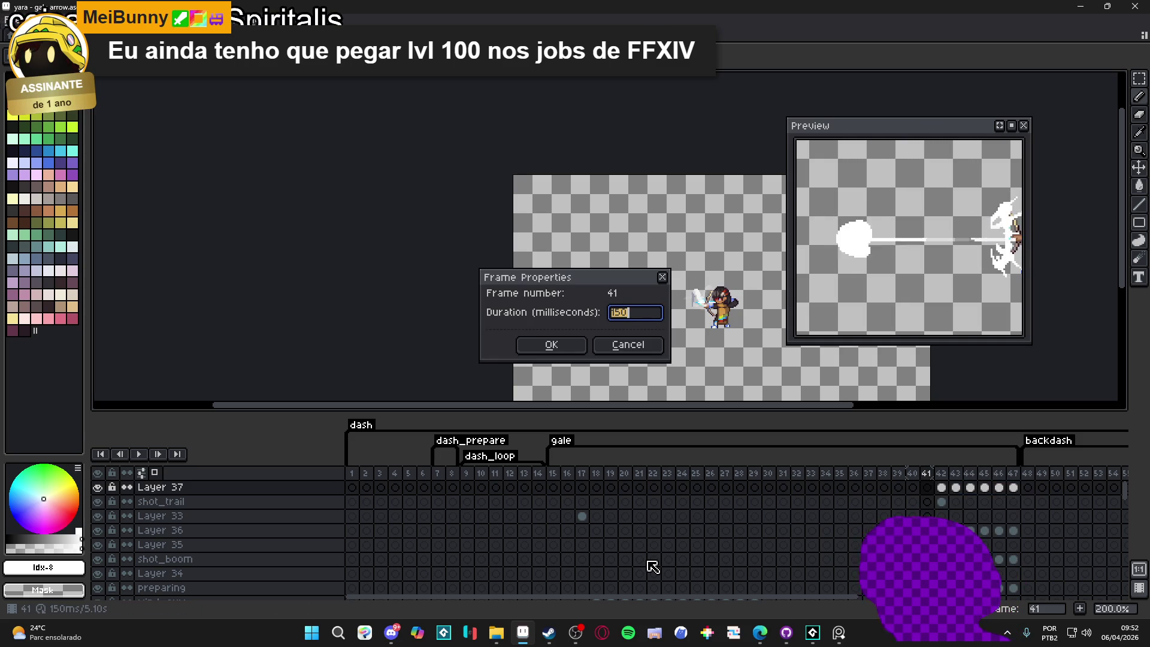
click(628, 348)
drag(1014, 489, 941, 492)
key(p)
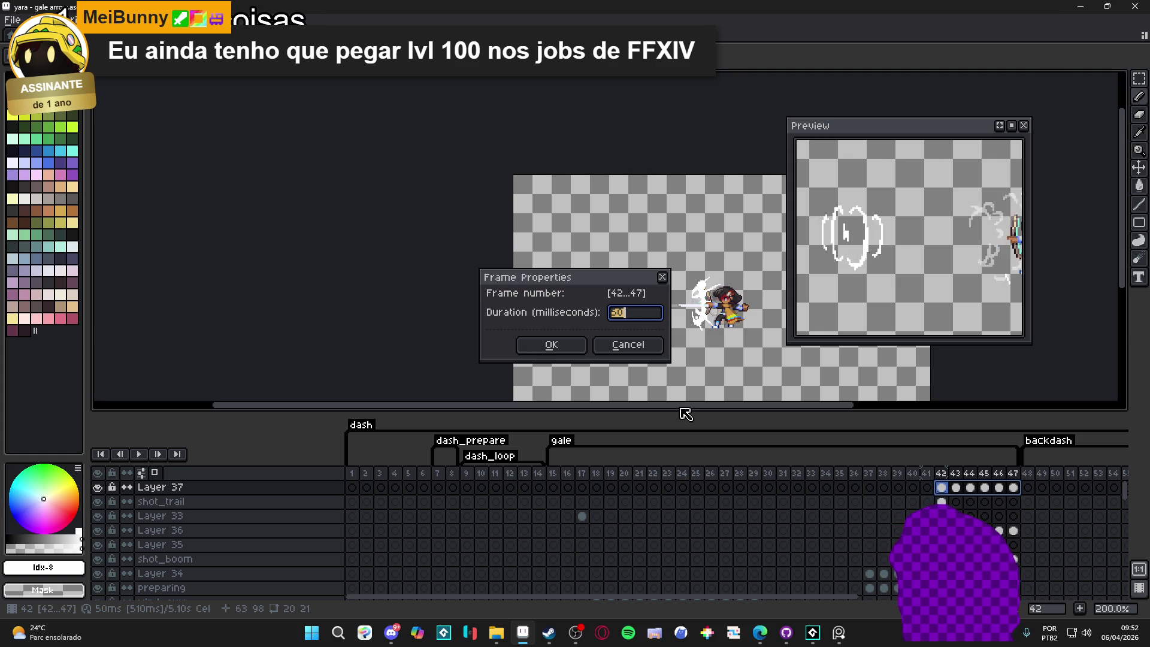
key(Return)
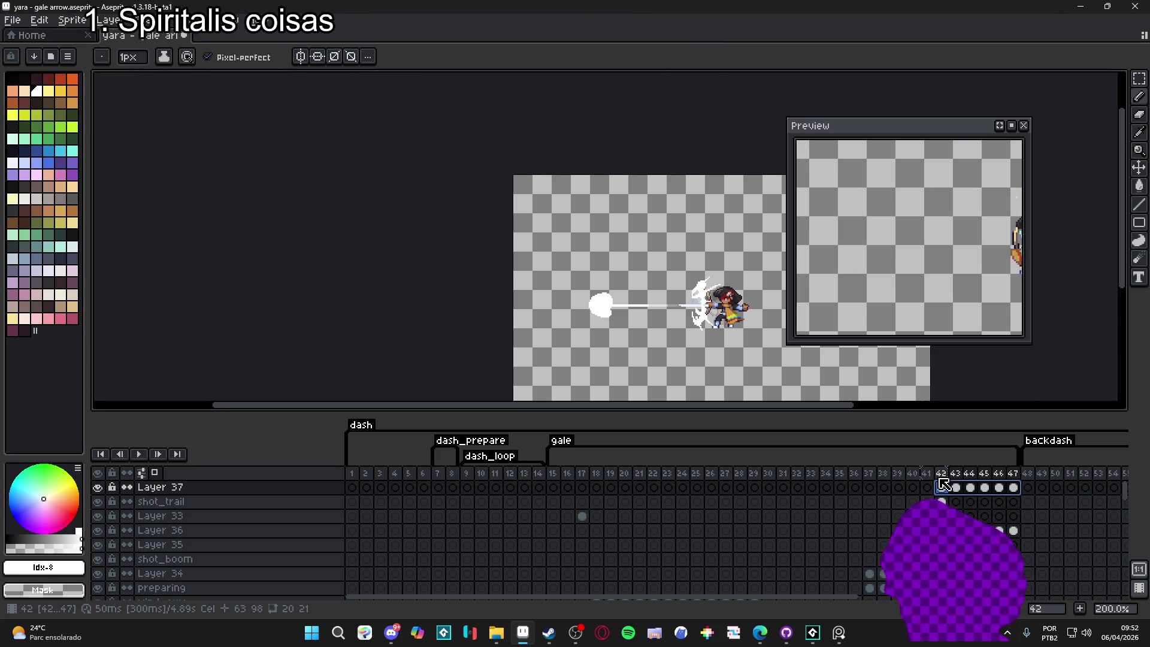
scroll(116, 544, down, 6)
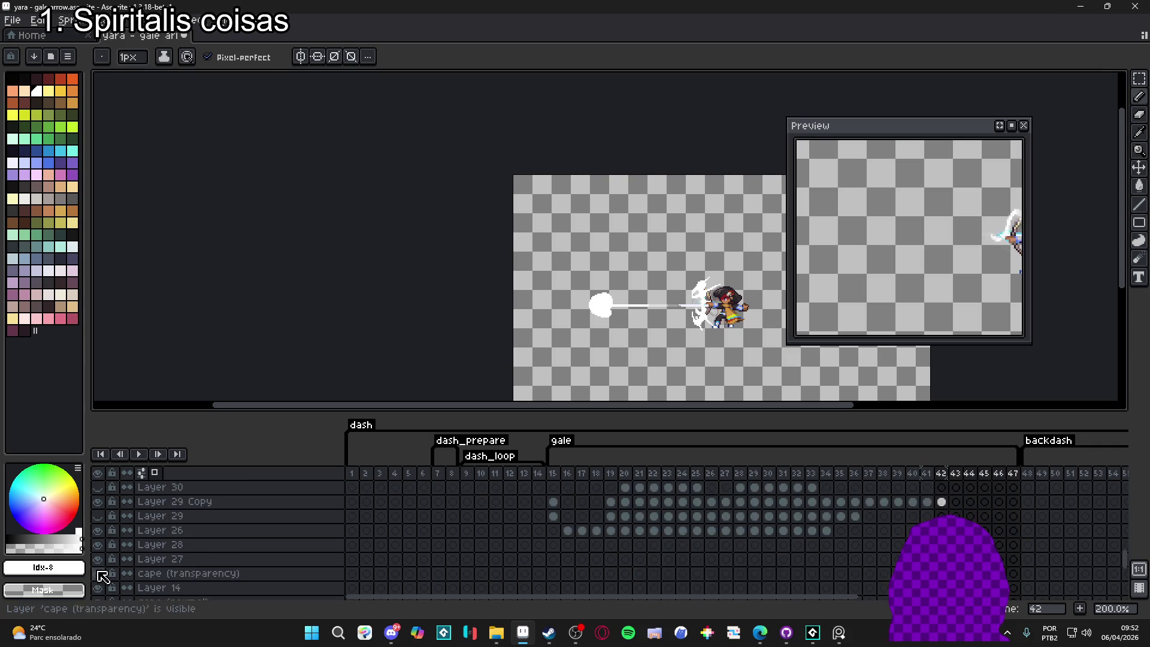
scroll(101, 576, down, 5)
click(97, 563)
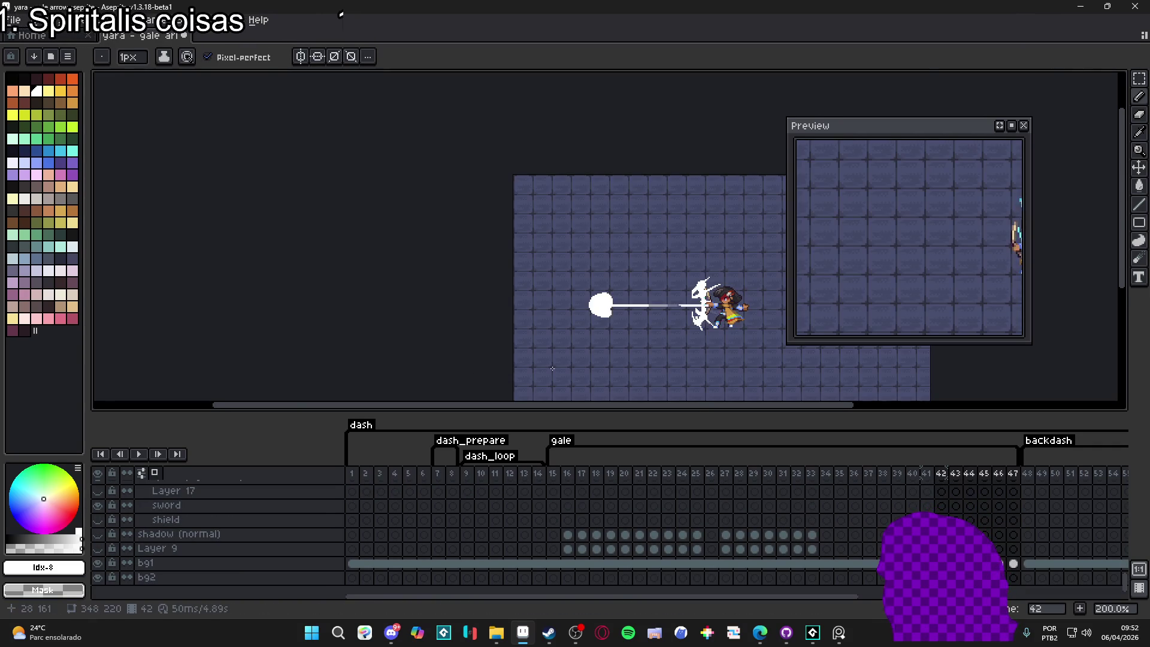
drag(552, 367, 414, 345)
scroll(413, 345, up, 1)
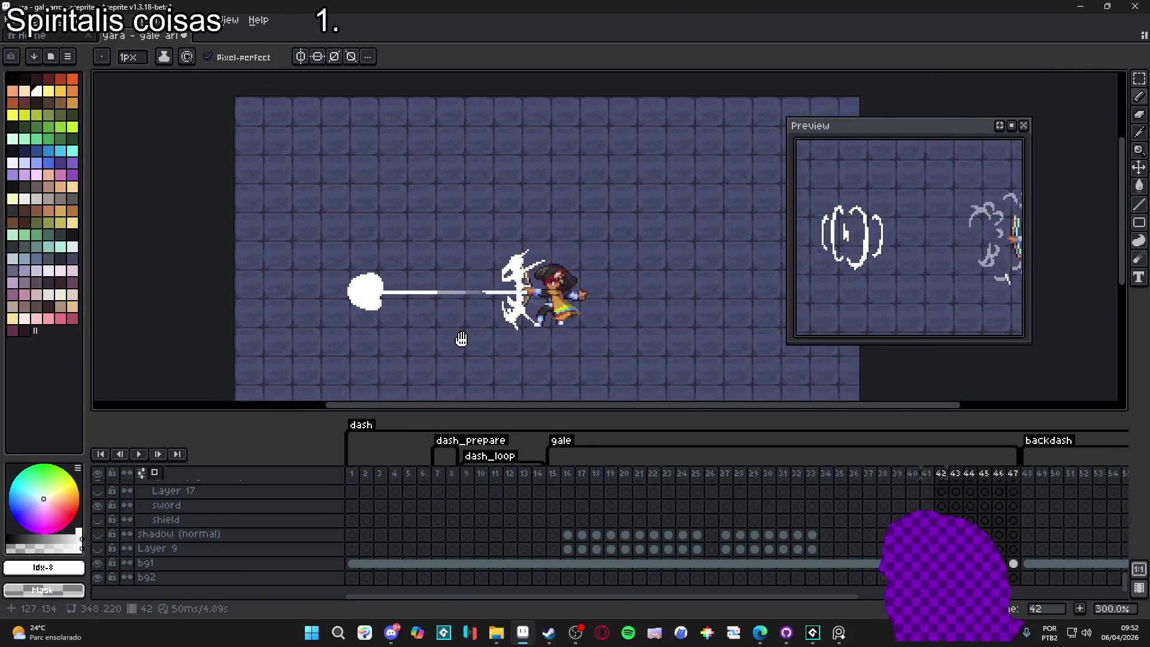
click(137, 450)
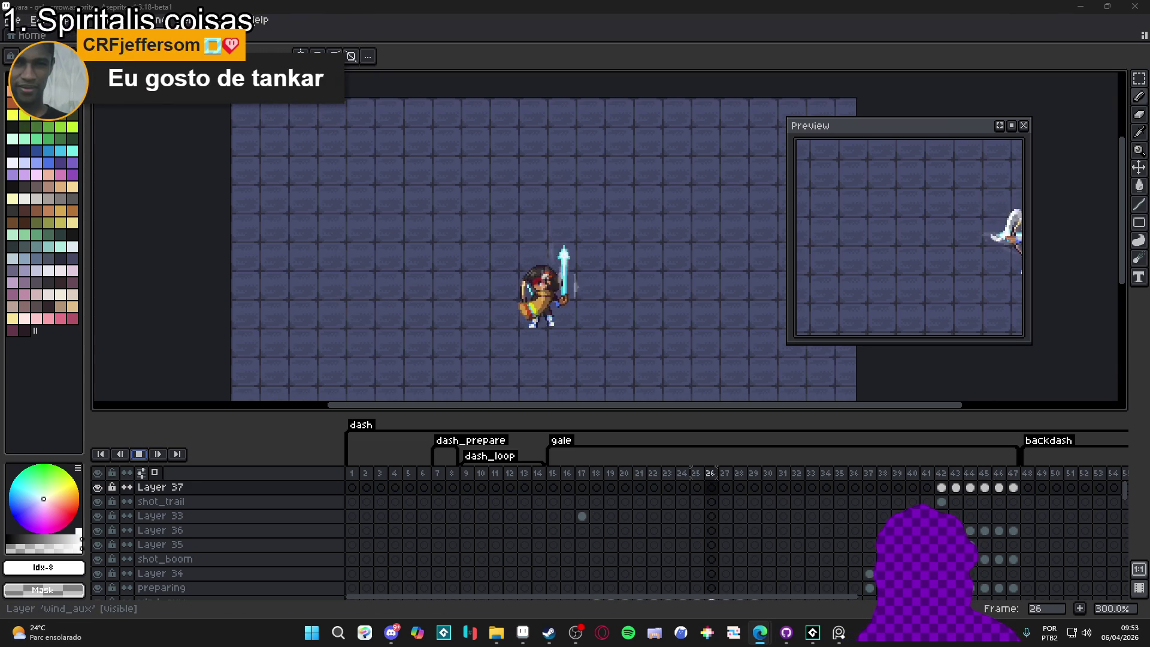
key(alt+Tab)
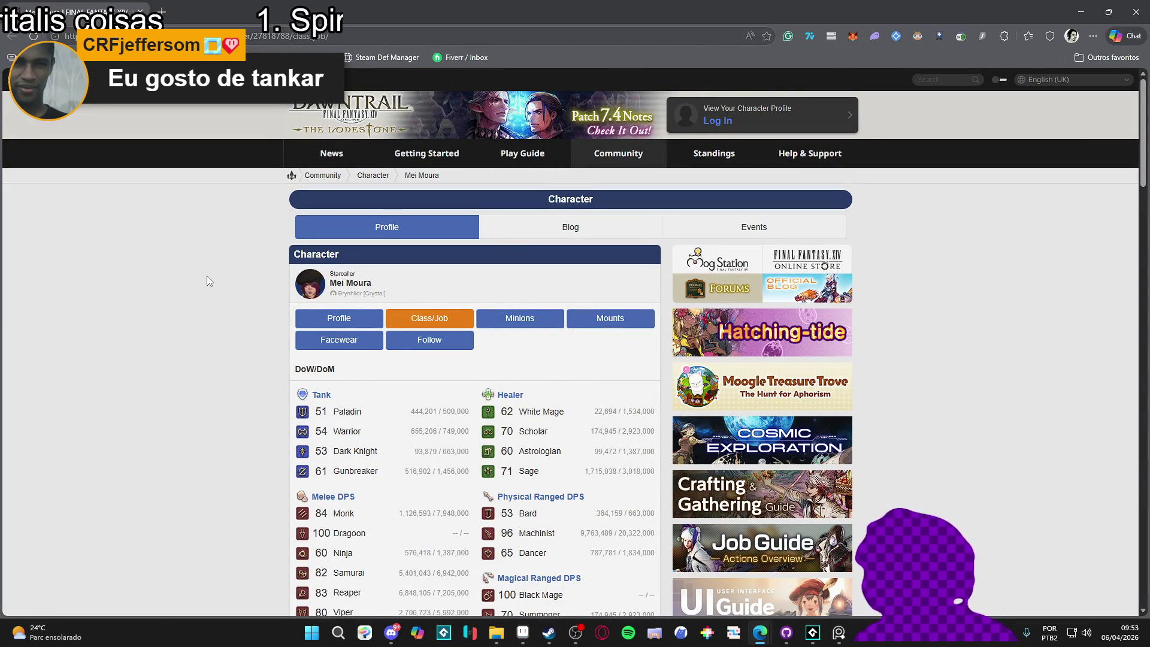
scroll(219, 298, down, 2)
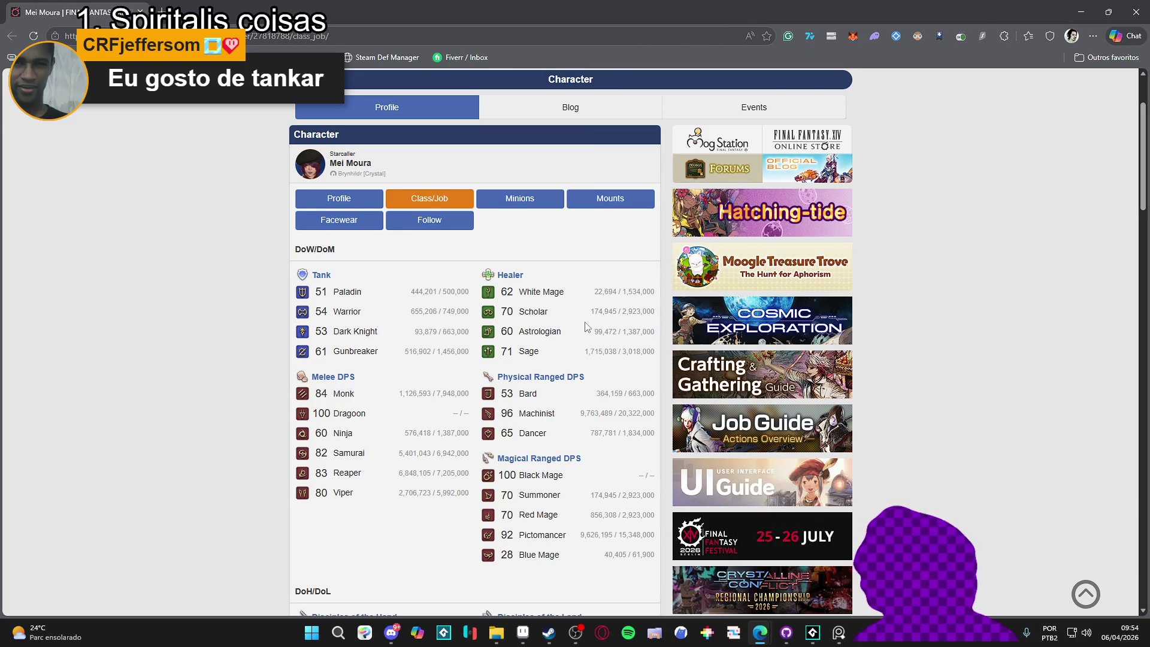
scroll(540, 472, down, 2)
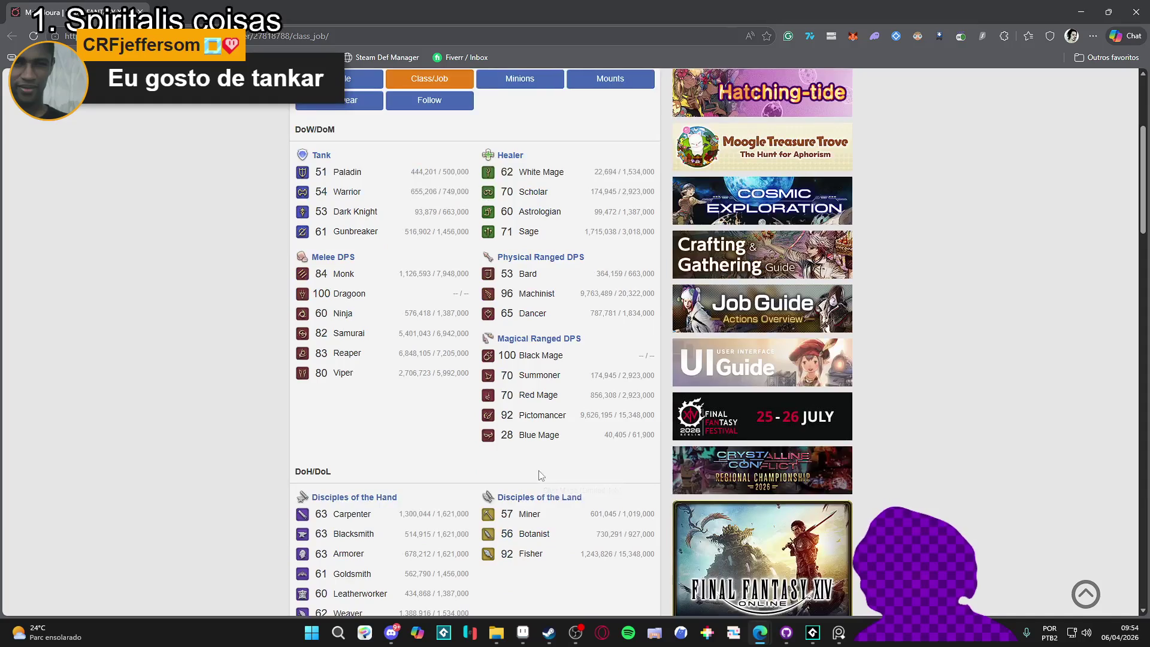
scroll(541, 474, down, 3)
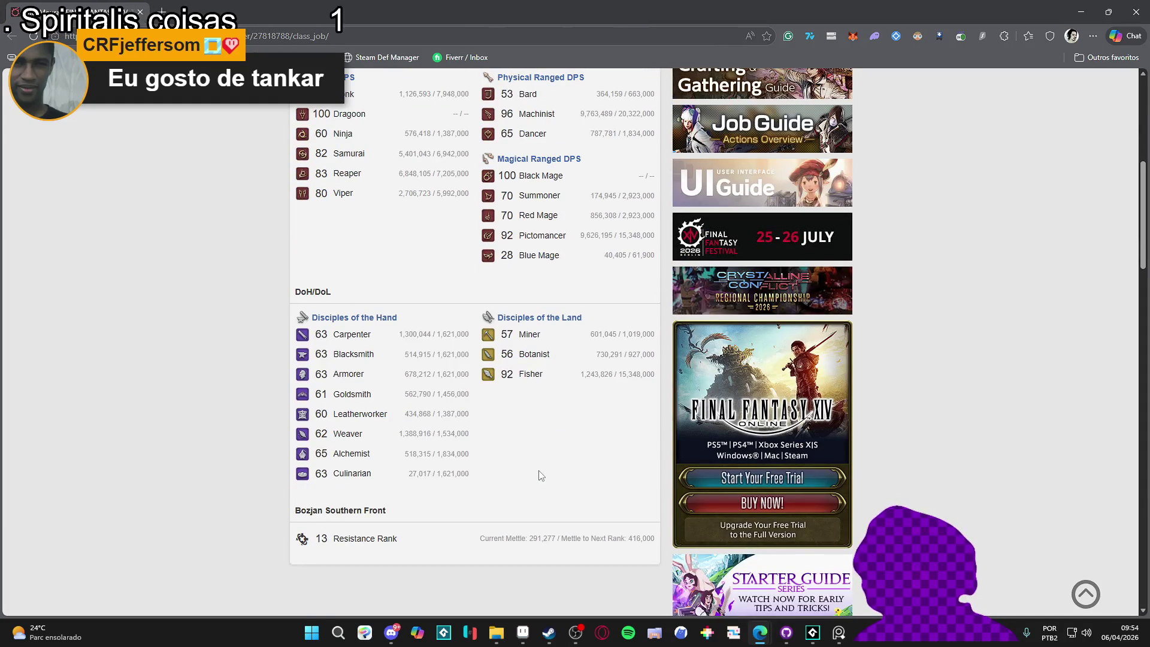
scroll(540, 474, up, 3)
scroll(541, 475, up, 1)
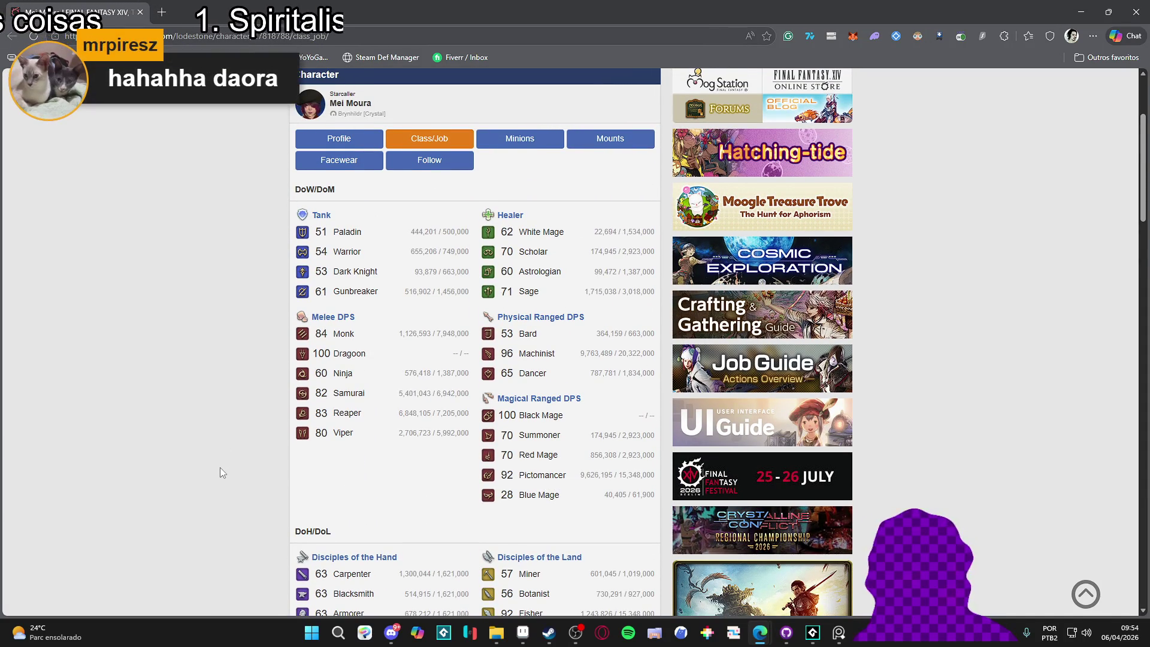
scroll(220, 467, down, 4)
scroll(222, 466, up, 6)
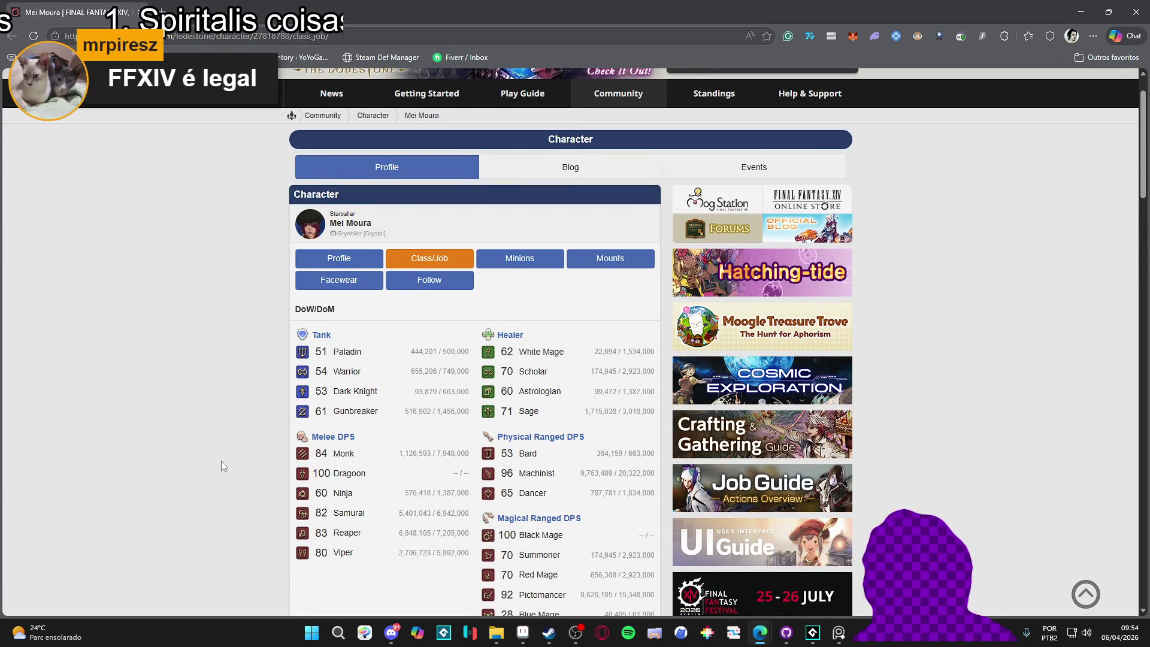
scroll(222, 466, down, 2)
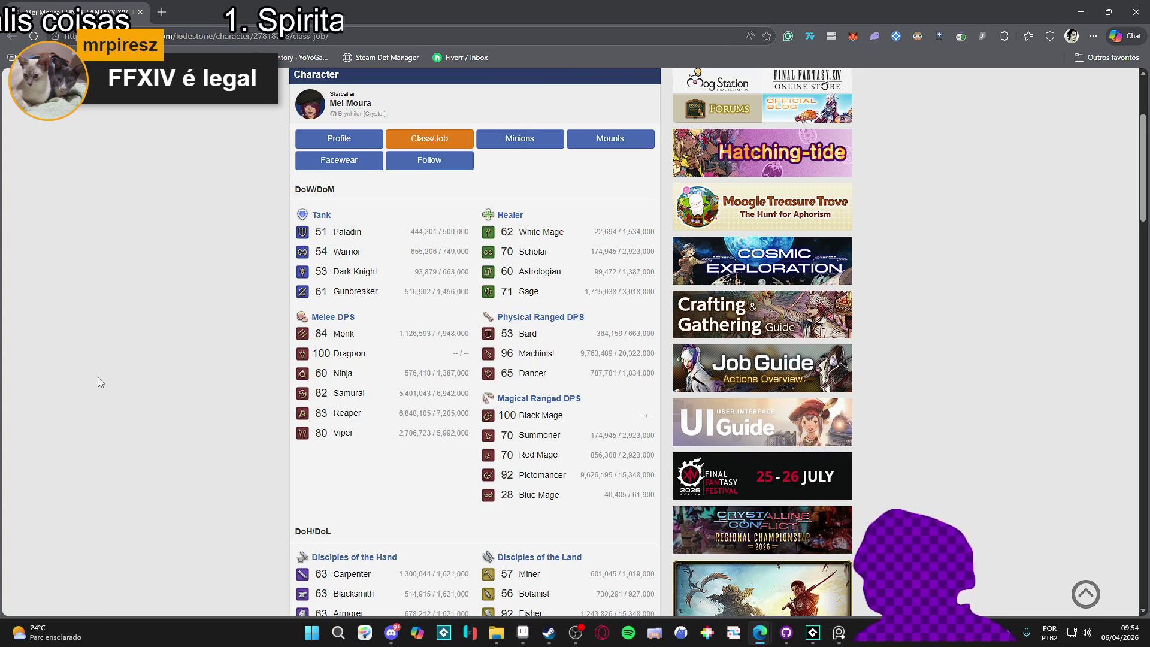
scroll(98, 382, down, 6)
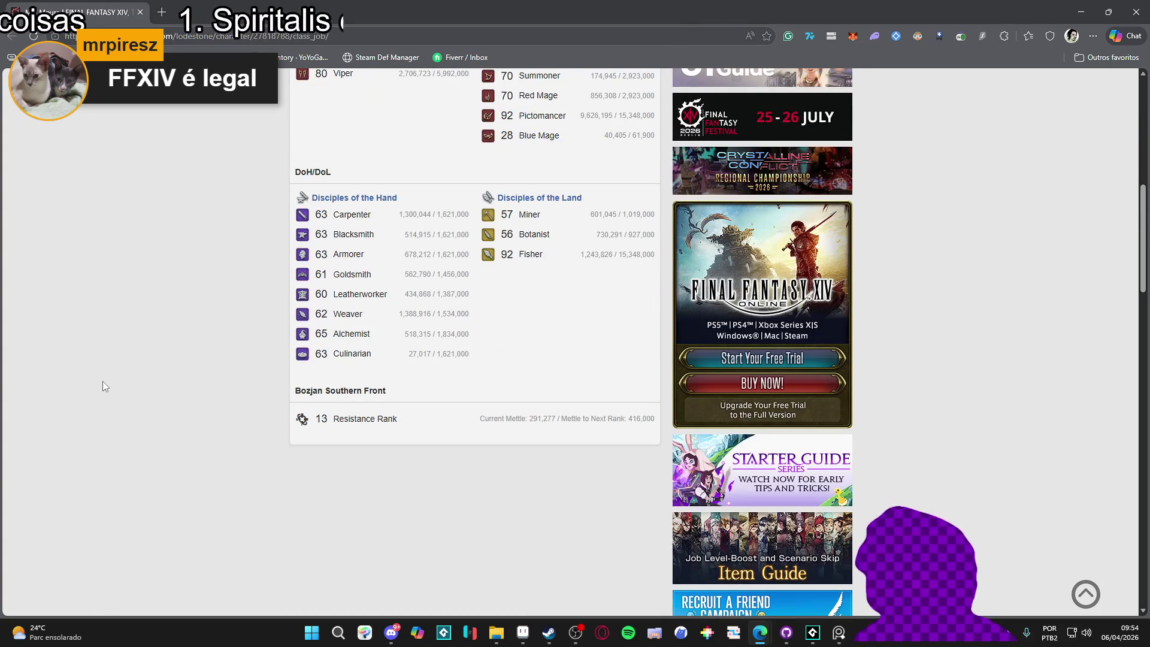
scroll(102, 381, up, 7)
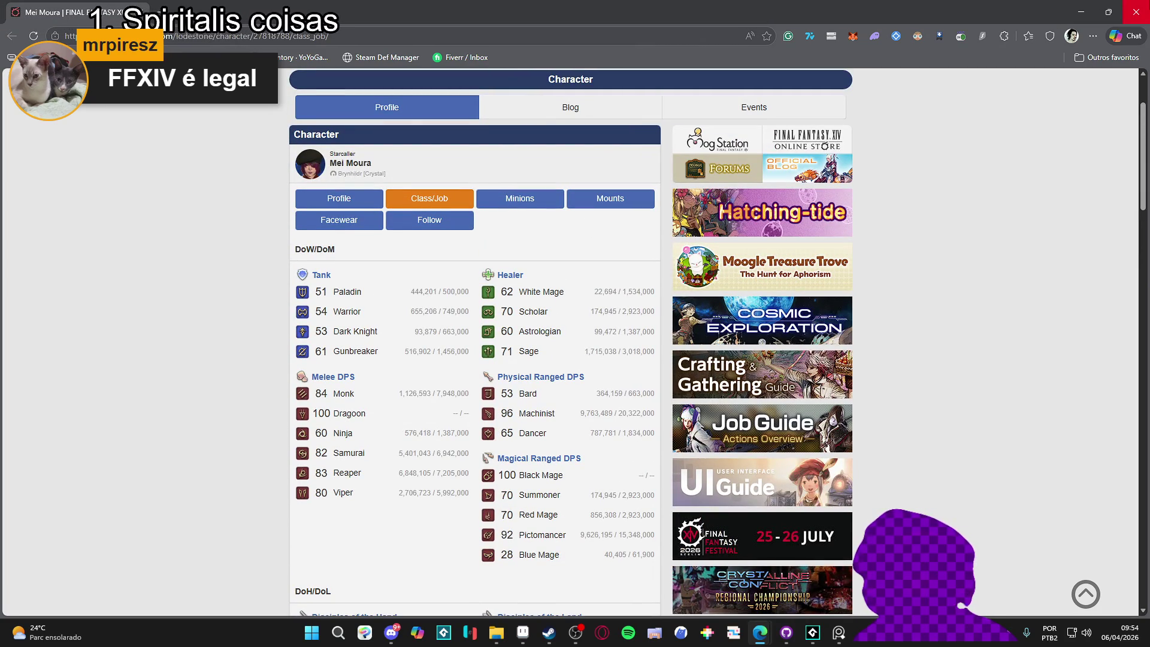
key(alt+Tab)
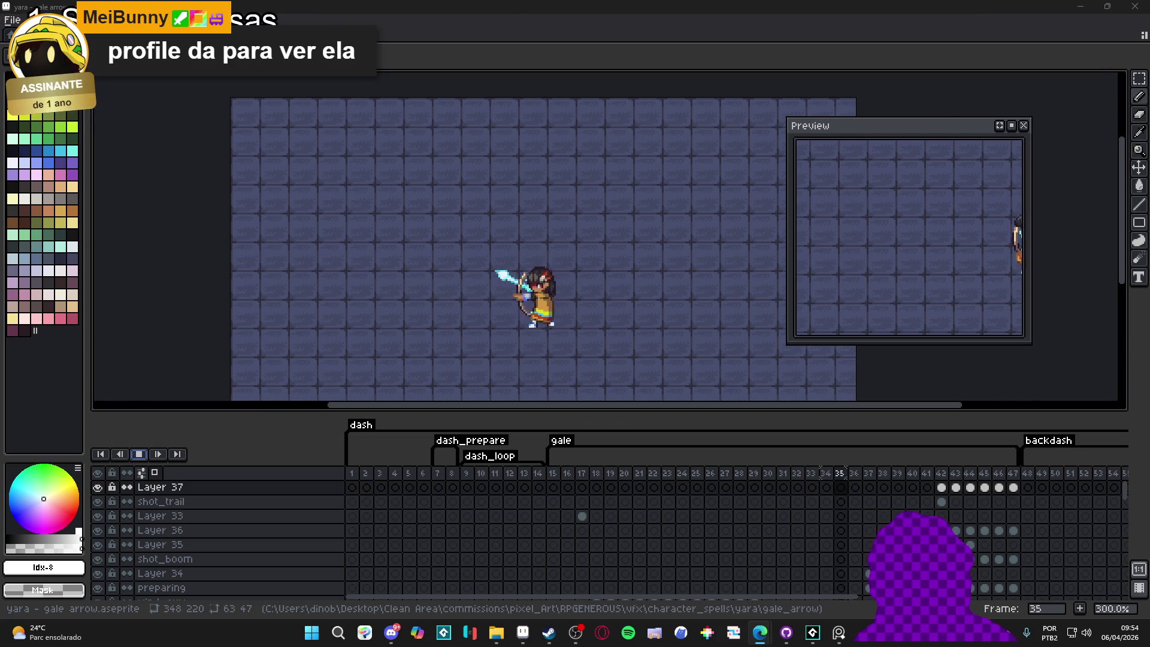
key(alt+Tab)
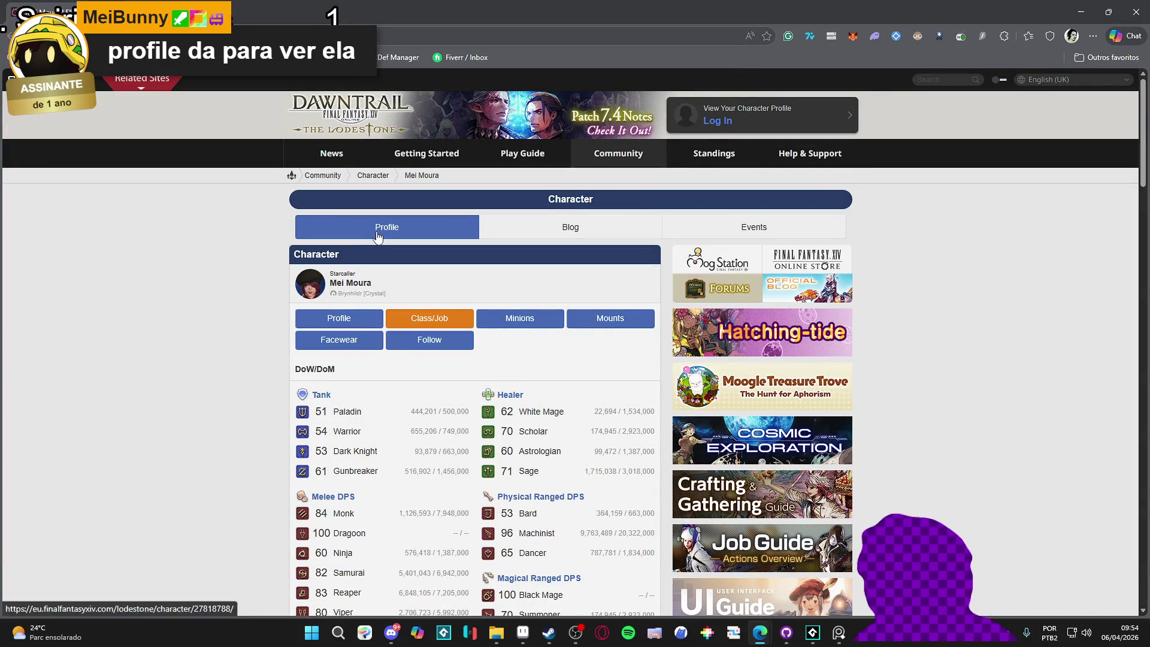
Go back to the character's Lodestone Profile page and view the enlarged portrait
key(alt+Left)
scroll(162, 306, down, 3)
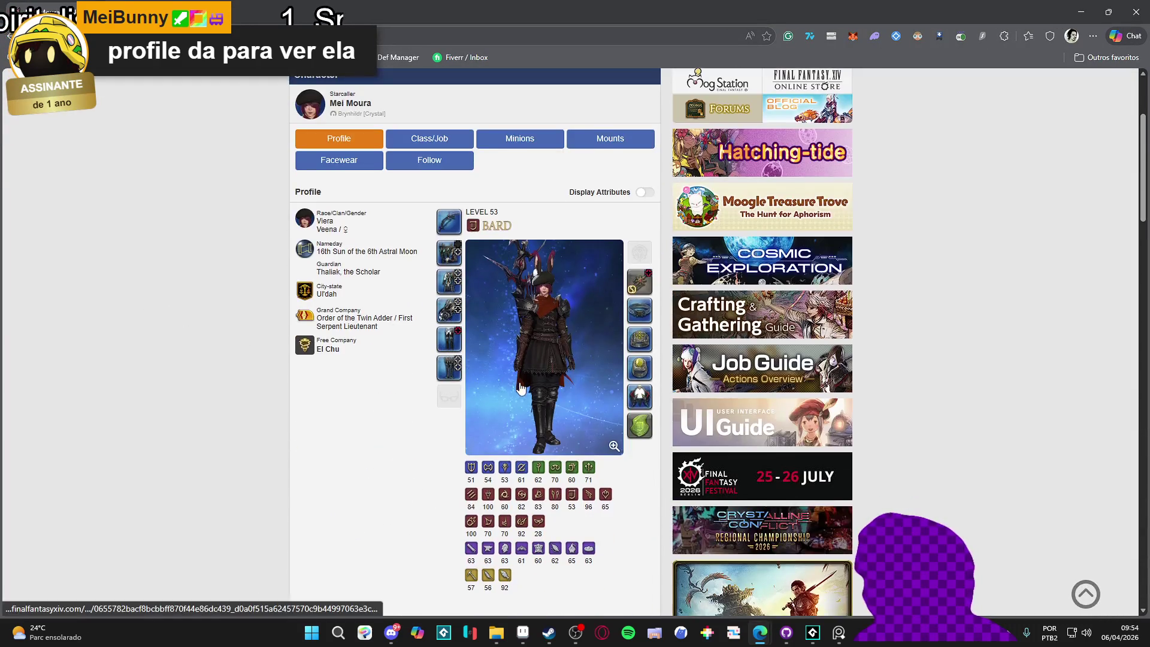
click(594, 436)
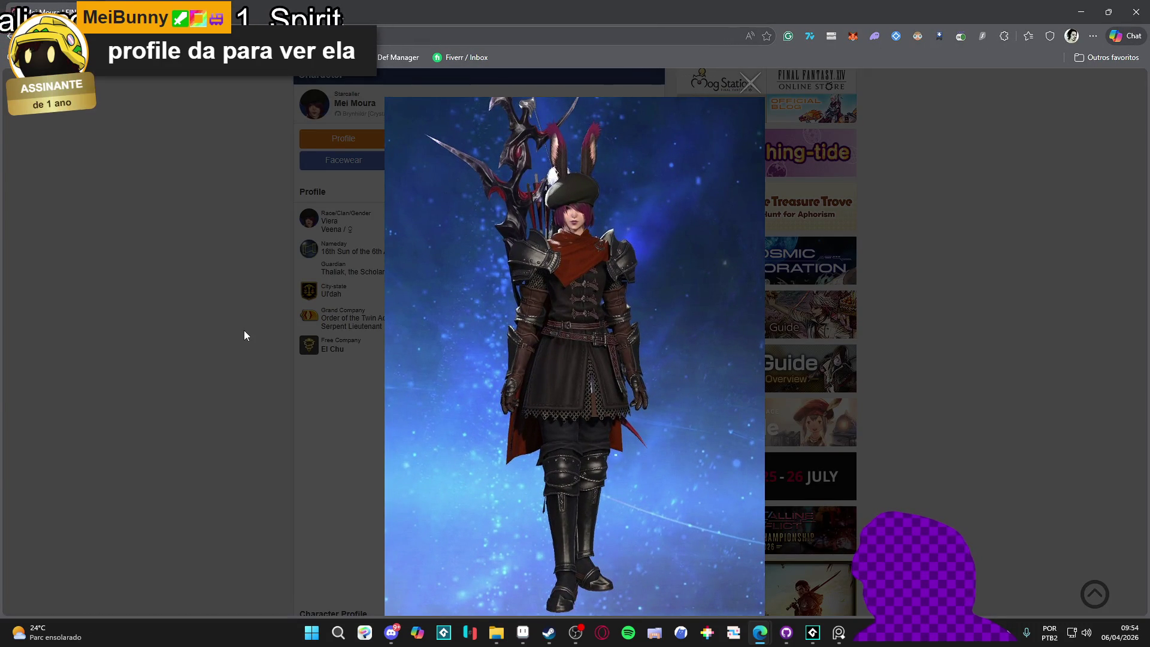
click(201, 327)
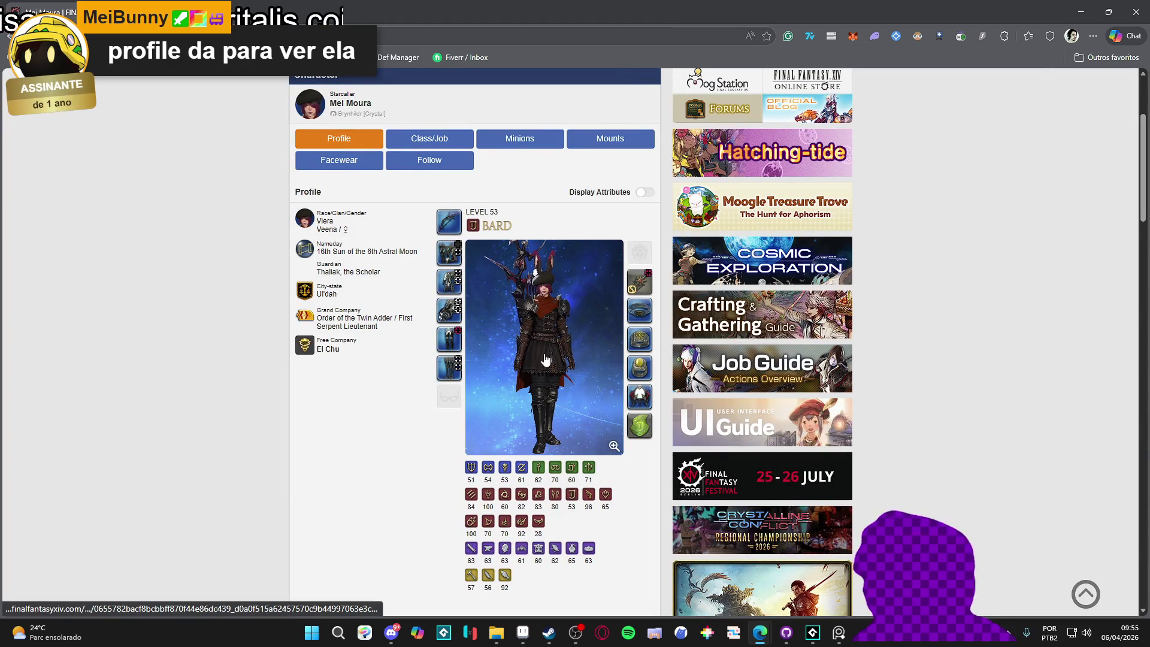
click(545, 359)
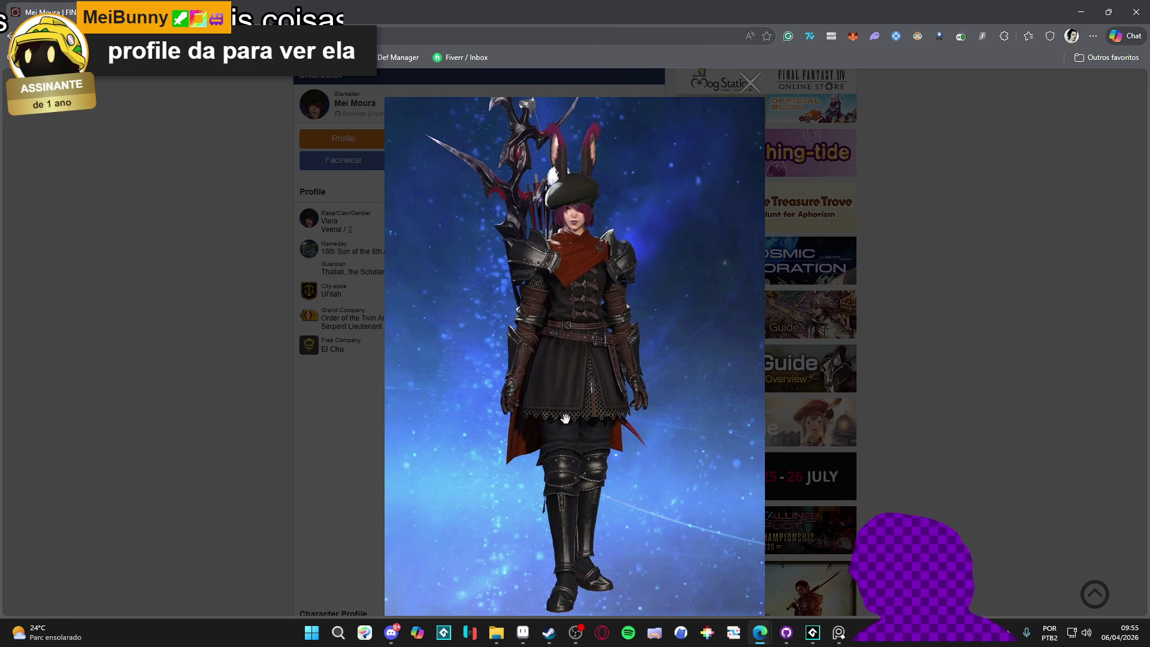
click(117, 282)
View the portrait at full size again, then scroll through the profile's gear and job levels
scroll(359, 419, down, 2)
scroll(269, 407, up, 2)
scroll(228, 390, up, 1)
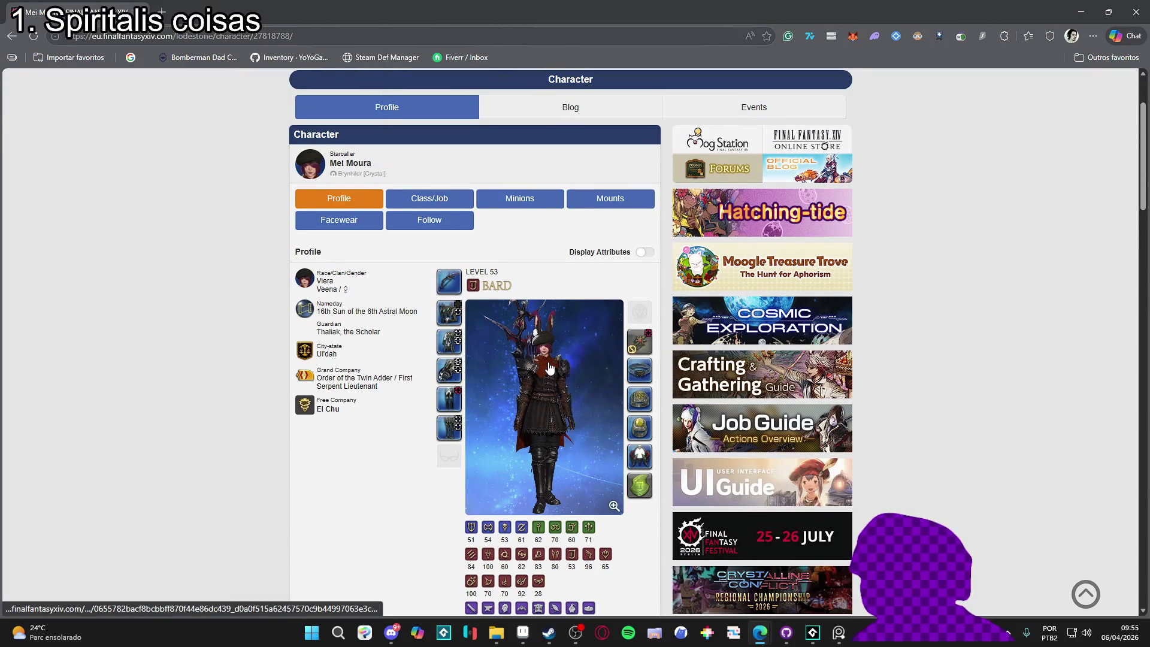
click(550, 368)
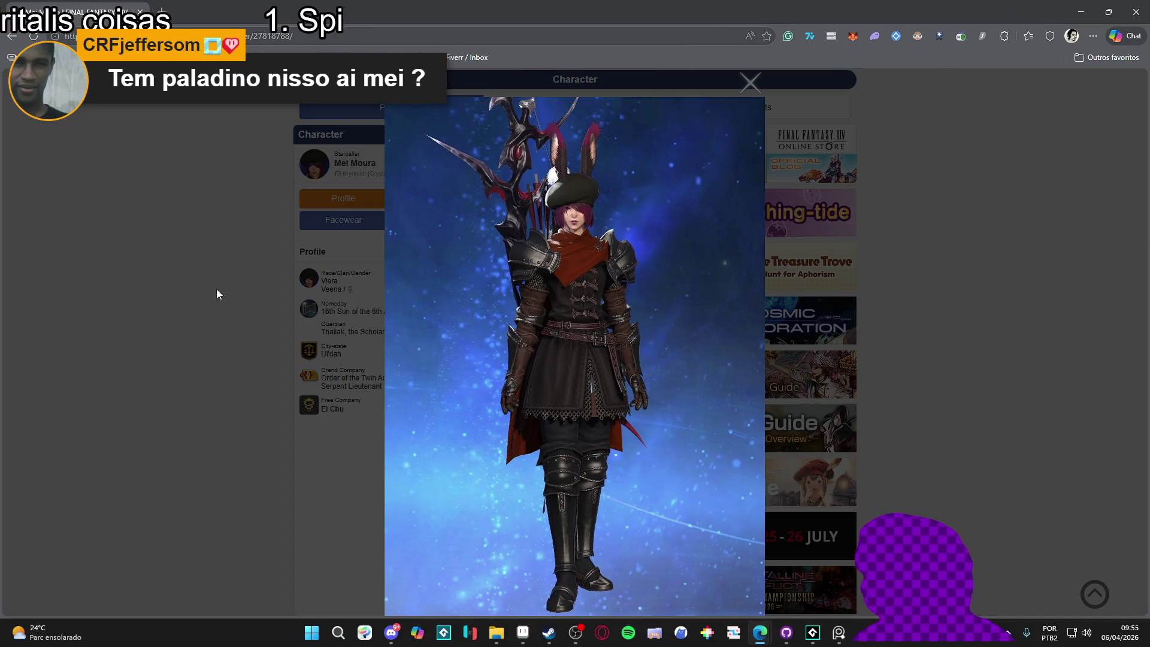
click(185, 288)
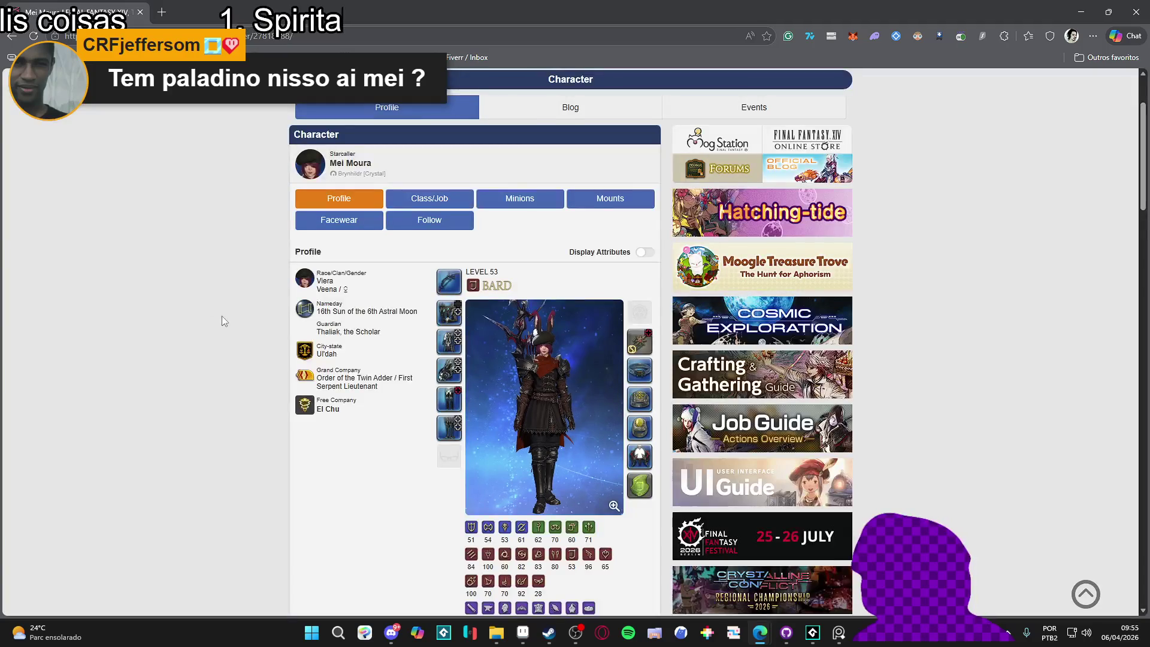
scroll(222, 315, down, 1)
mouse_move(456, 370)
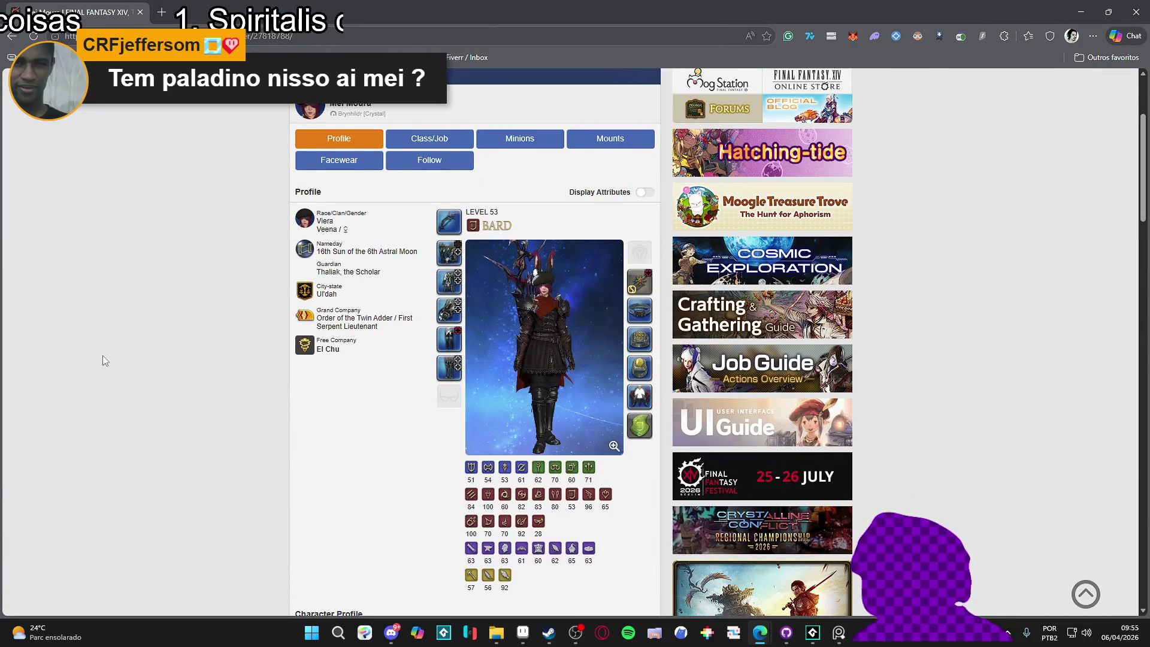
scroll(104, 354, down, 6)
scroll(120, 354, up, 6)
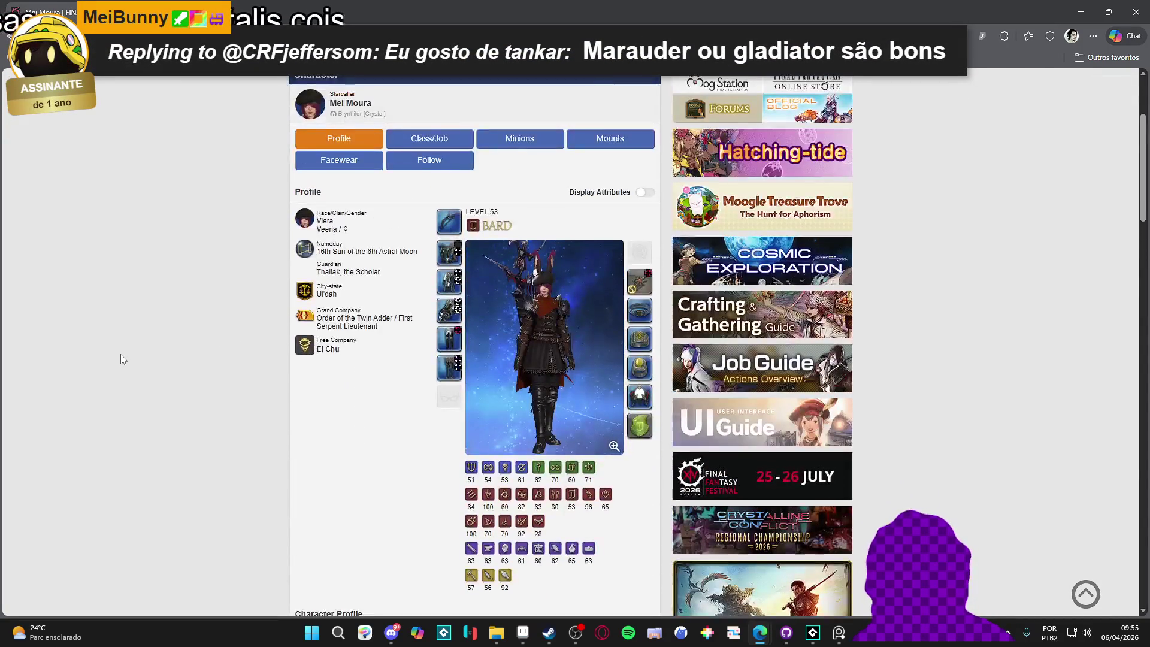
scroll(129, 351, down, 4)
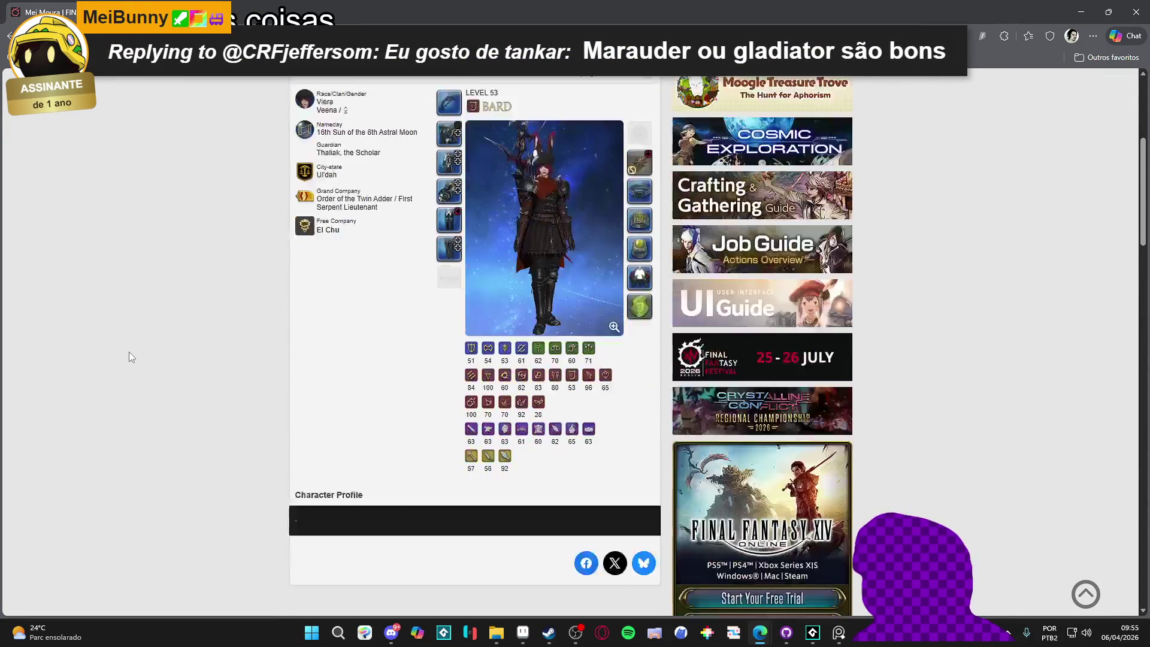
scroll(141, 354, up, 4)
scroll(141, 354, up, 3)
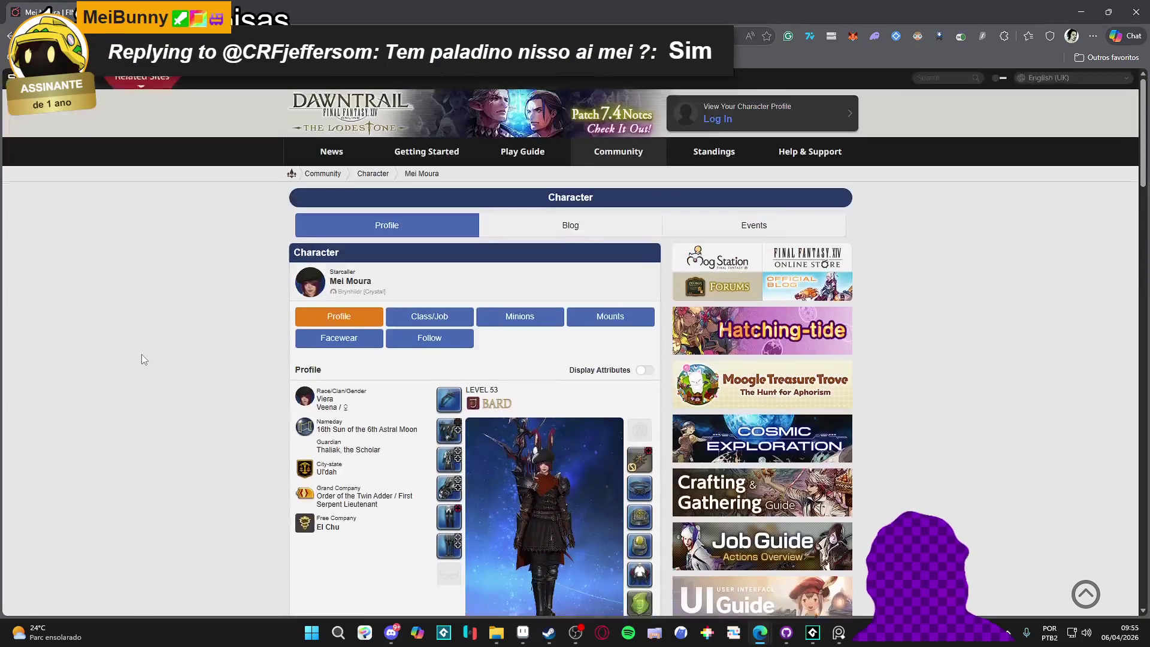
scroll(142, 354, down, 1)
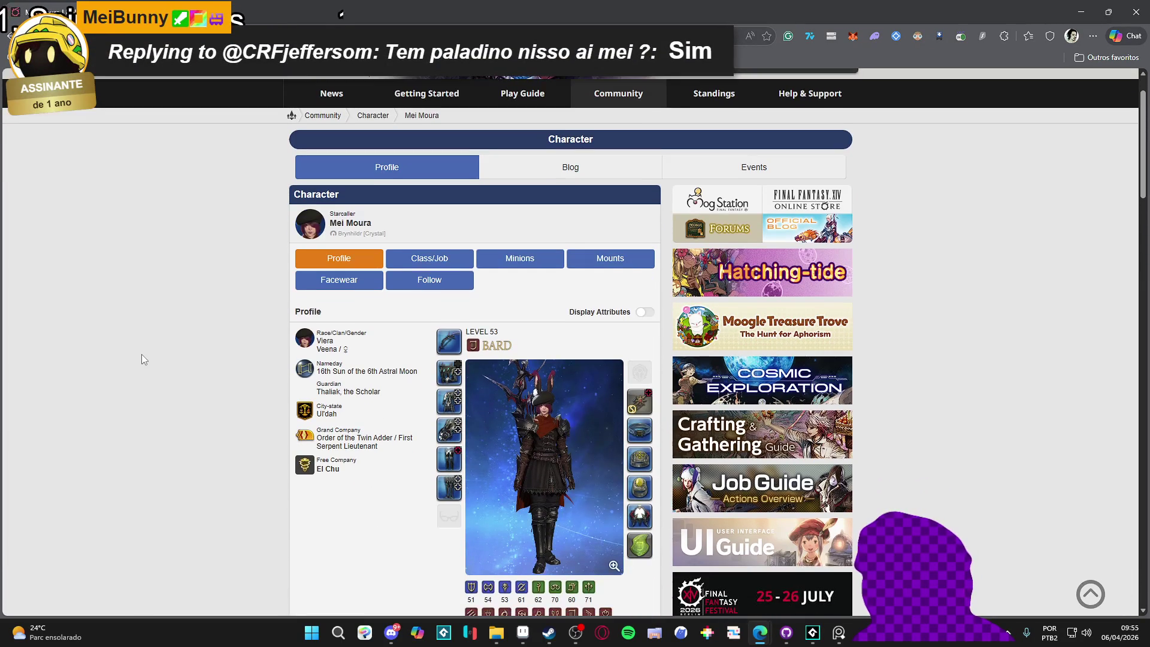
scroll(187, 340, down, 2)
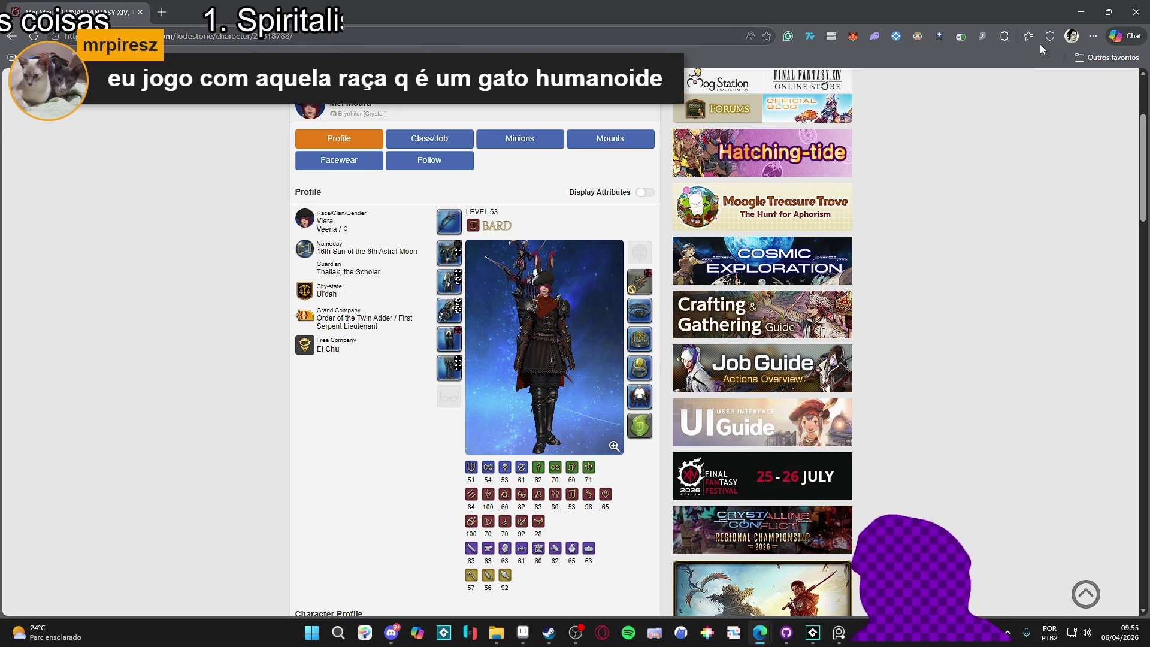
Switch from the Lodestone profile back to the gale arrow animation in Aseprite
key(alt+Tab)
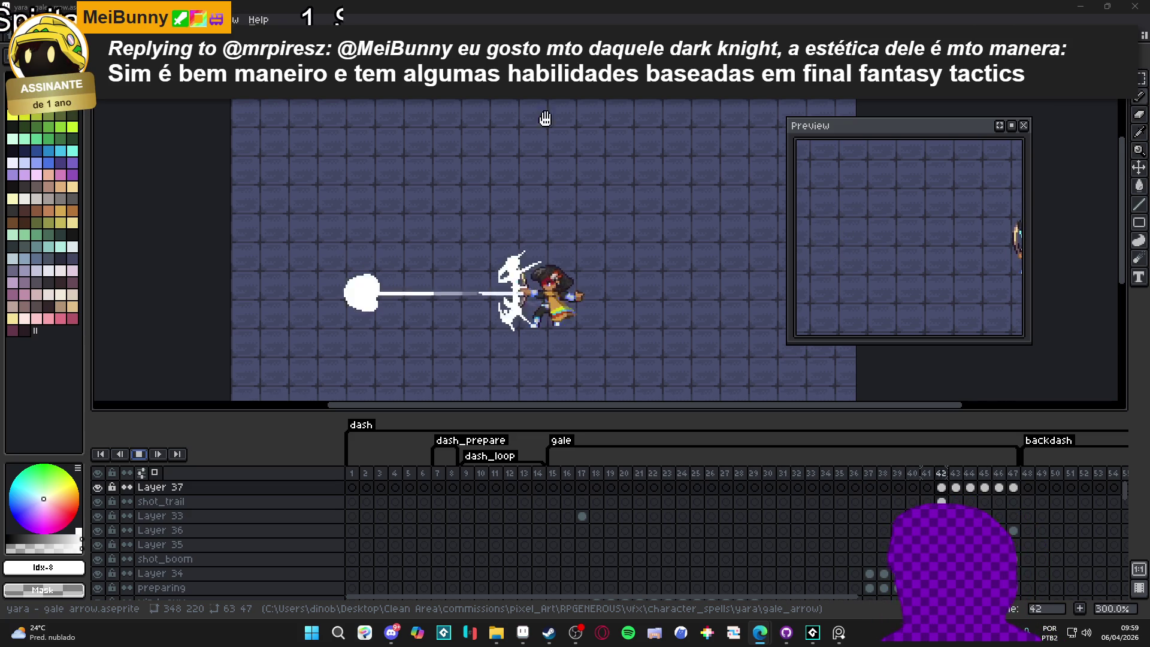
Switch through the browser and Aseprite to Steam and show the LOJA store front page
mouse_move(772, 638)
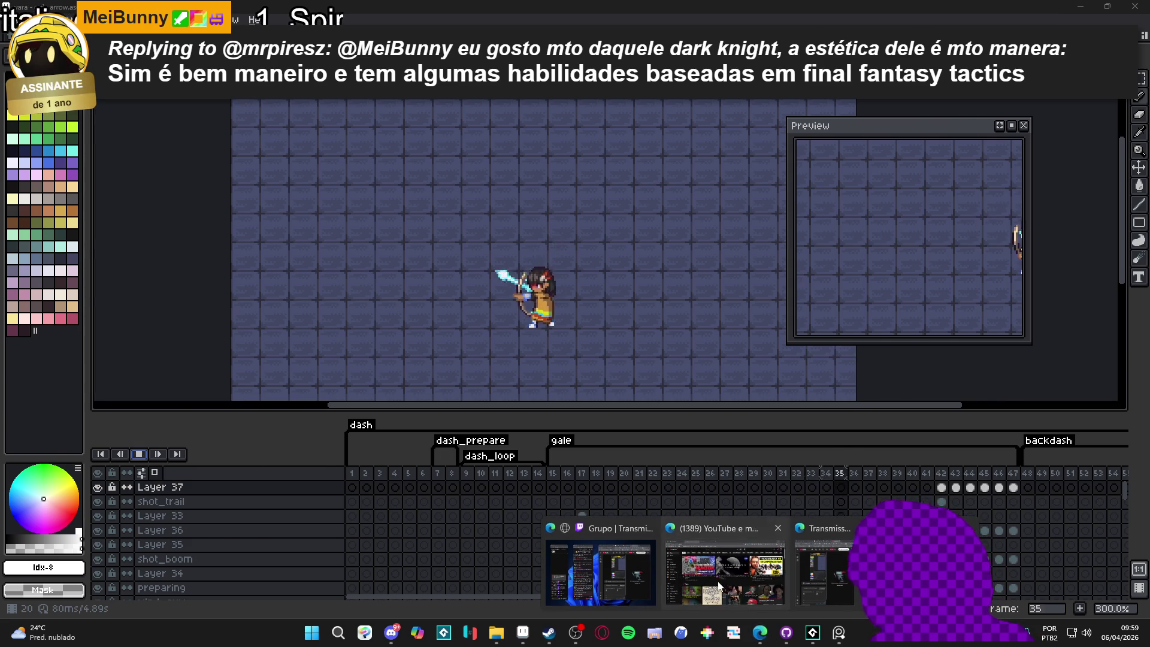
click(724, 572)
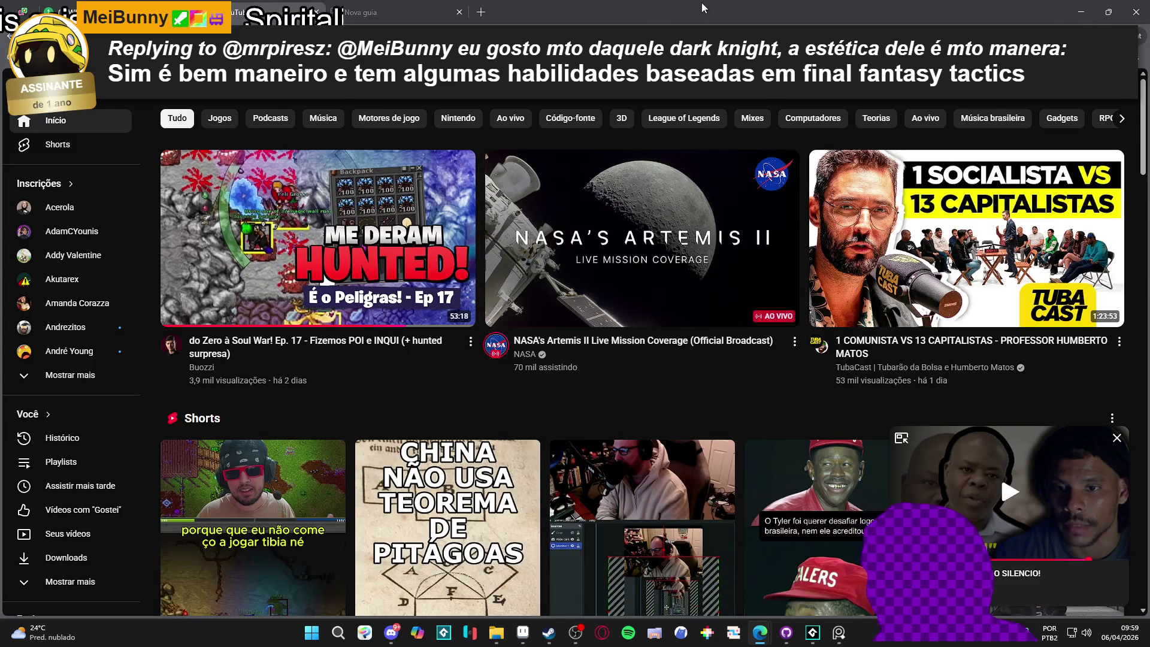
key(alt+Tab)
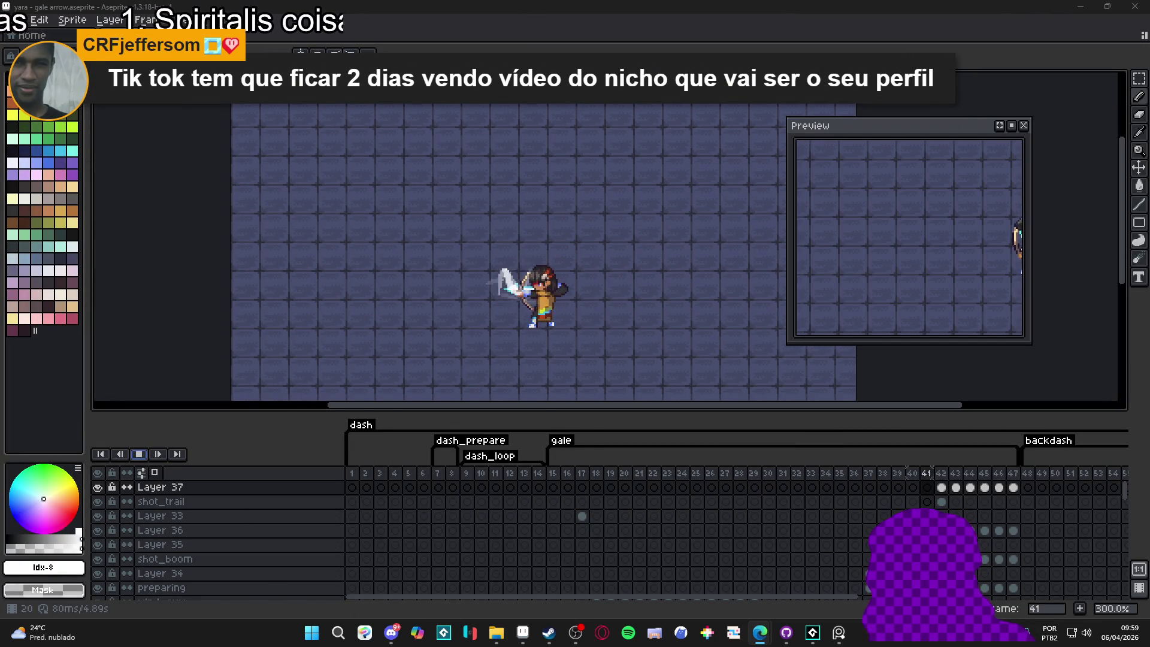
key(alt+Tab)
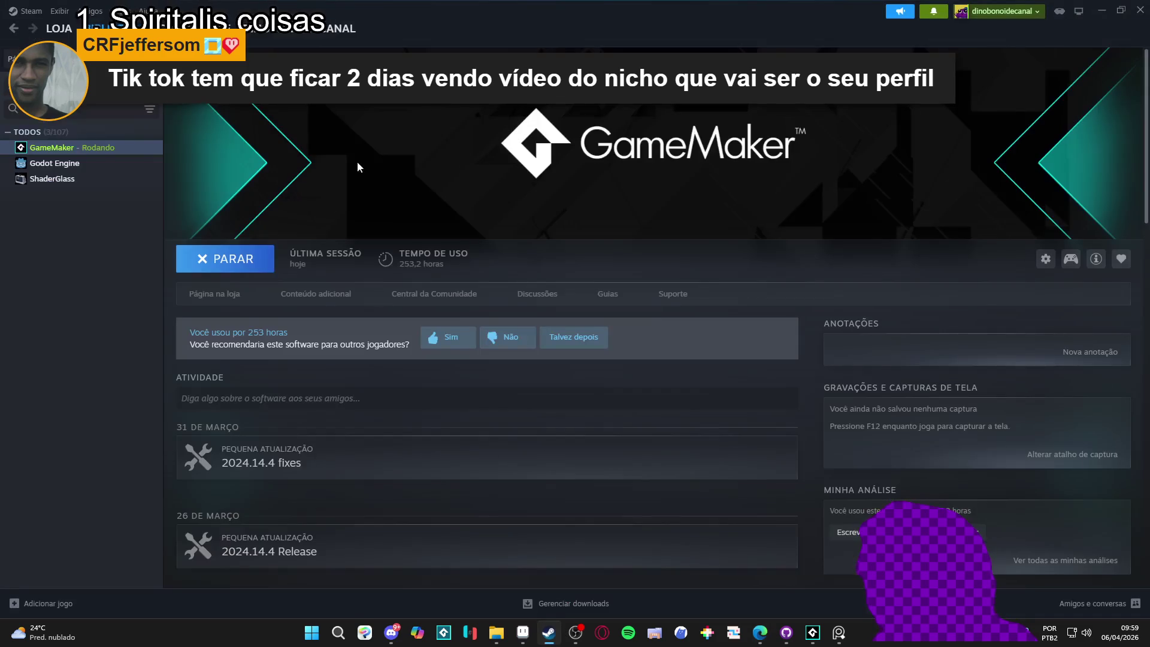
click(57, 28)
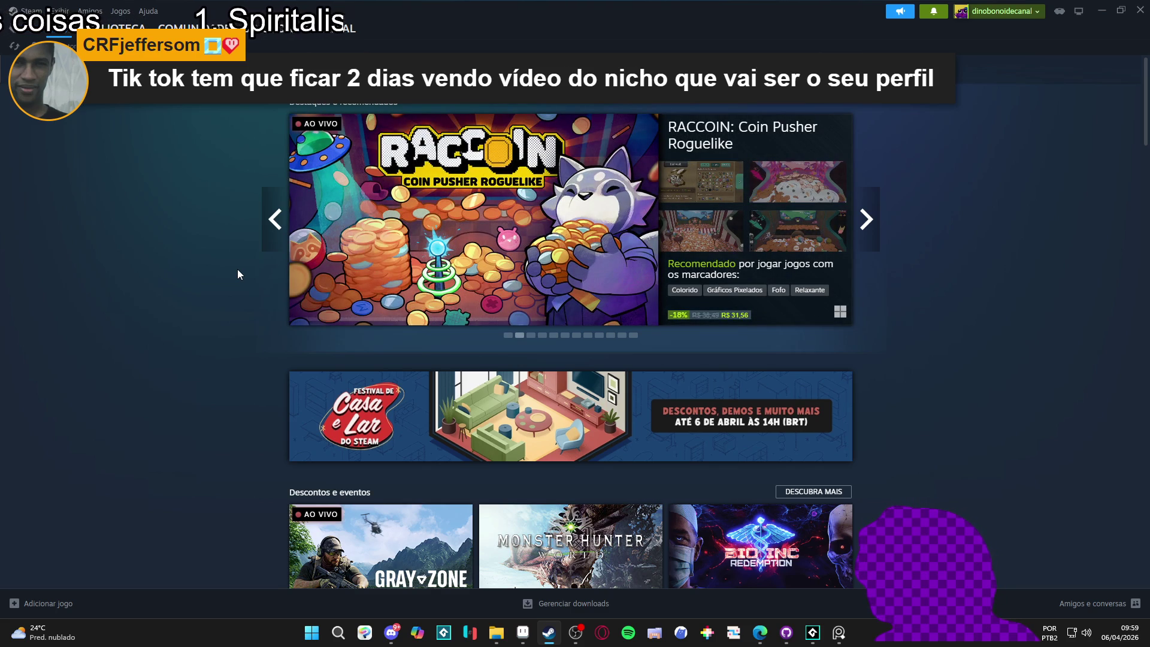
Advance the featured carousel to EA SPORTS FC 26 and scroll down to the Descontos e eventos deals
click(866, 221)
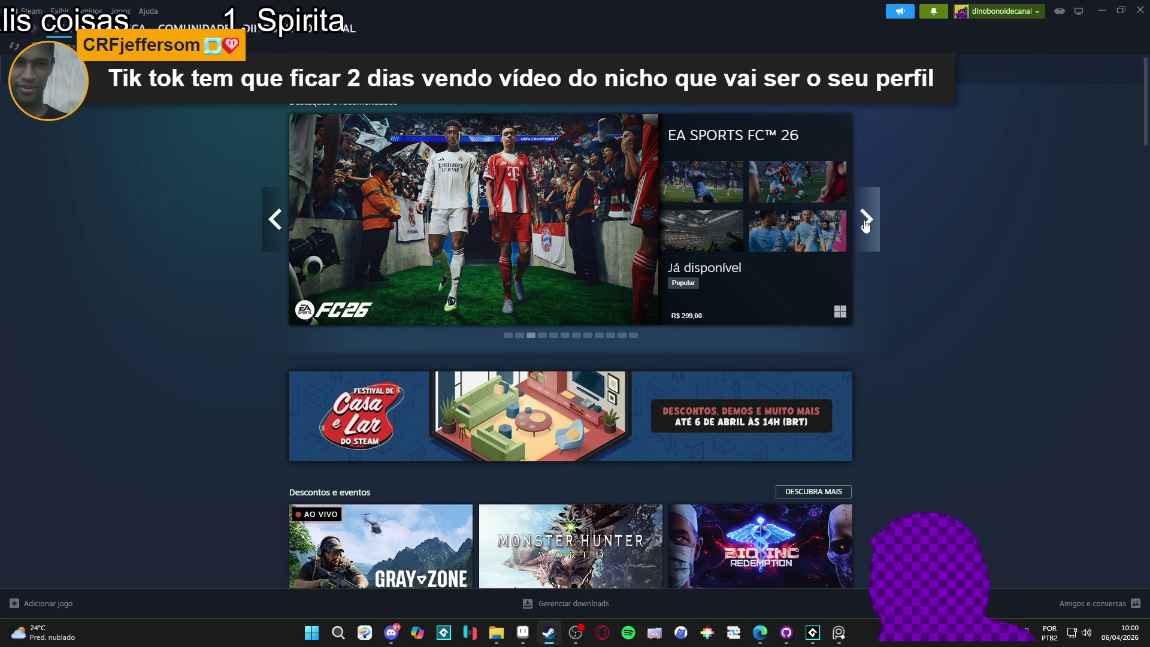
scroll(203, 277, down, 1)
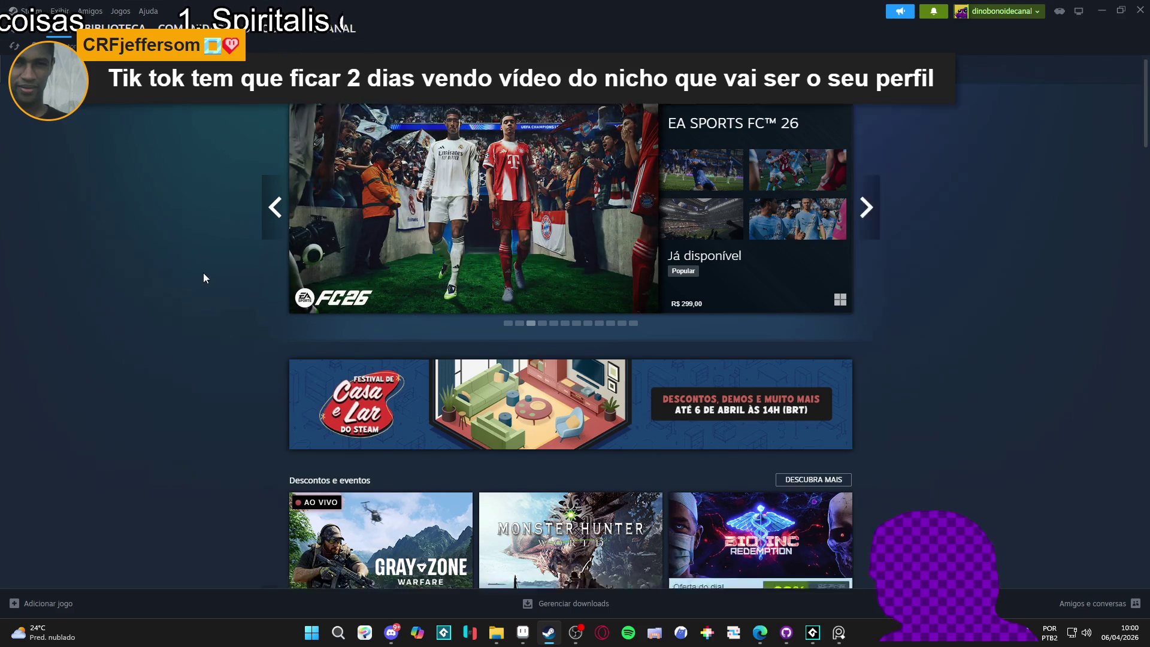
scroll(203, 277, down, 4)
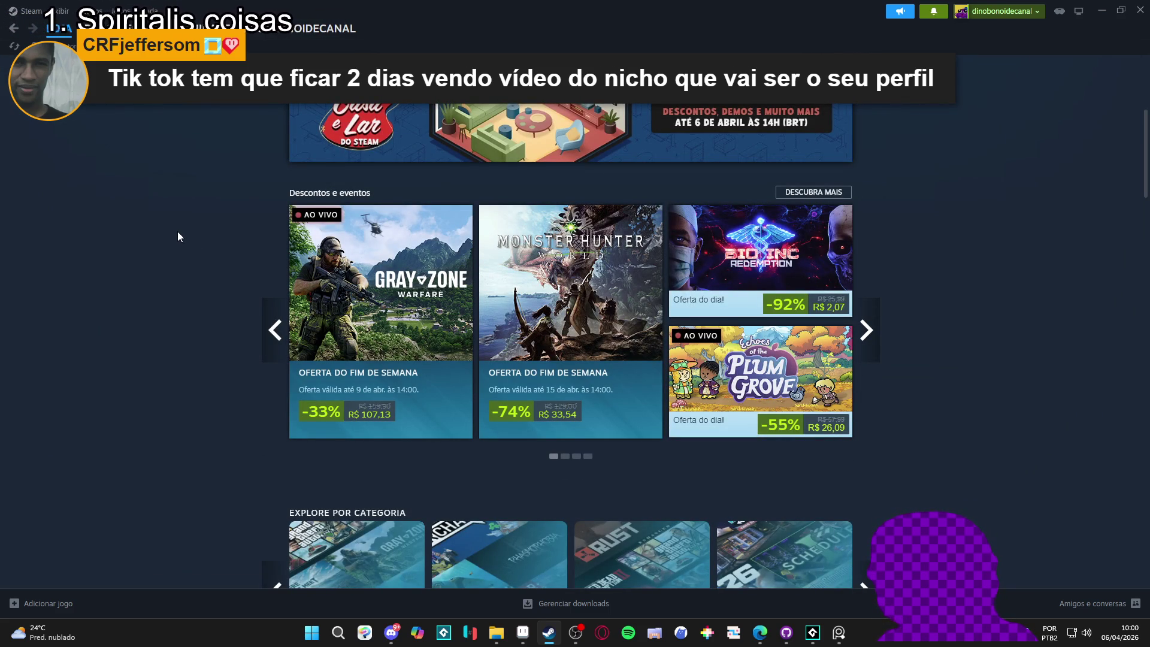
scroll(176, 228, down, 1)
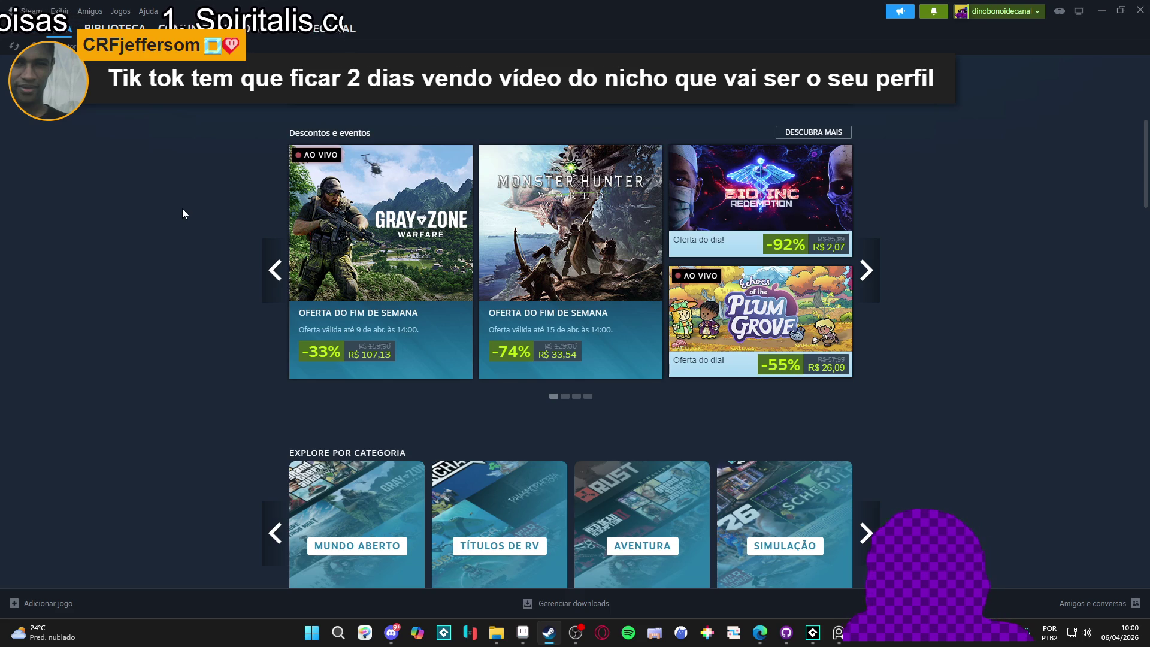
scroll(183, 209, down, 2)
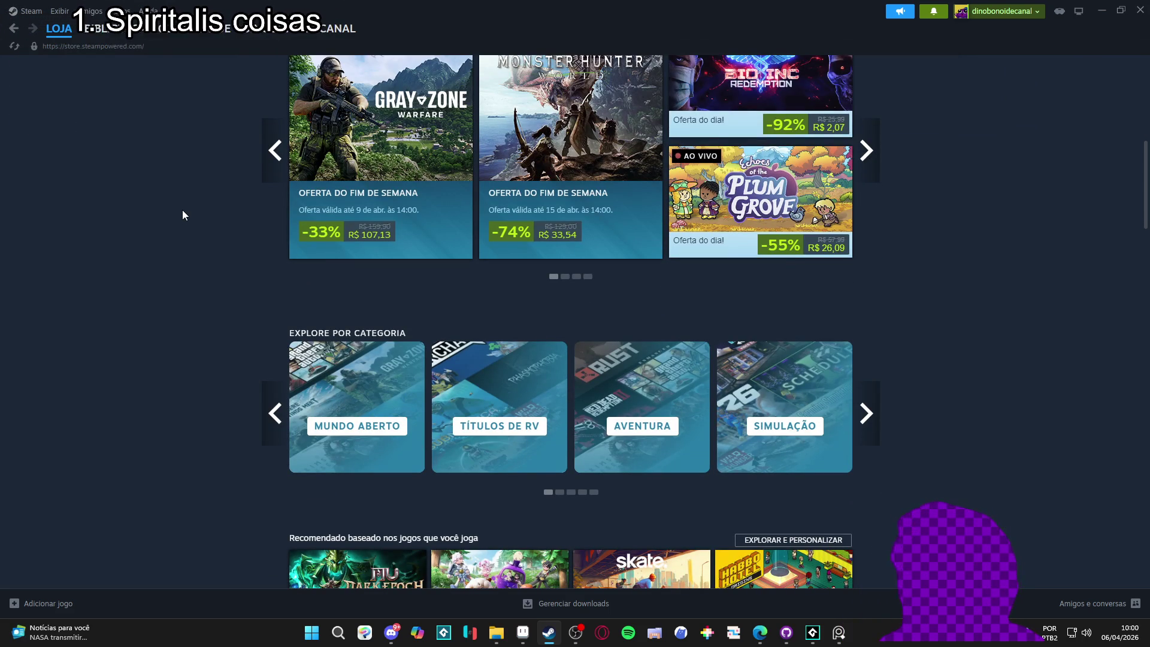
scroll(188, 215, up, 1)
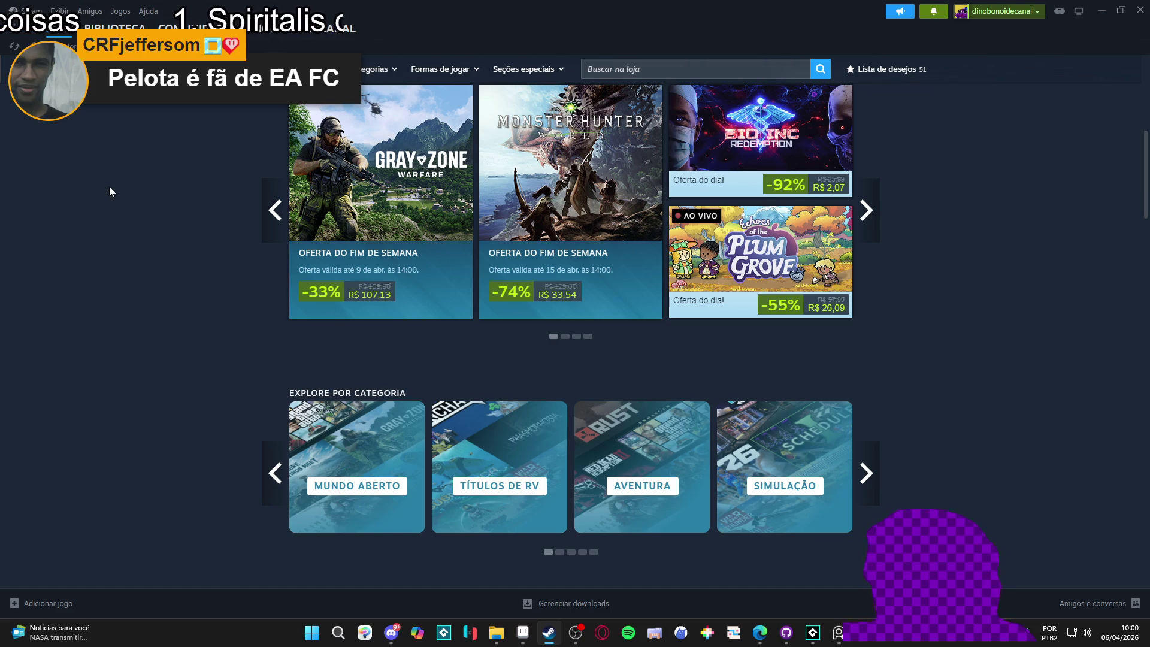
scroll(109, 191, down, 4)
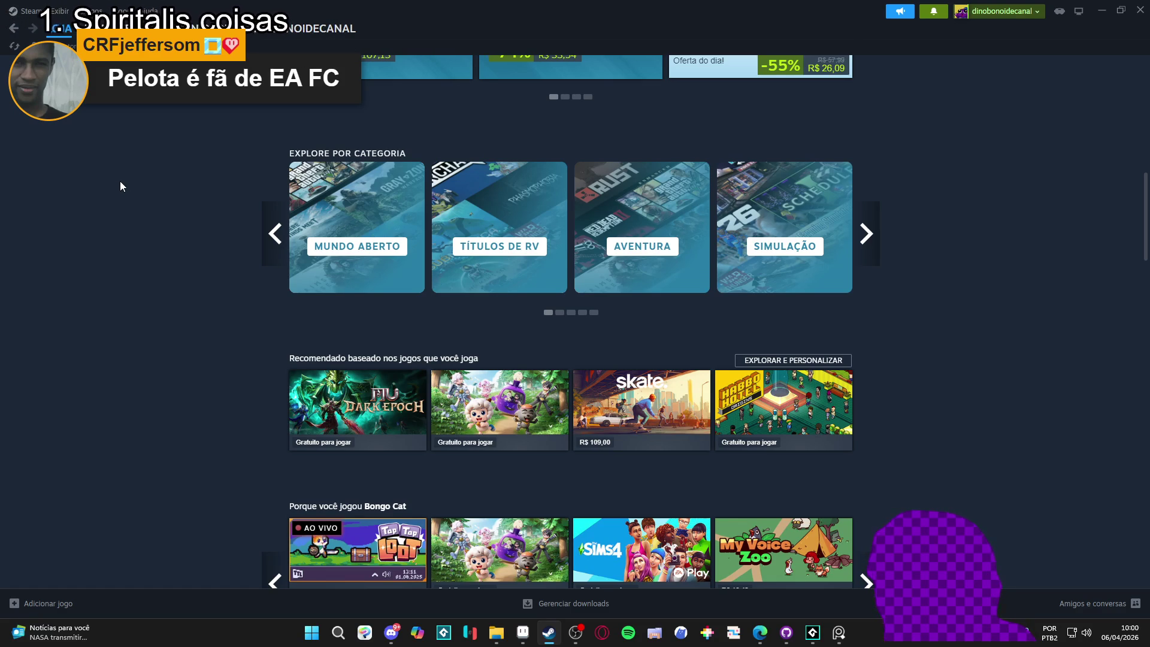
scroll(120, 181, down, 2)
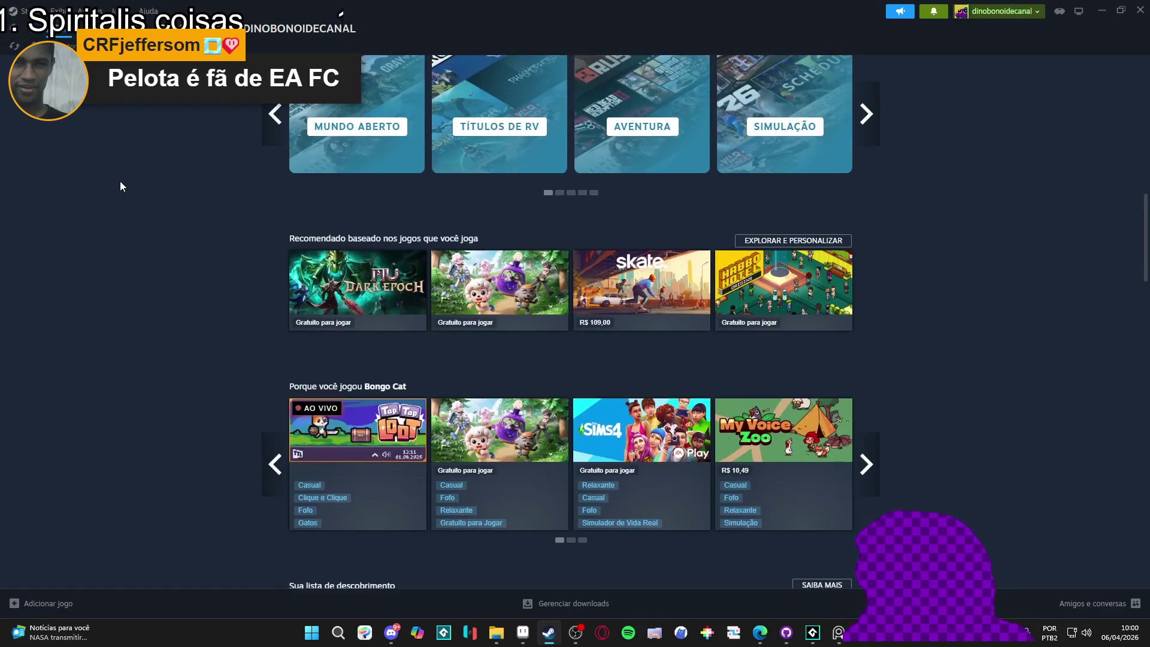
scroll(120, 181, down, 2)
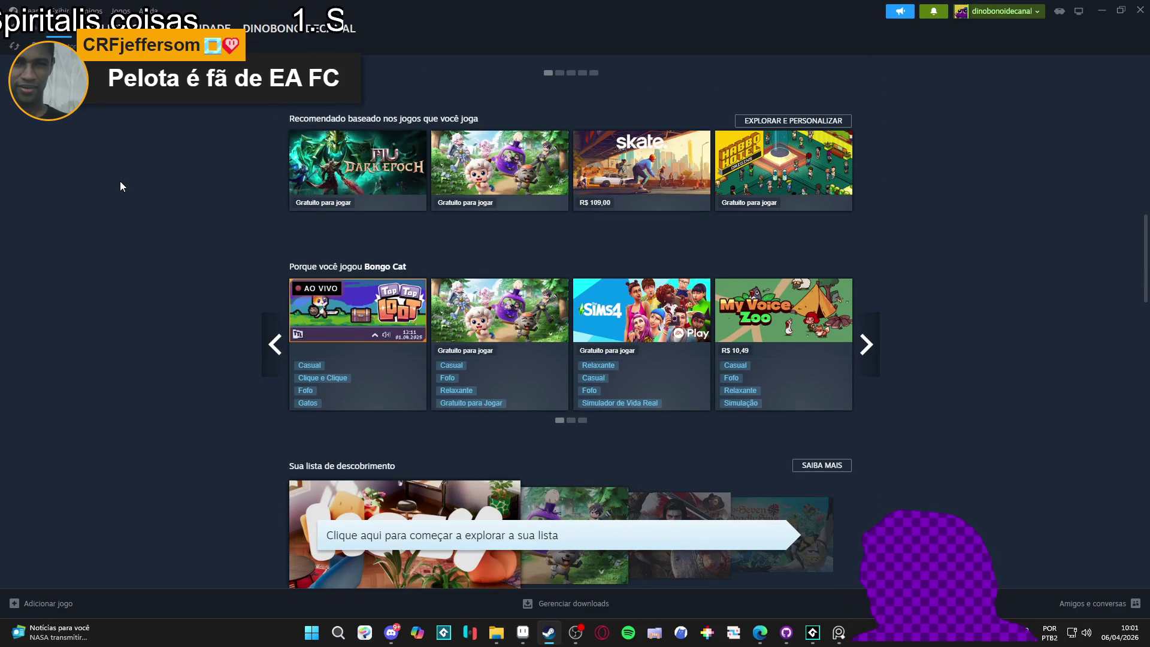
scroll(120, 180, up, 2)
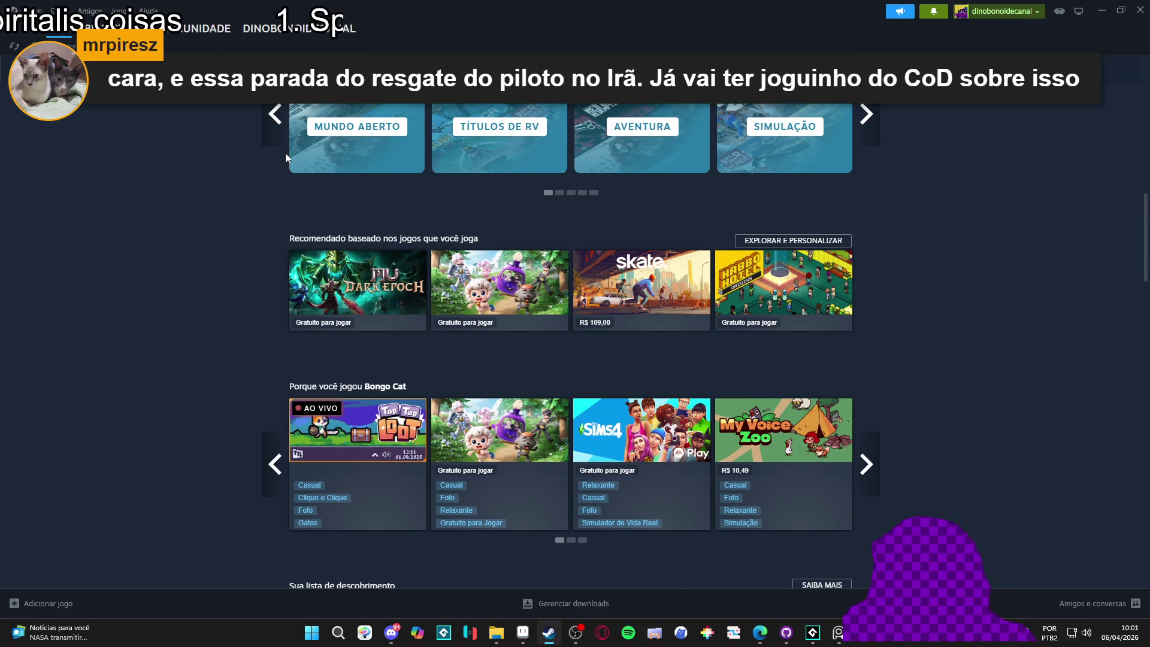
scroll(285, 153, down, 1)
scroll(339, 111, down, 3)
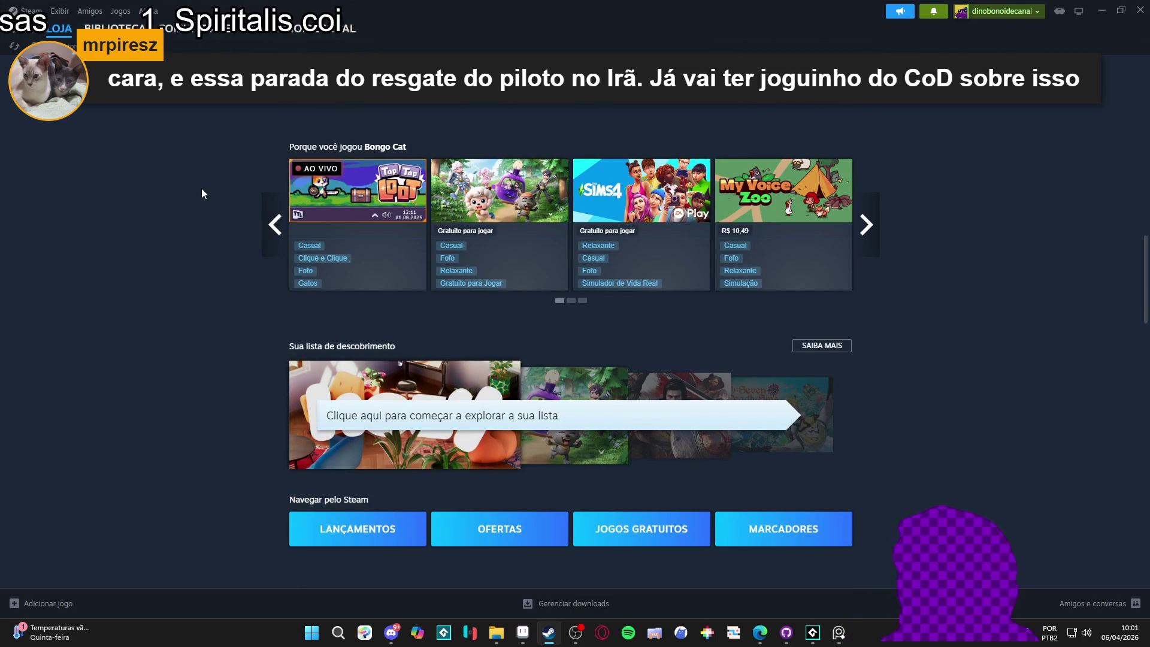
scroll(201, 188, down, 5)
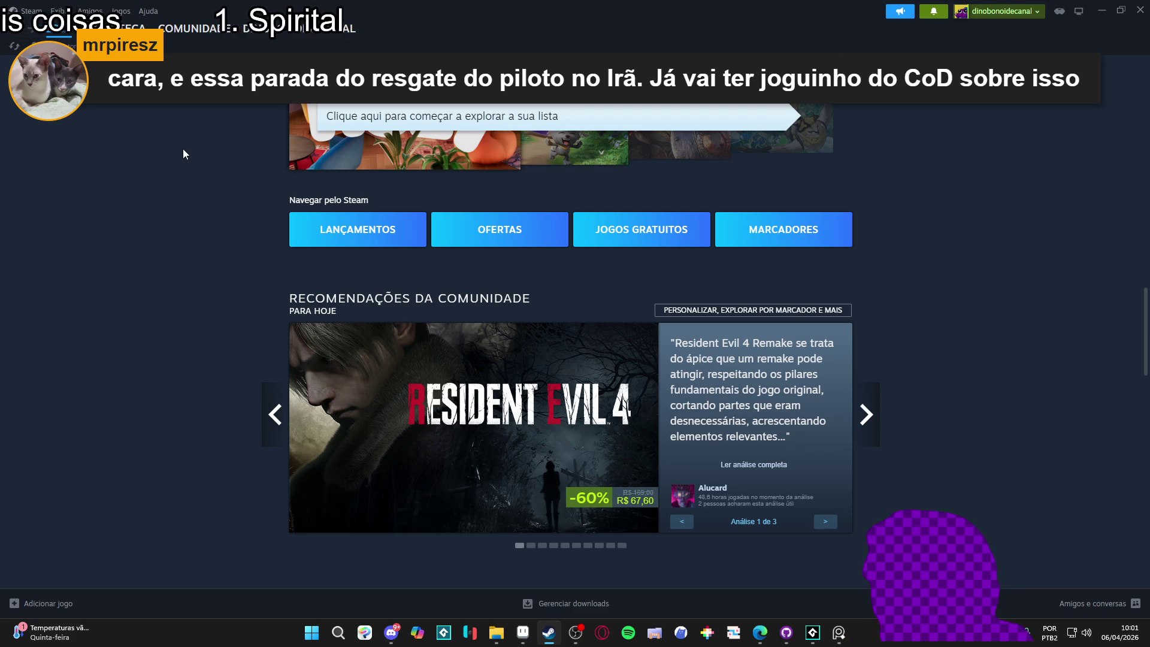
scroll(183, 154, down, 4)
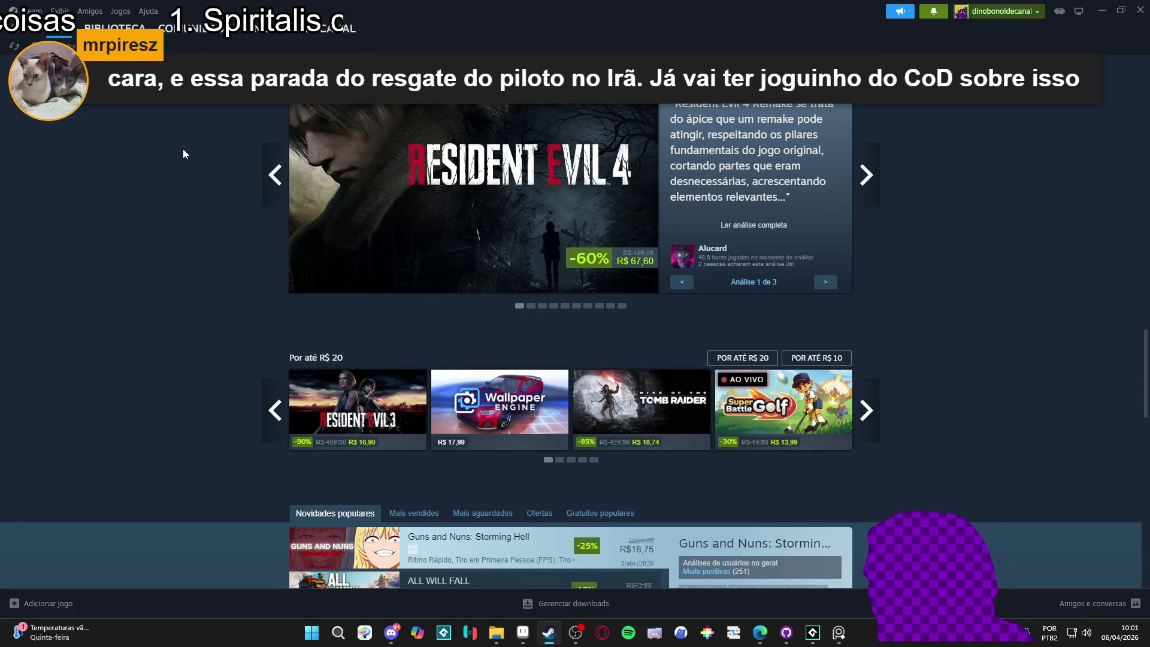
scroll(183, 154, down, 3)
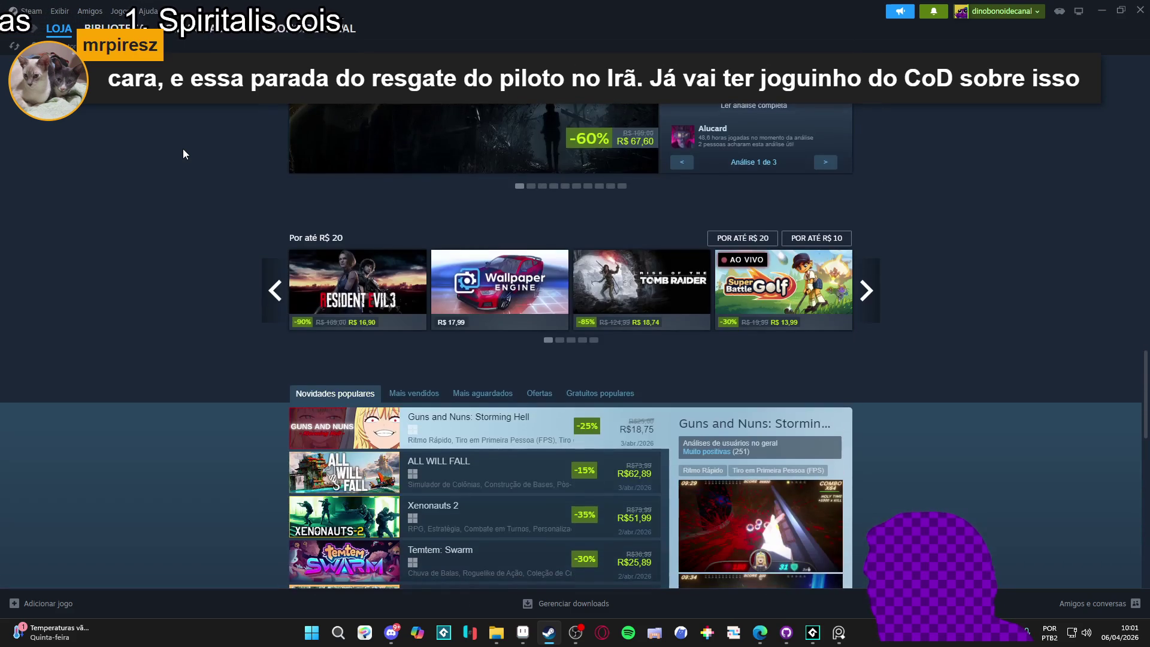
scroll(183, 153, down, 1)
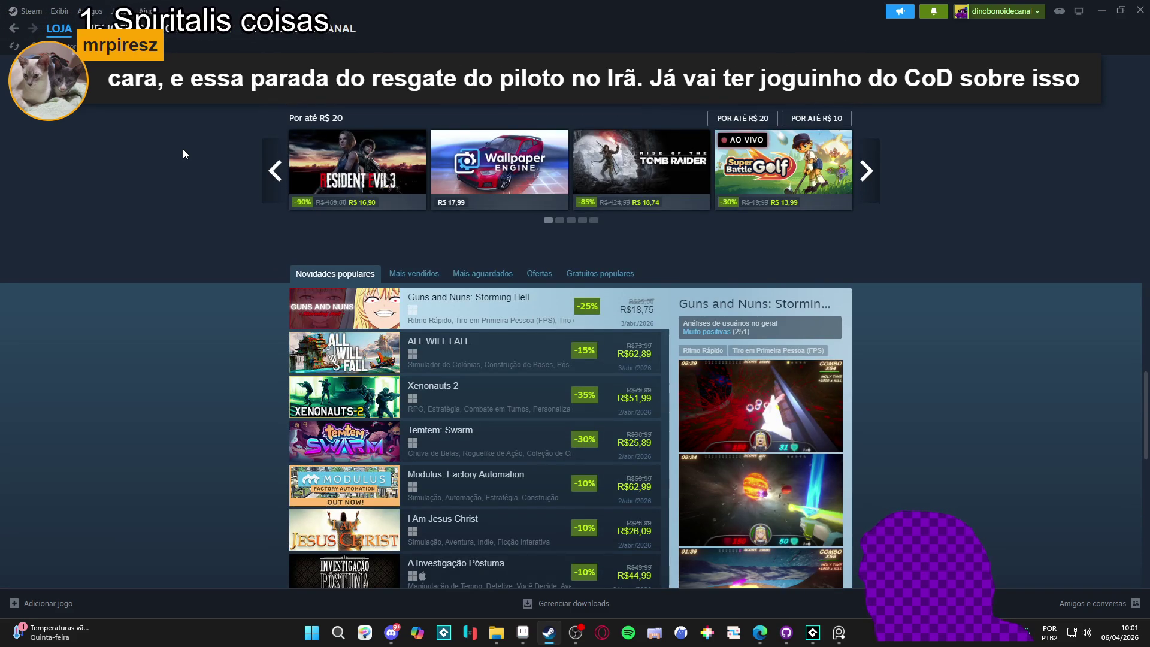
scroll(183, 154, down, 1)
mouse_move(503, 138)
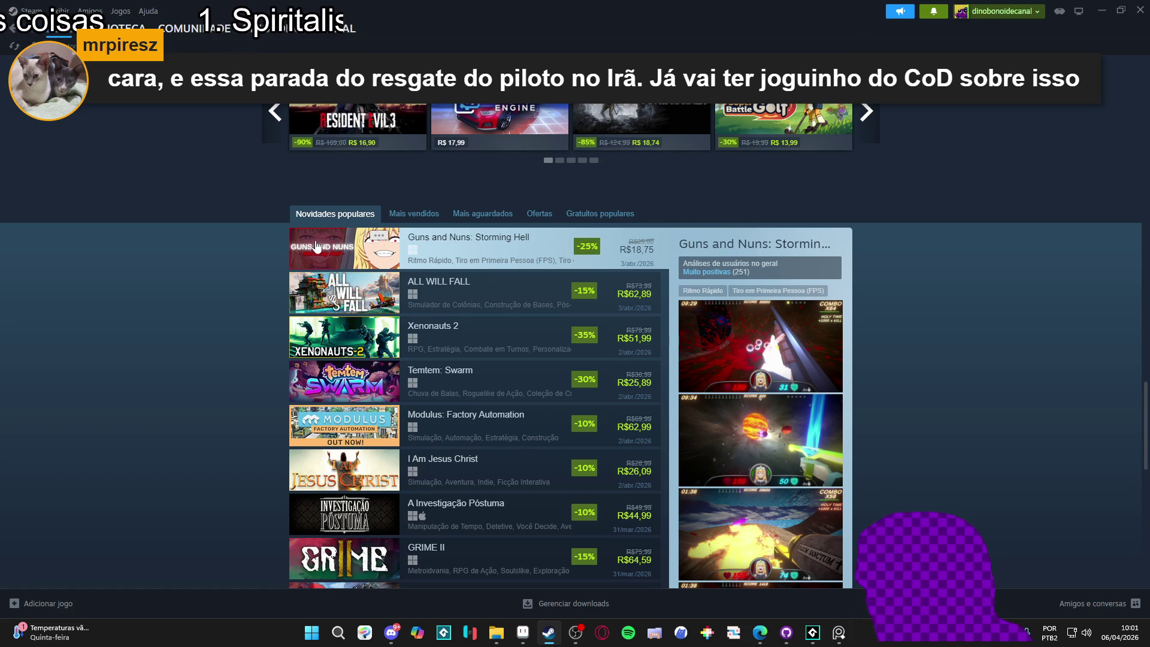
scroll(78, 231, down, 2)
scroll(78, 232, up, 3)
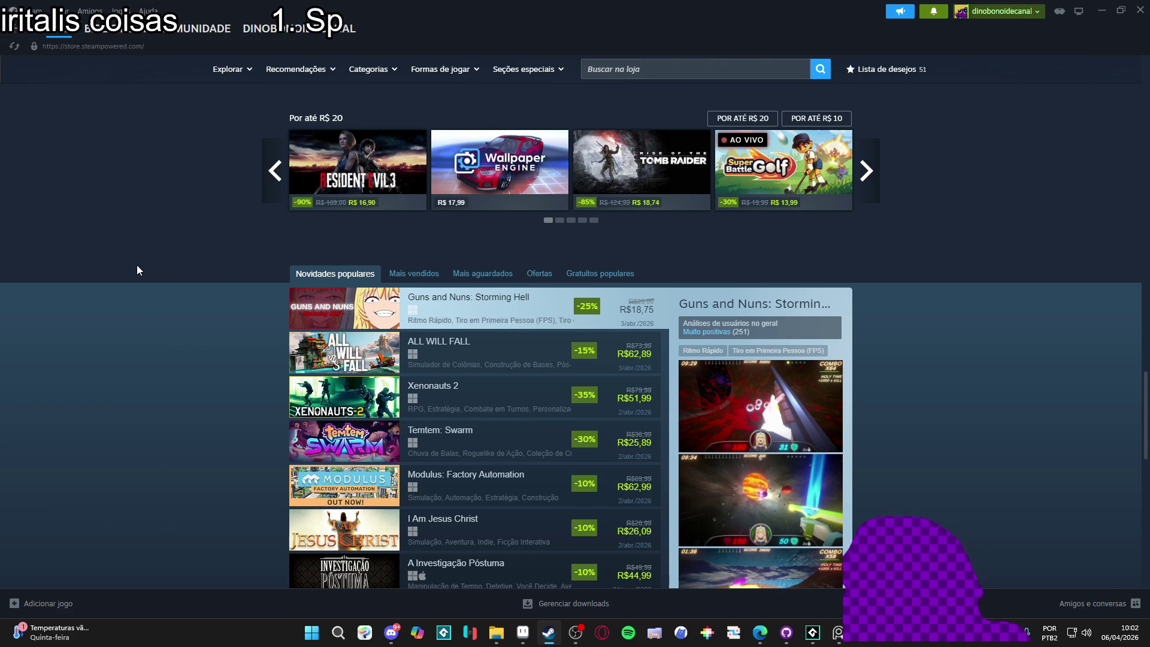
scroll(137, 270, down, 1)
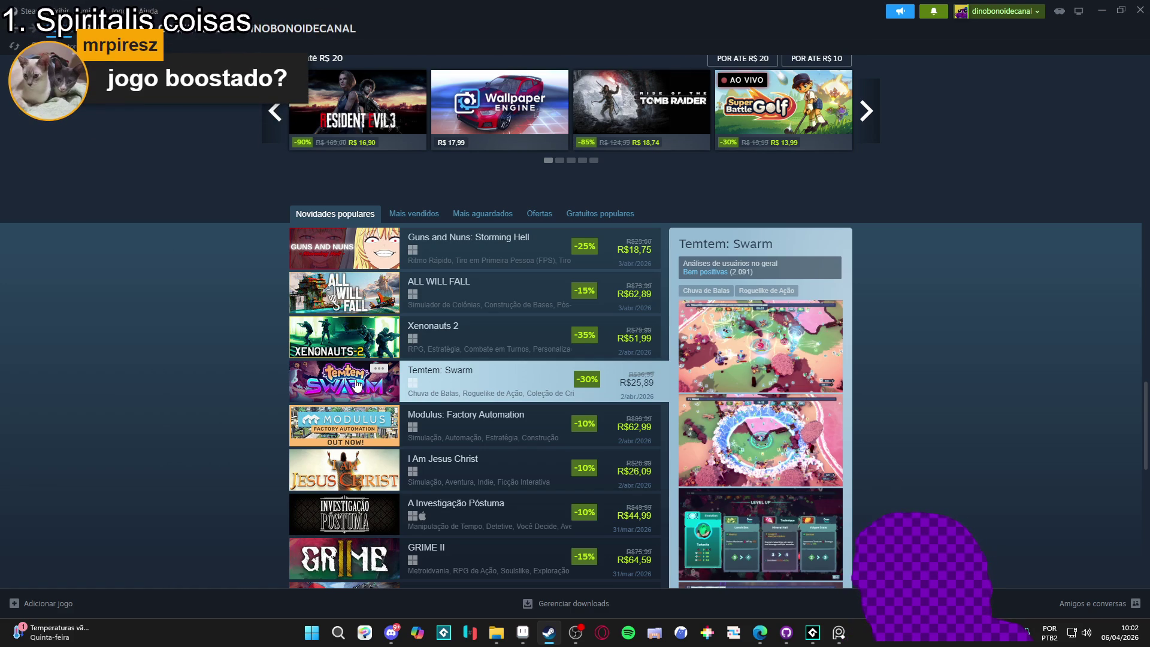
click(346, 471)
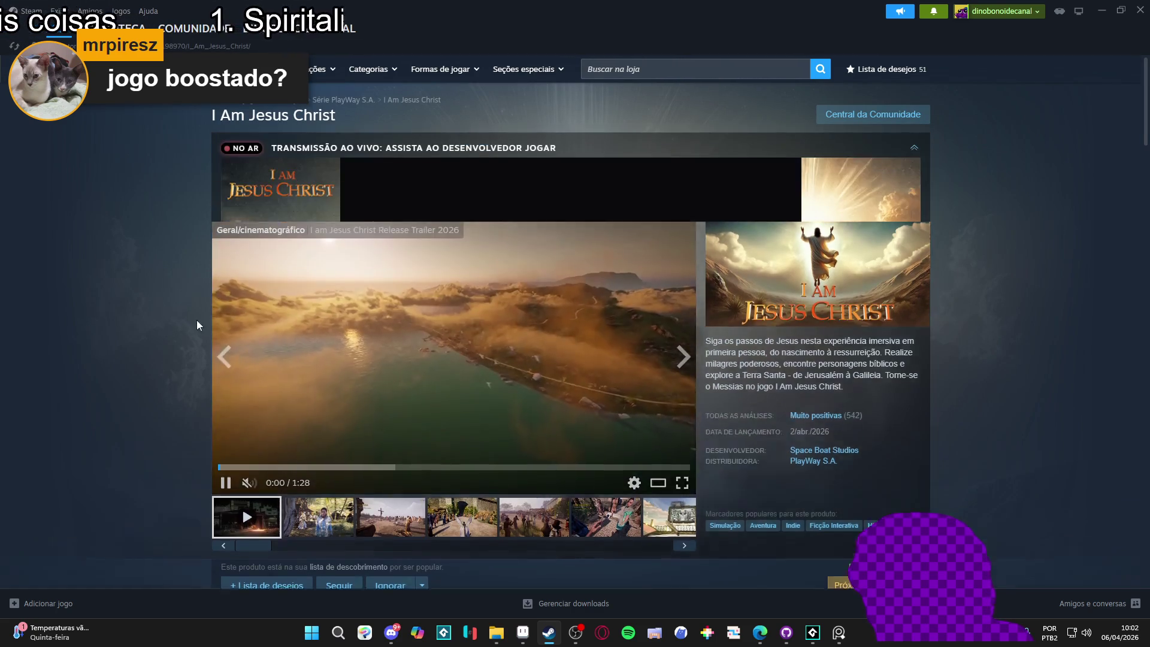
scroll(304, 433, down, 5)
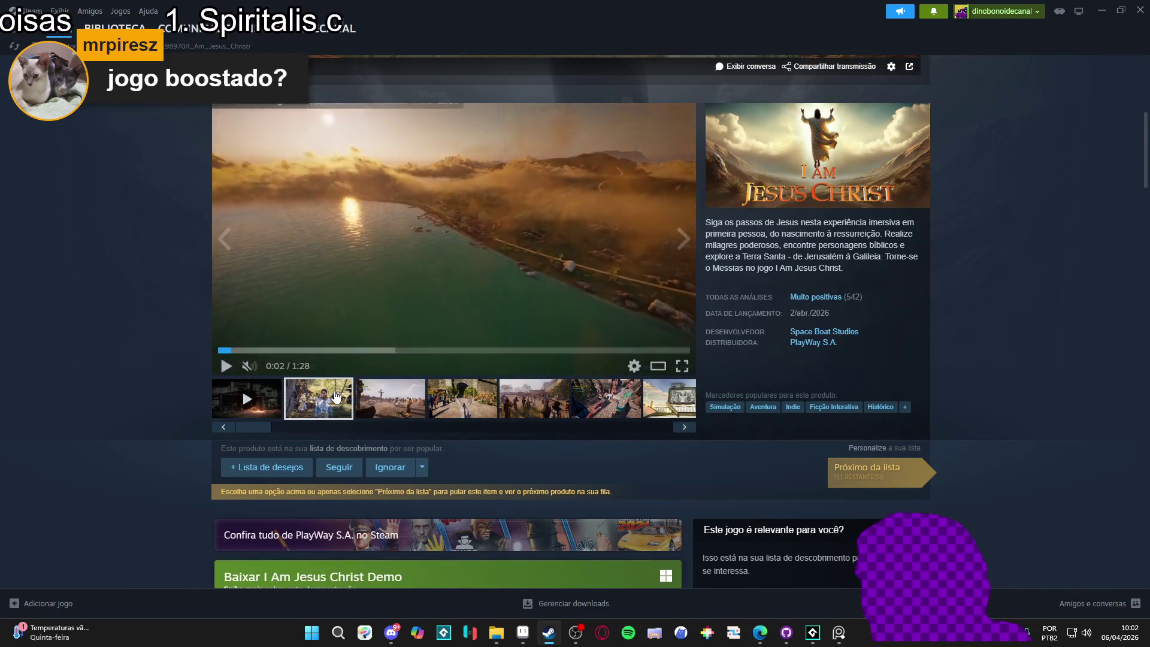
click(336, 397)
scroll(372, 437, up, 1)
click(390, 465)
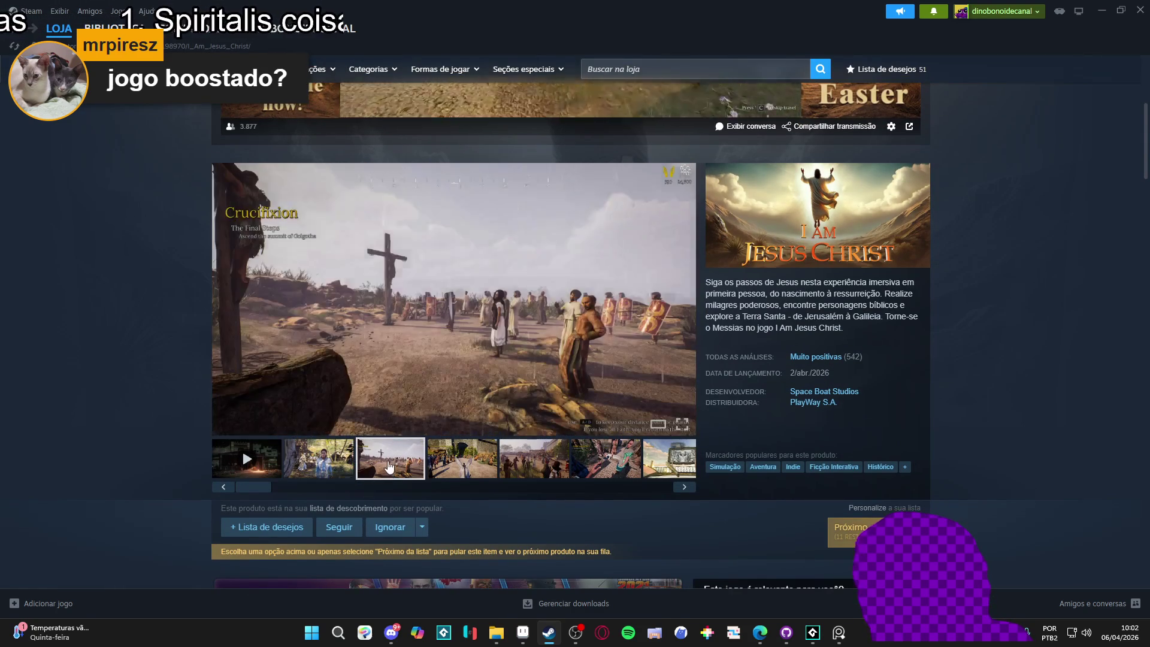
click(430, 459)
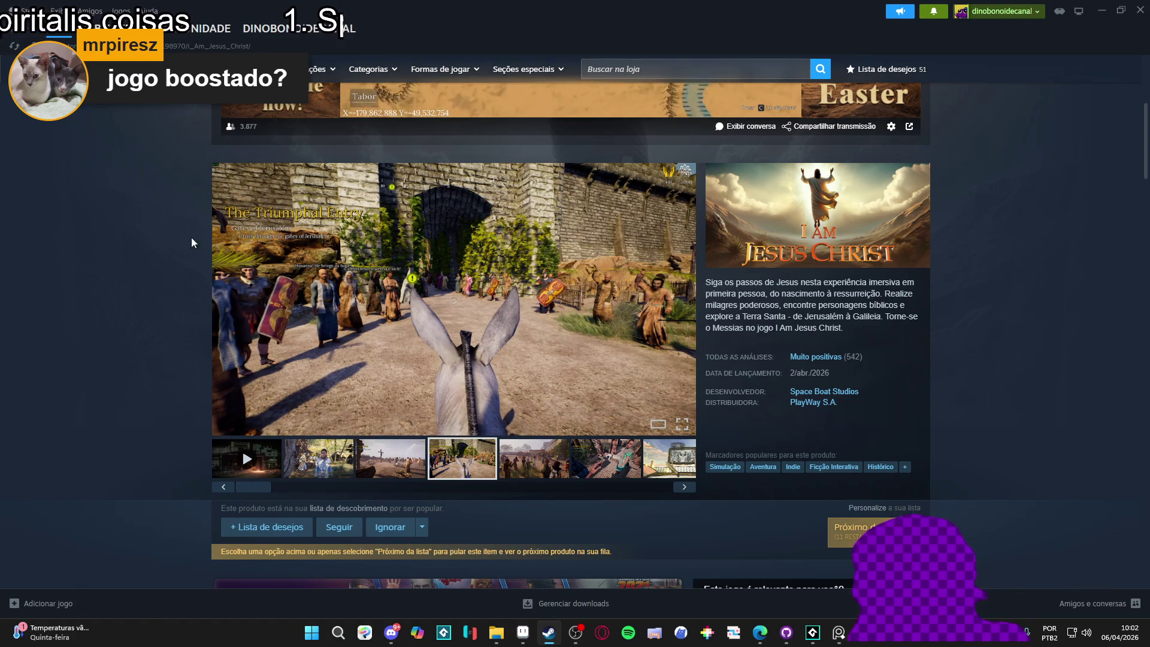
key(alt+Left)
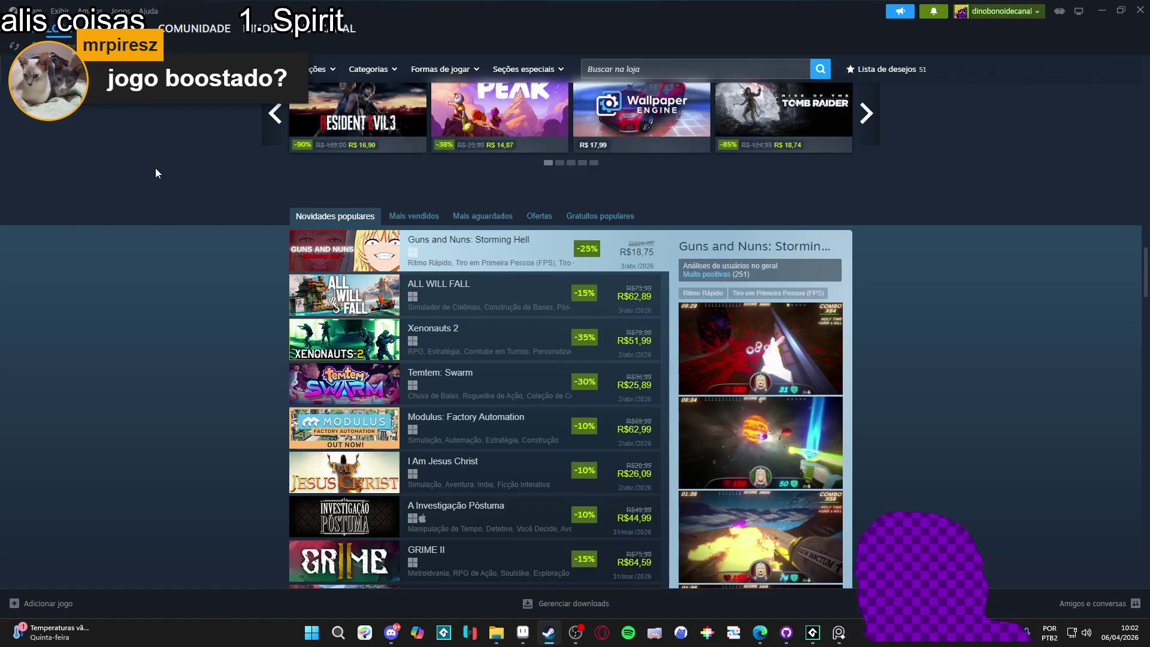
scroll(156, 167, down, 2)
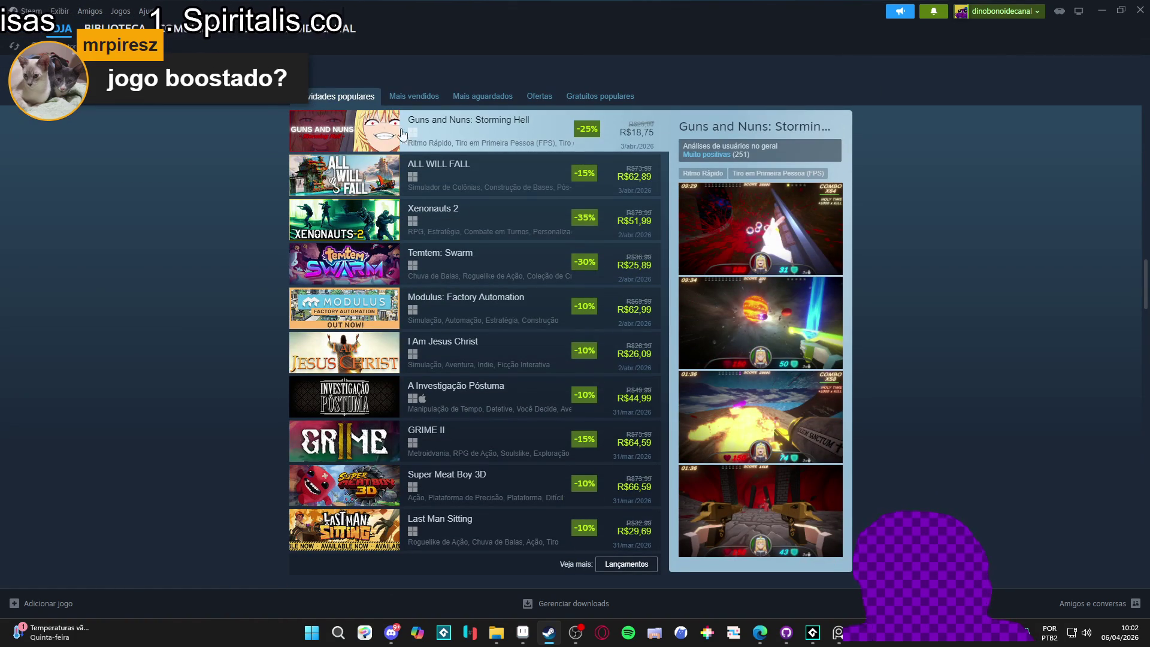
Open the Guns and Nuns: Storming Hell store page, pause its trailer and list all supported languages
click(533, 147)
scroll(353, 316, down, 1)
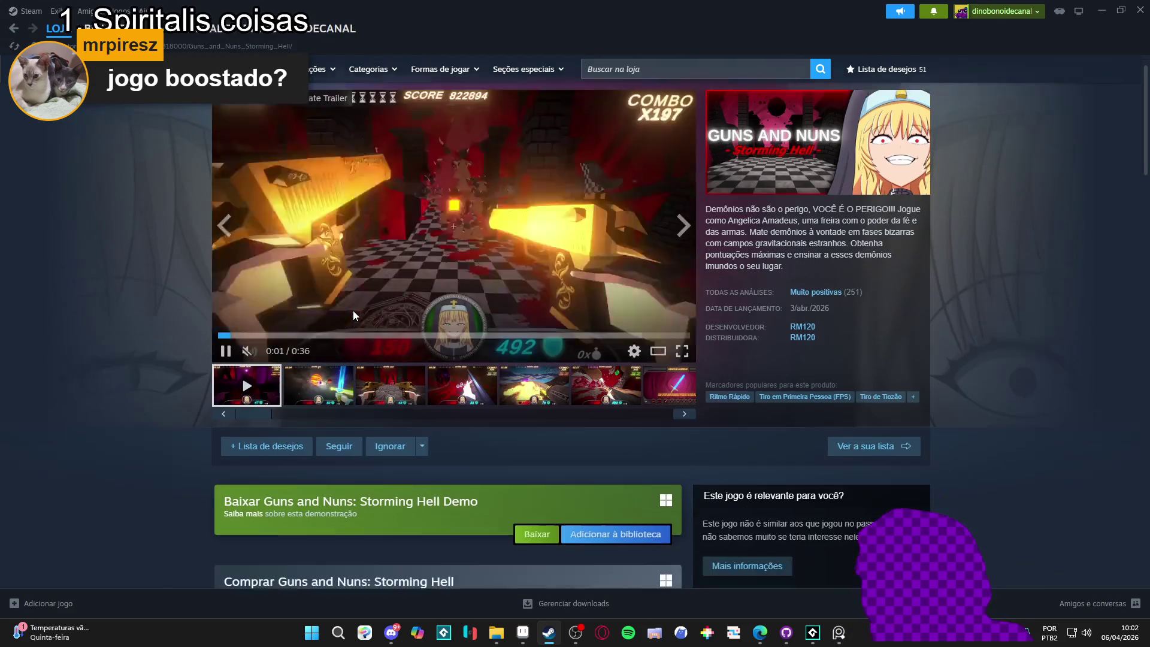
click(237, 308)
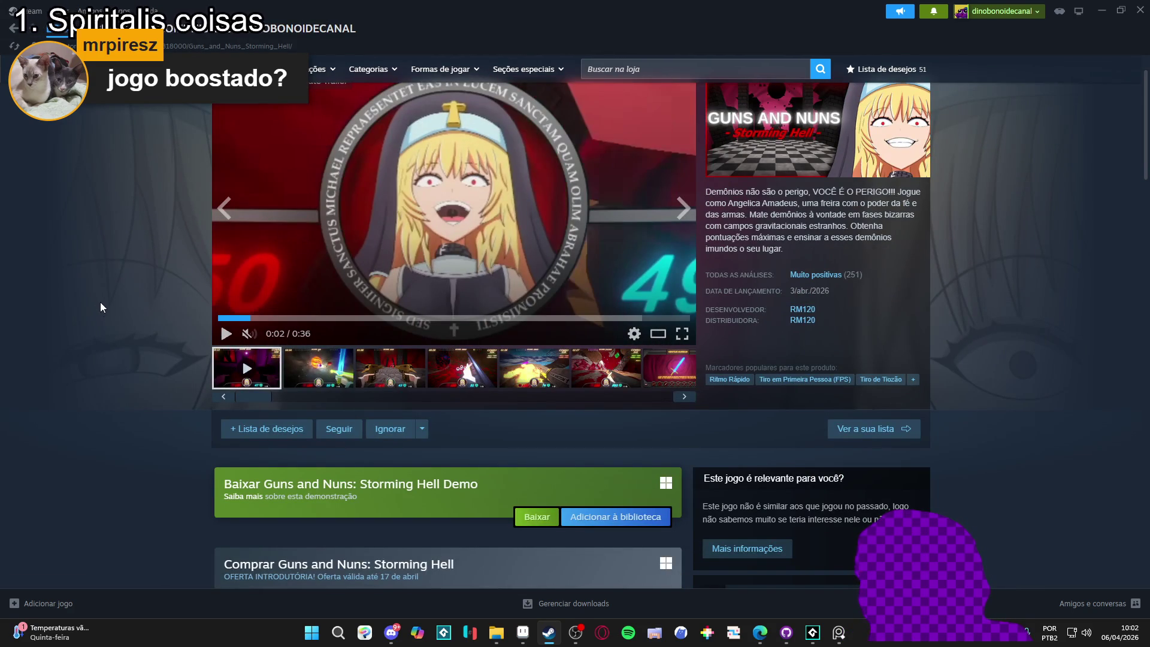
scroll(98, 296, down, 2)
scroll(107, 279, down, 2)
scroll(106, 279, down, 5)
scroll(109, 272, up, 5)
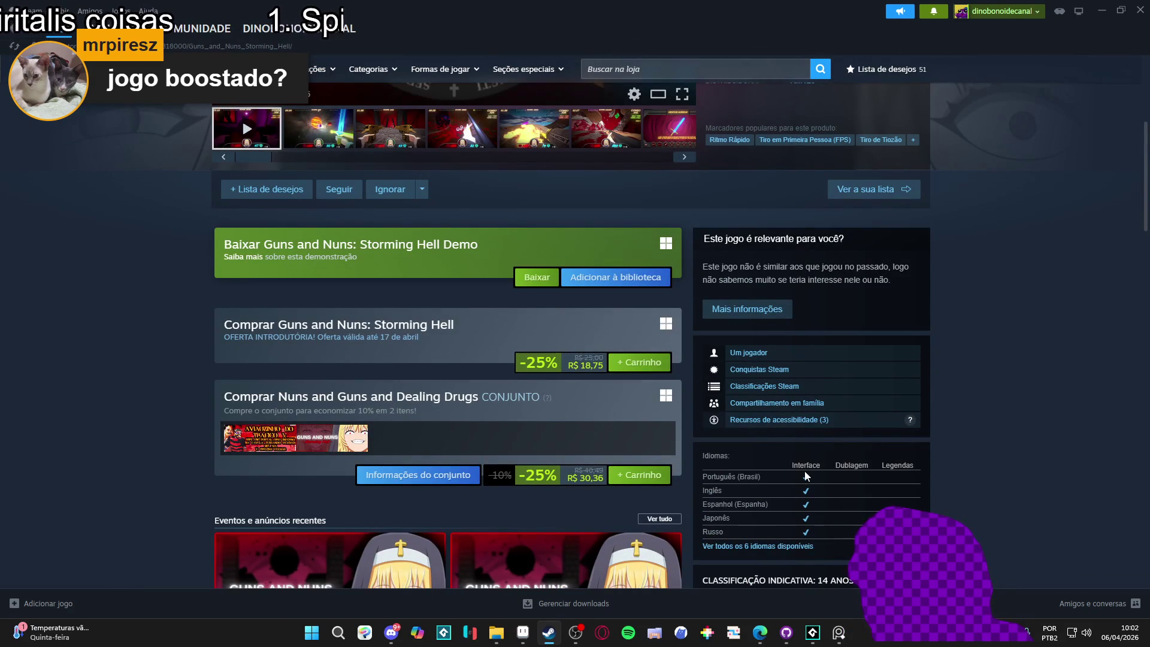
click(766, 546)
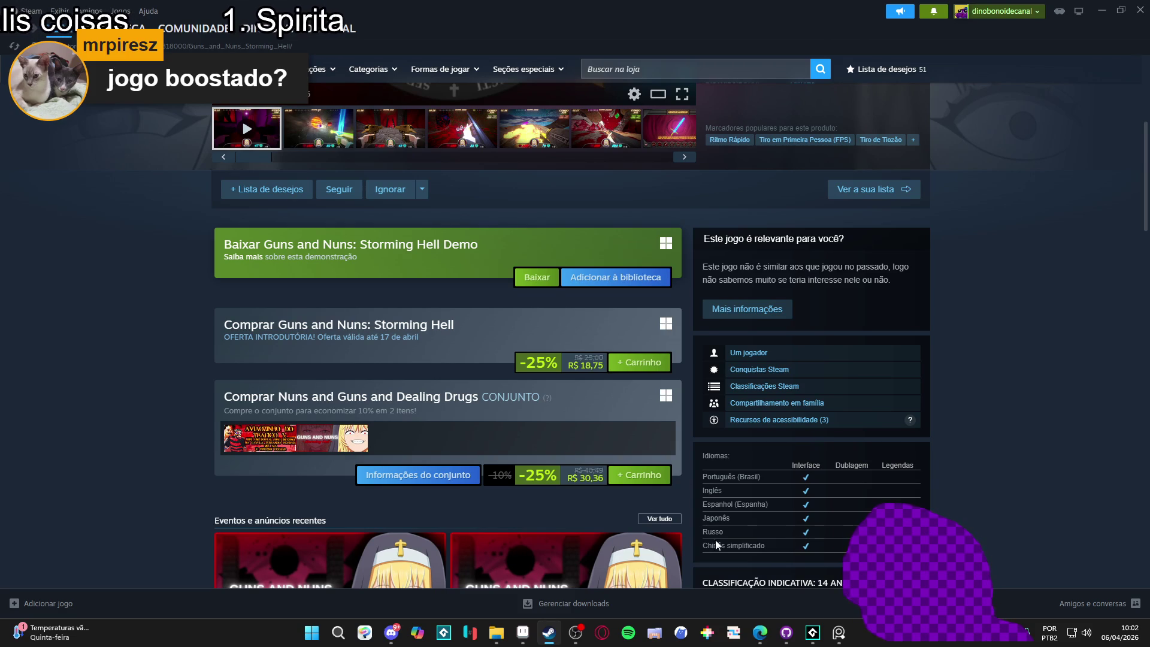
Scroll down to the user reviews section showing Very Positive from 251 reviews
scroll(150, 355, up, 5)
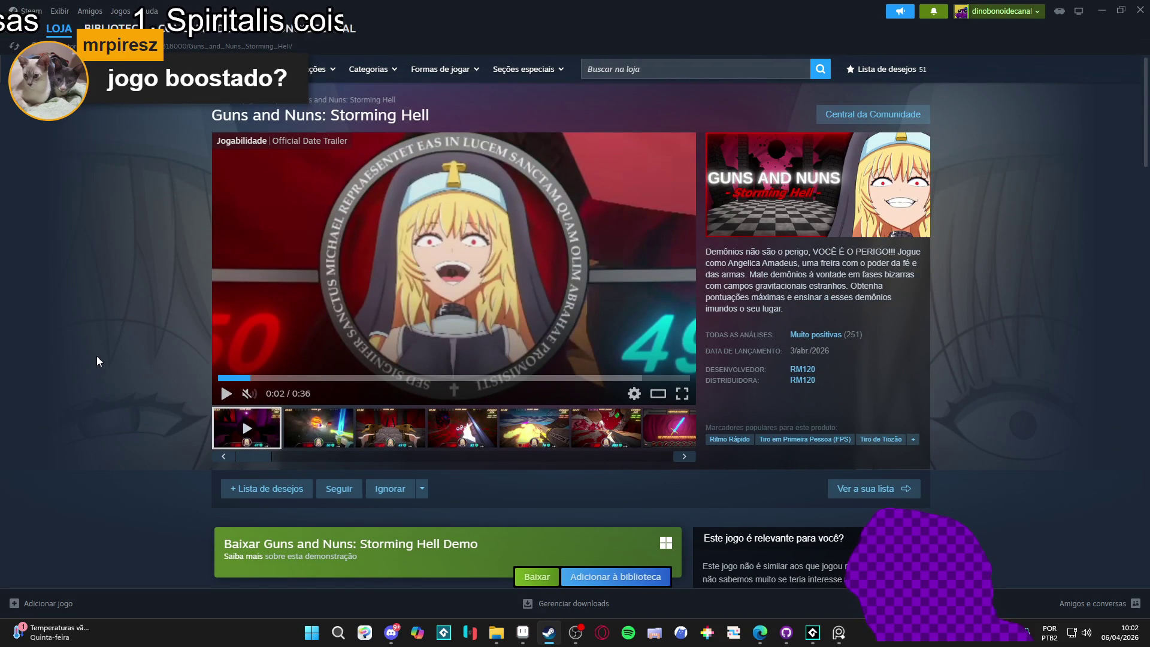
scroll(194, 365, down, 20)
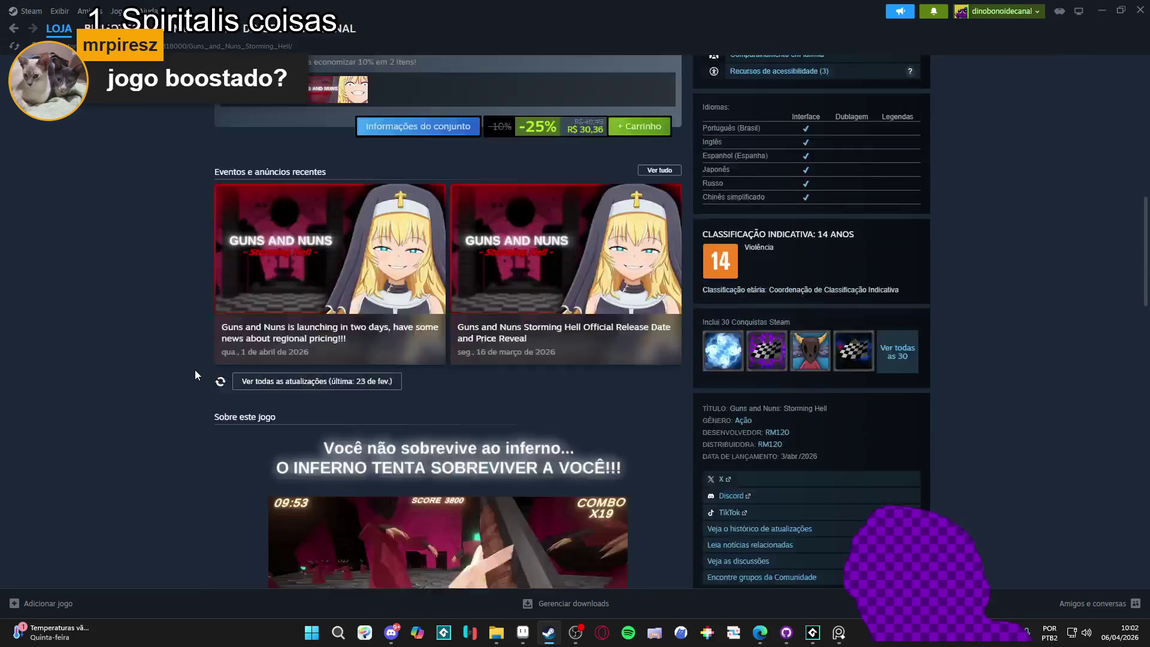
scroll(196, 369, down, 10)
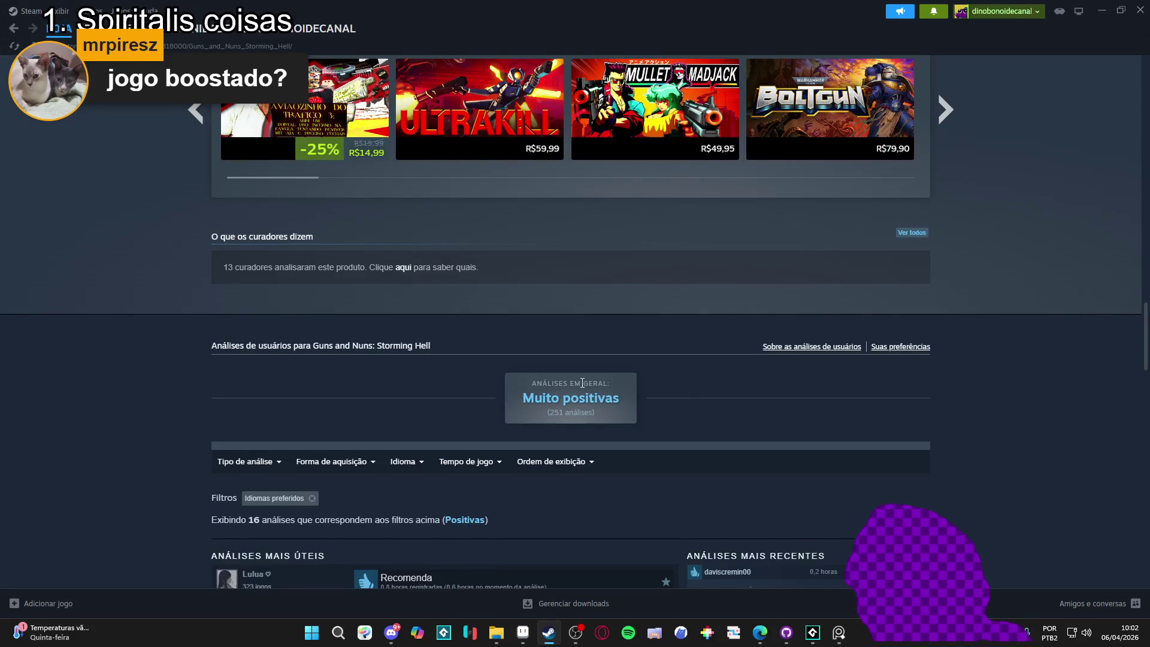
scroll(398, 329, up, 1)
scroll(492, 402, down, 1)
mouse_move(243, 468)
mouse_move(357, 473)
scroll(172, 502, down, 2)
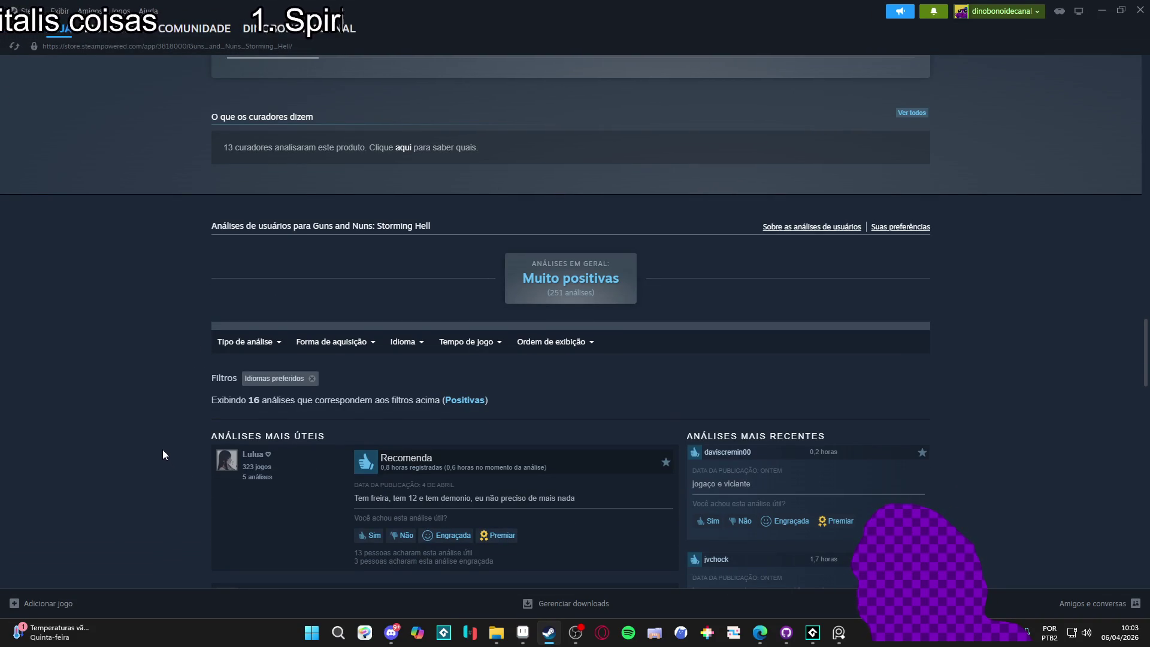
Remove the 'Idiomas preferidos' and remaining review filters so all 260 reviews count
mouse_move(466, 347)
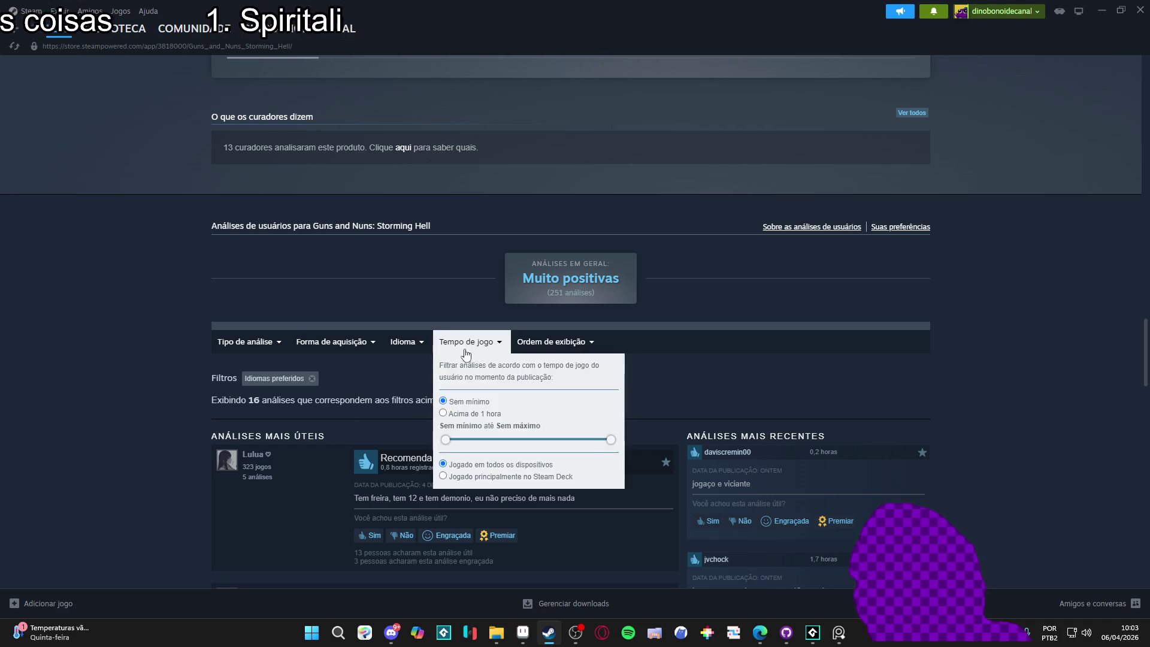
click(312, 379)
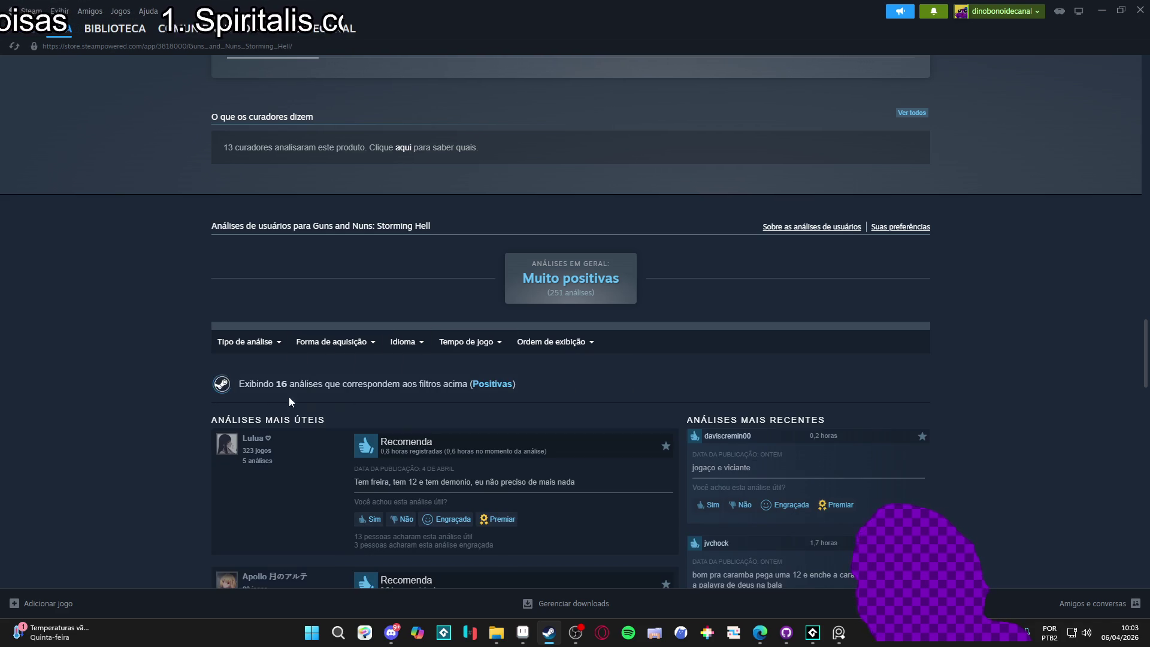
click(222, 384)
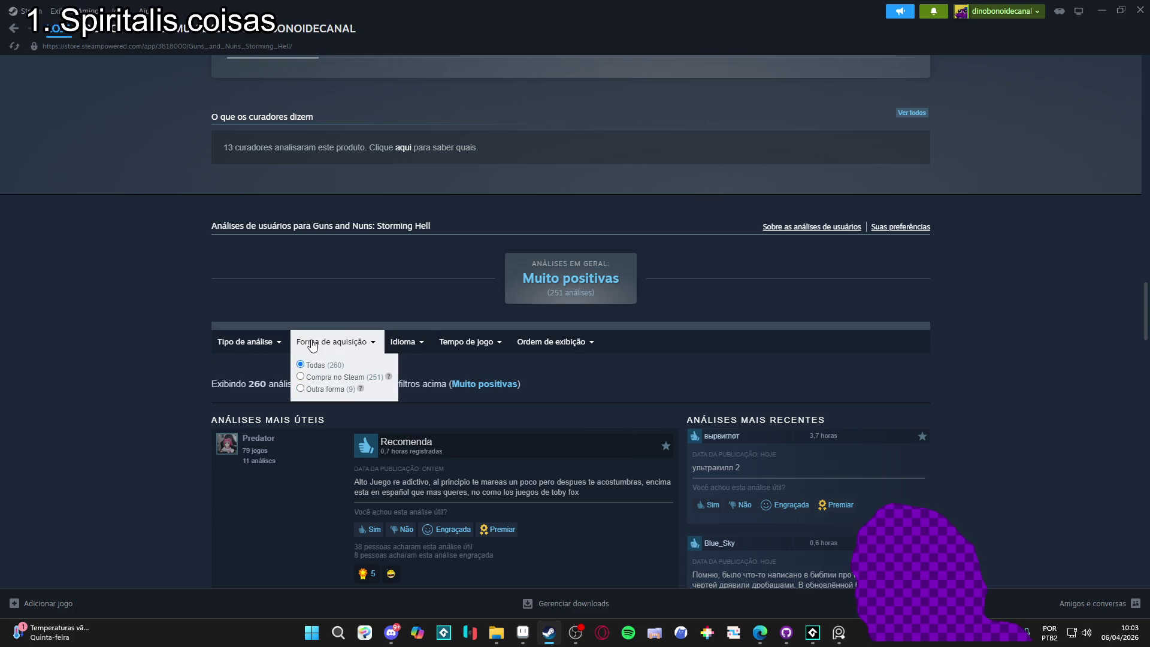
Scroll to the bottom of the reviews and open 'Ver todas as 260 análises'
mouse_move(396, 350)
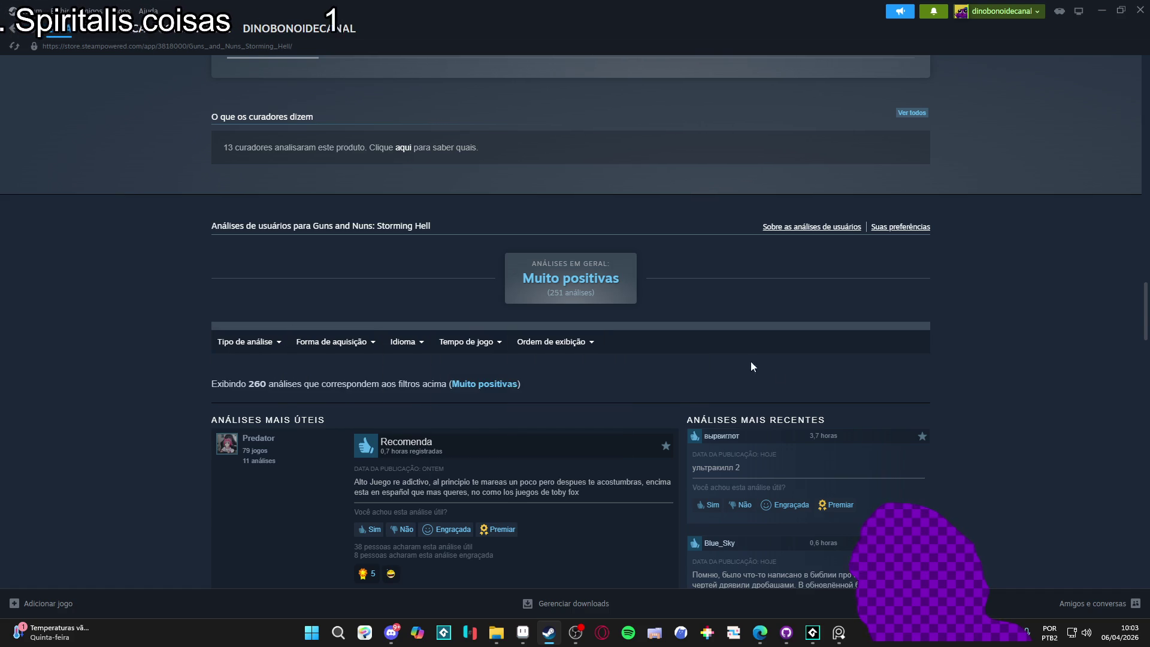
scroll(751, 362, down, 5)
scroll(648, 366, up, 1)
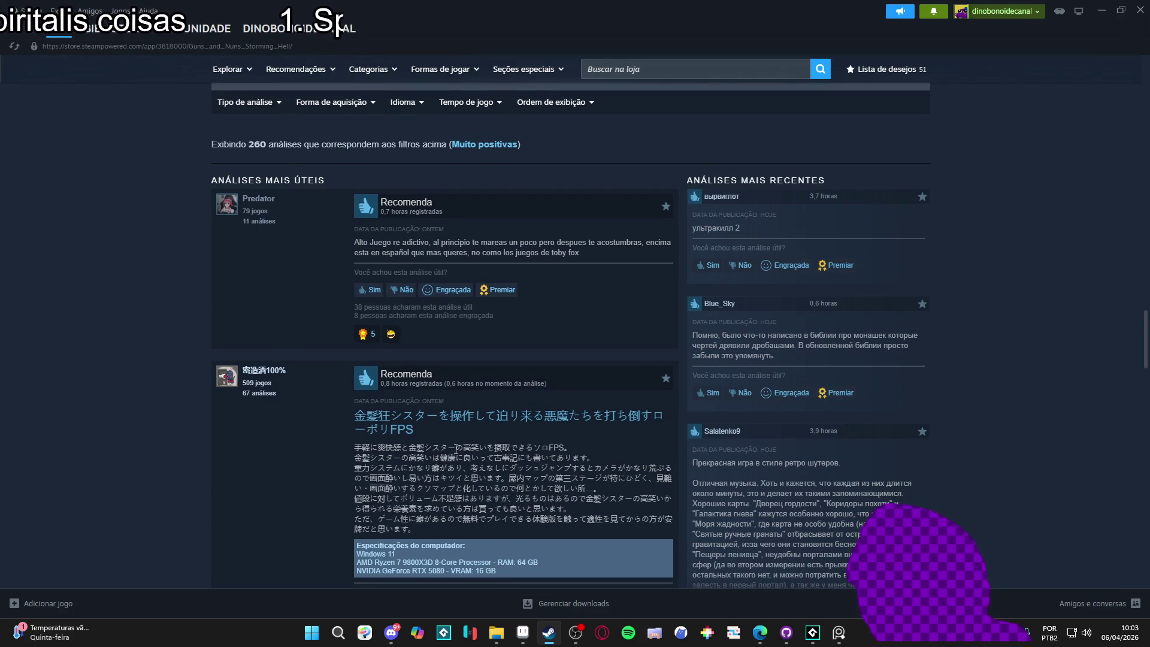
scroll(764, 281, up, 1)
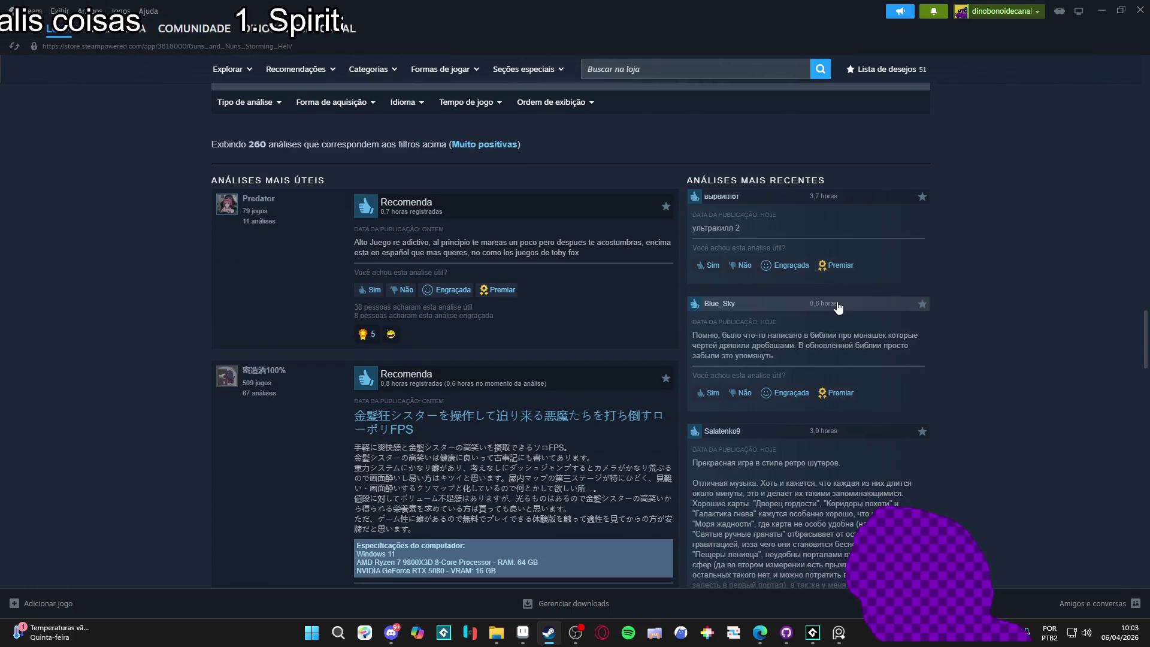
scroll(844, 273, down, 2)
scroll(838, 266, down, 10)
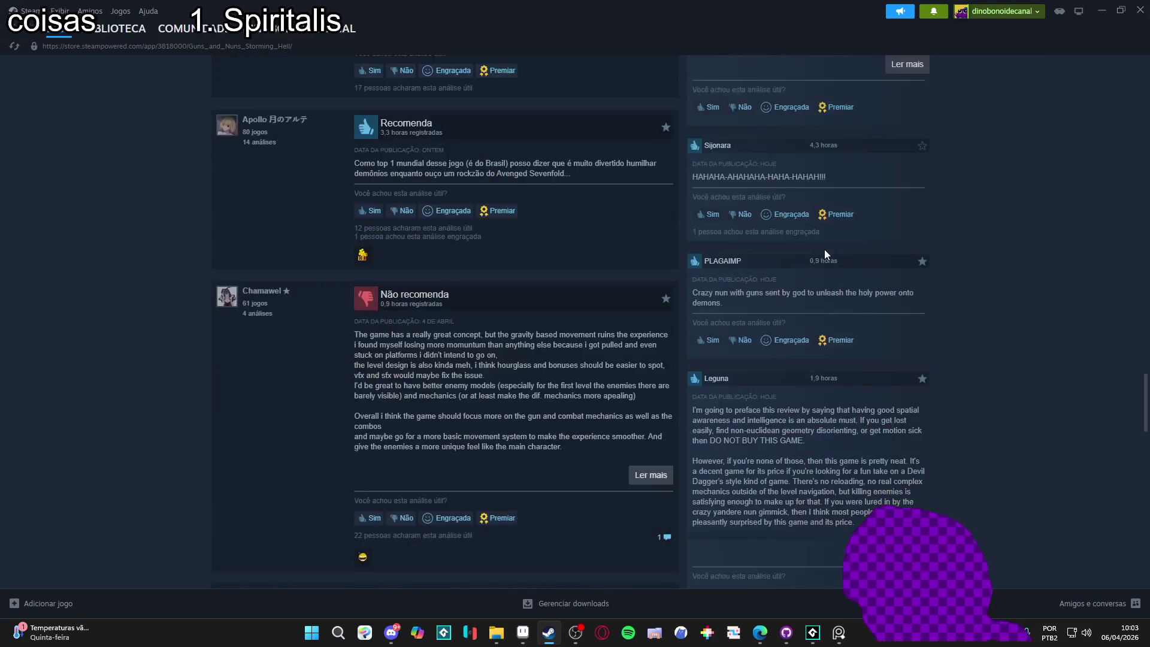
scroll(827, 257, down, 8)
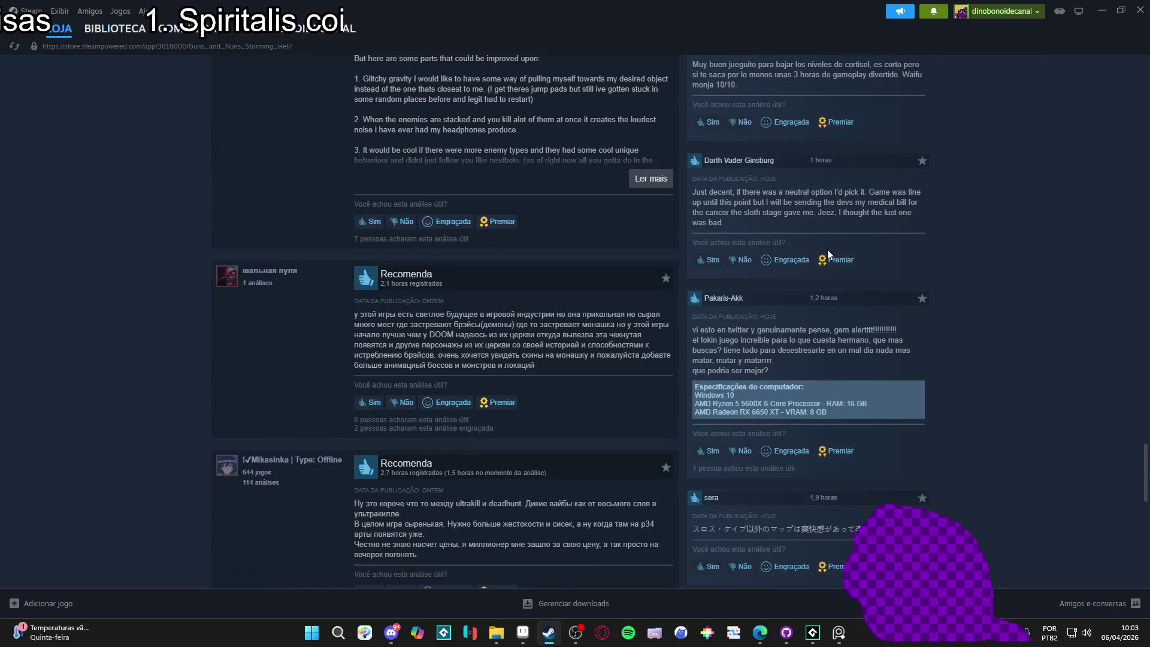
scroll(827, 249, down, 5)
scroll(730, 318, down, 3)
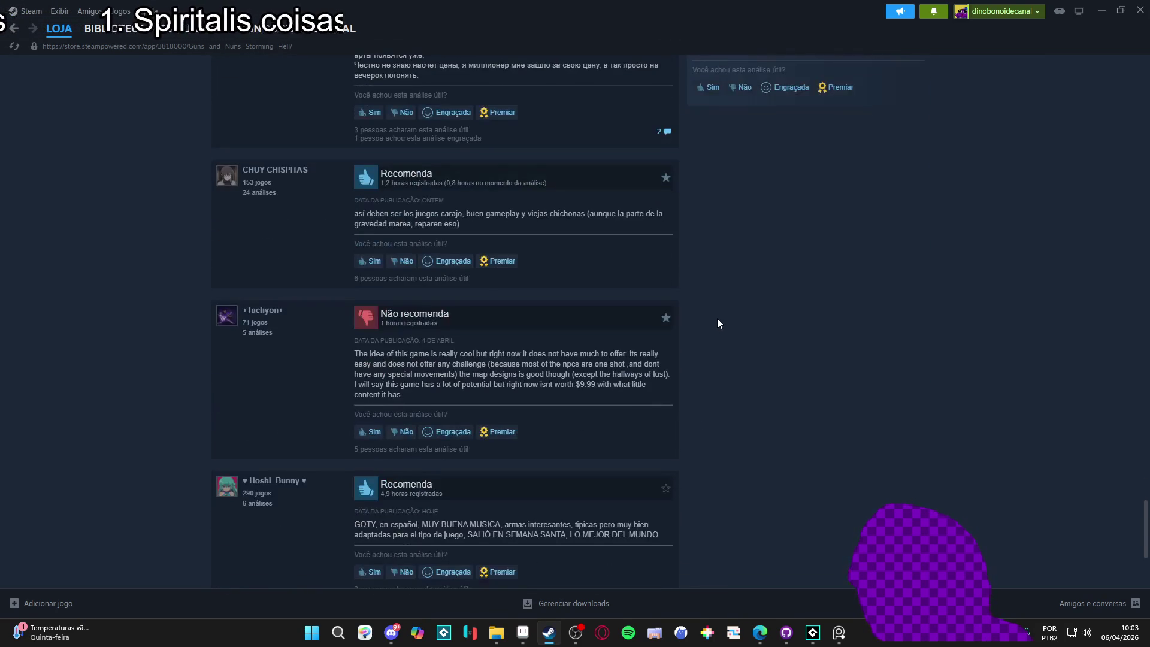
scroll(719, 317, down, 4)
scroll(721, 314, up, 5)
scroll(724, 313, down, 5)
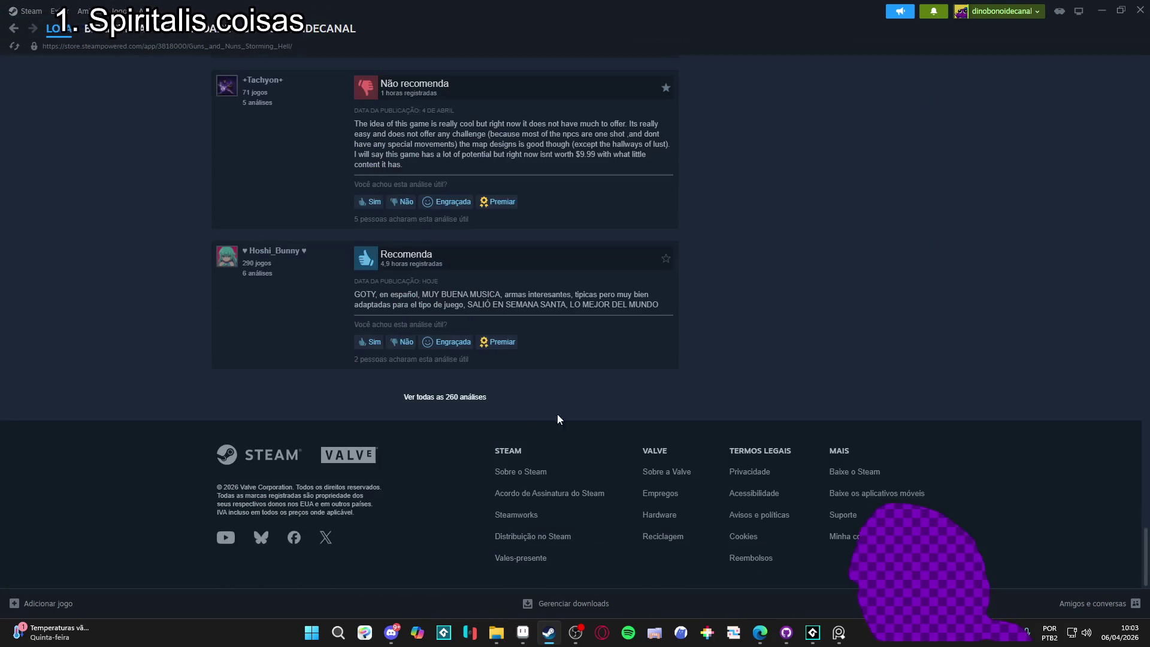
click(479, 398)
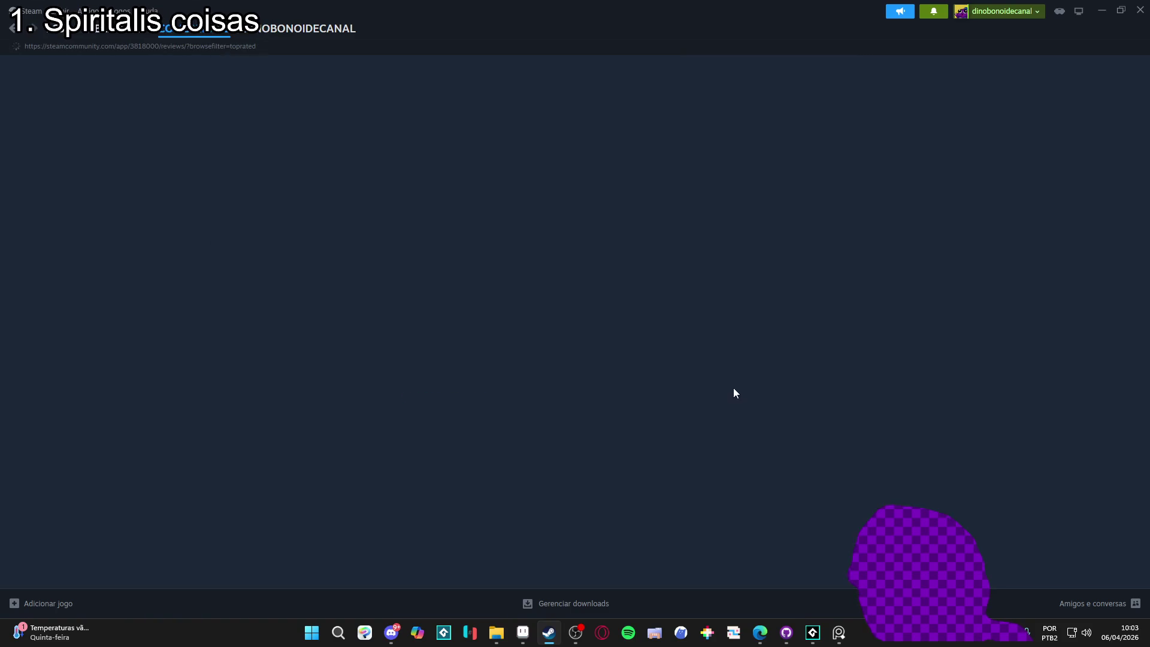
scroll(779, 377, down, 5)
scroll(918, 293, down, 10)
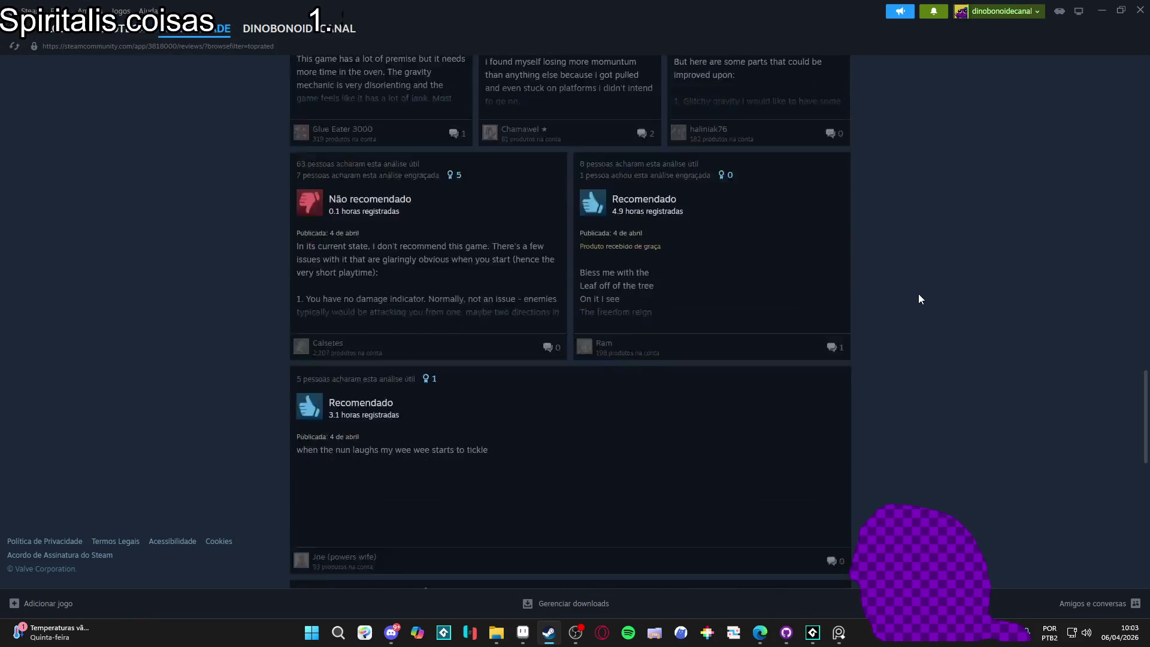
scroll(925, 300, down, 10)
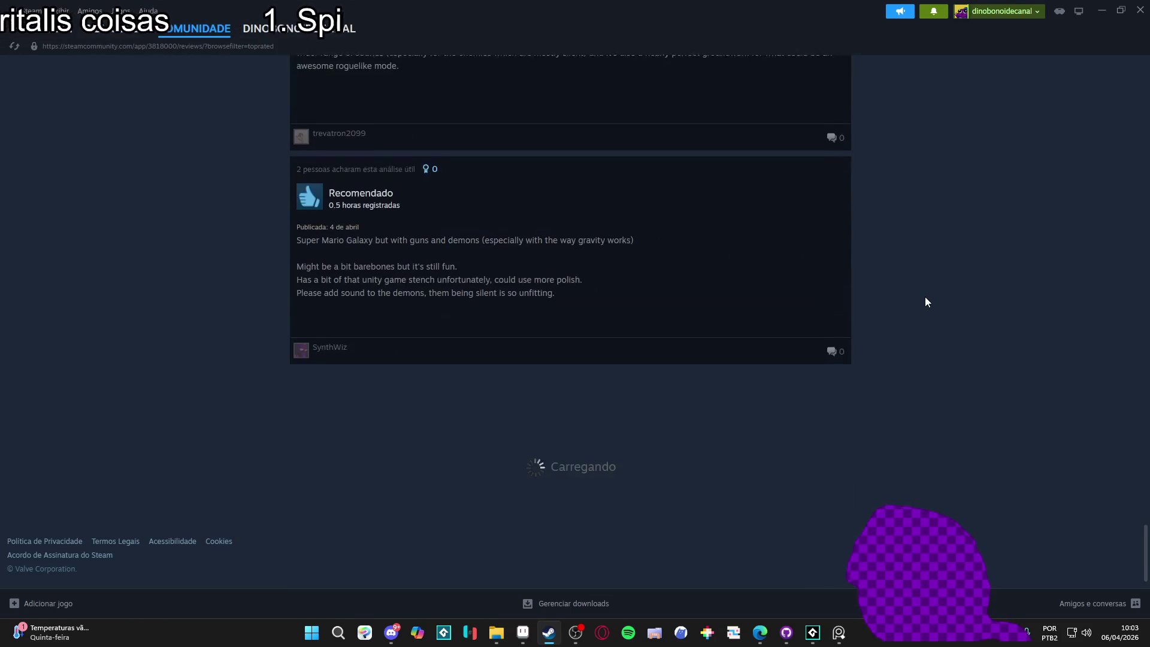
scroll(937, 314, down, 10)
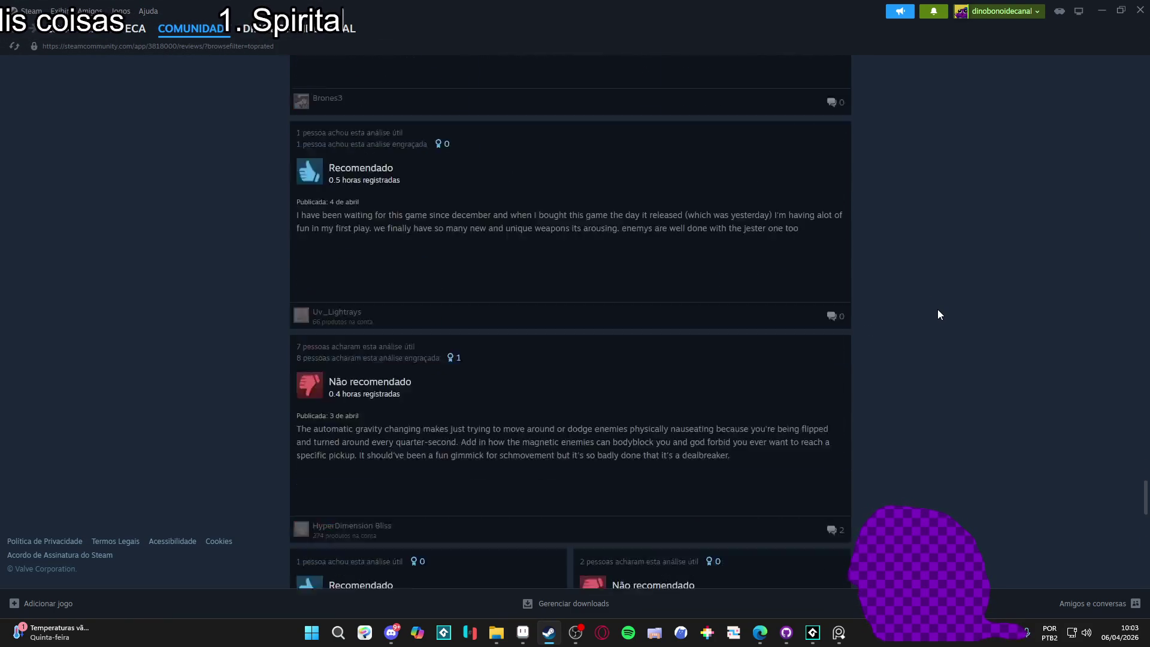
scroll(939, 329, down, 10)
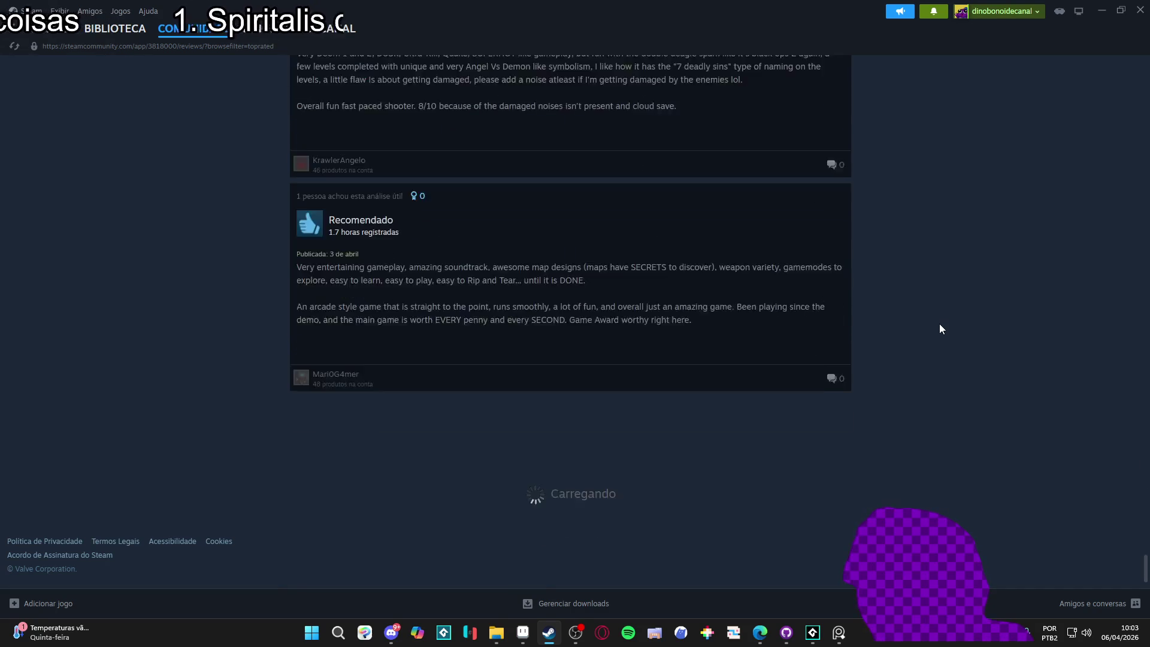
scroll(940, 328, down, 10)
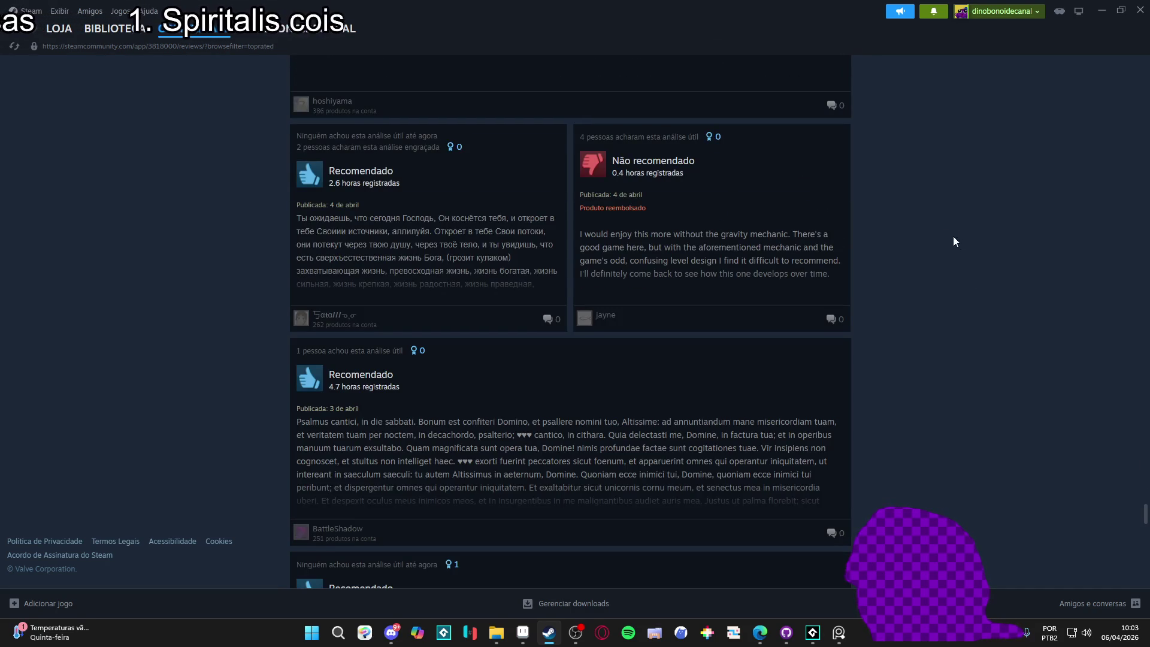
scroll(940, 477, down, 10)
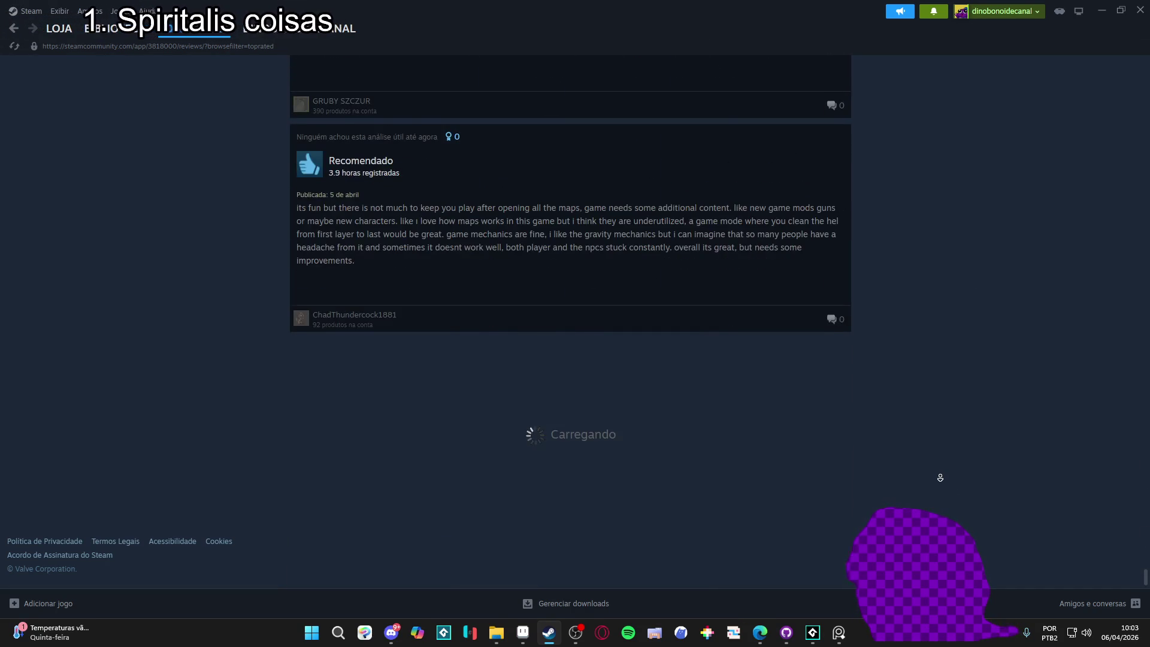
scroll(934, 451, down, 5)
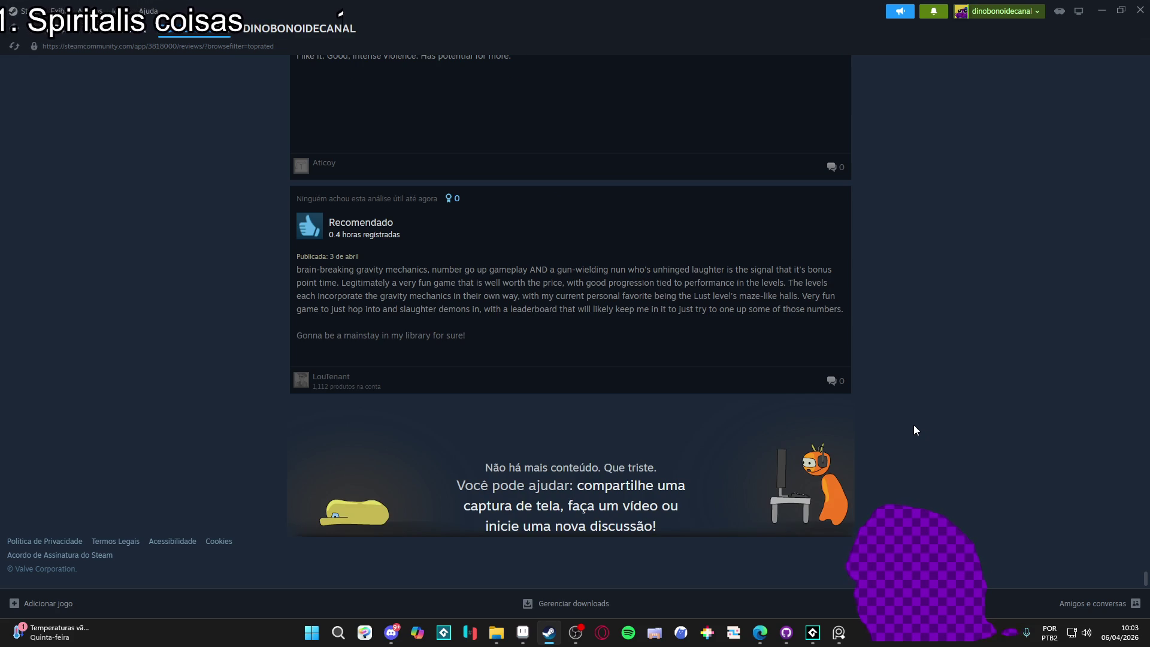
scroll(910, 424, up, 3)
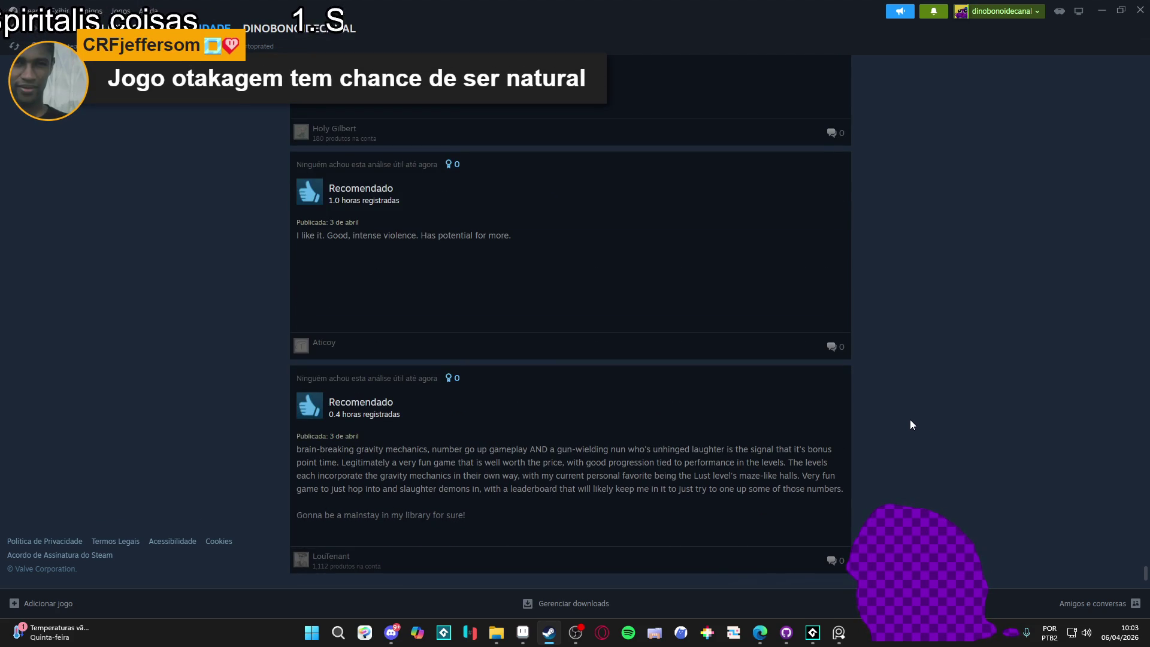
scroll(925, 420, up, 8)
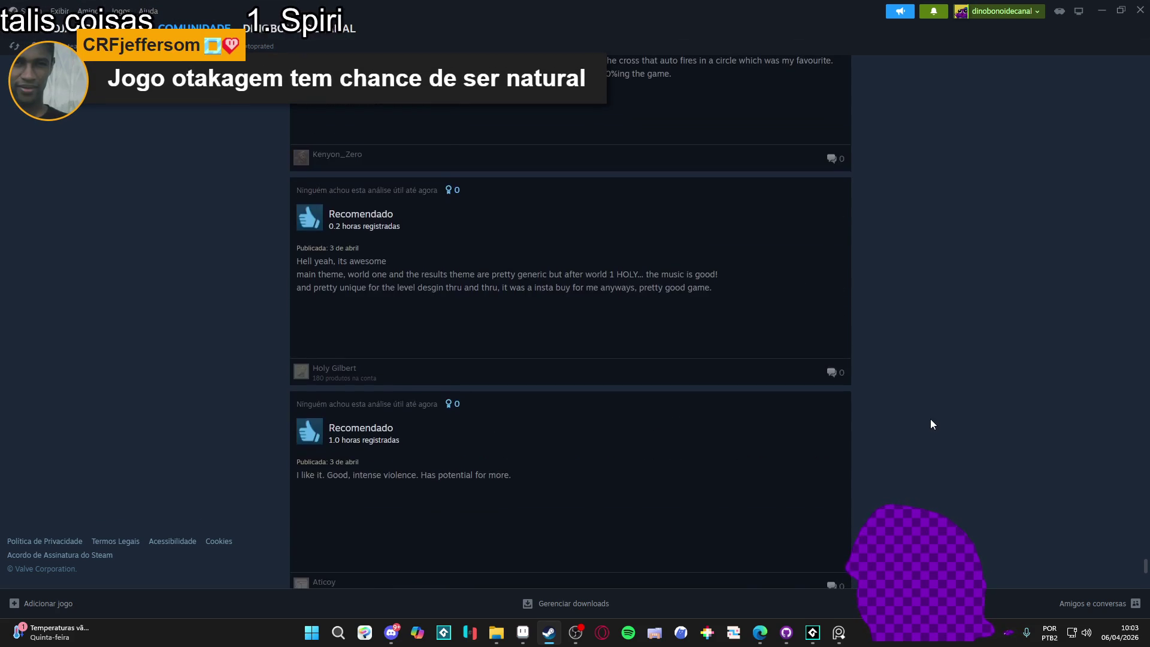
scroll(935, 423, up, 10)
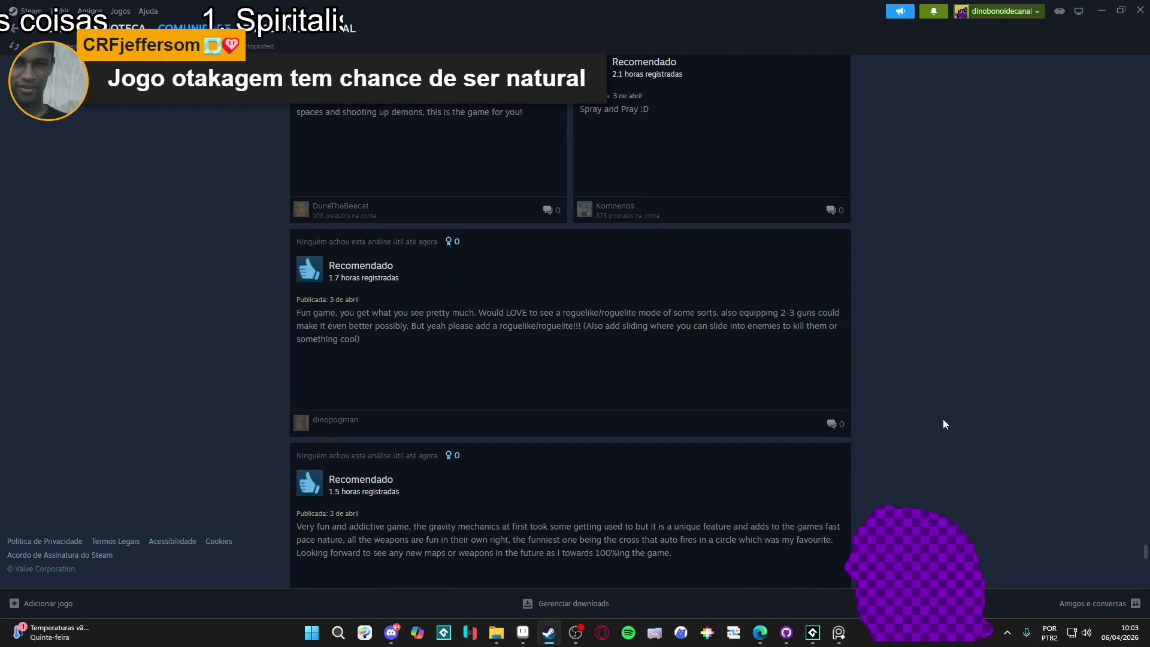
scroll(946, 419, up, 7)
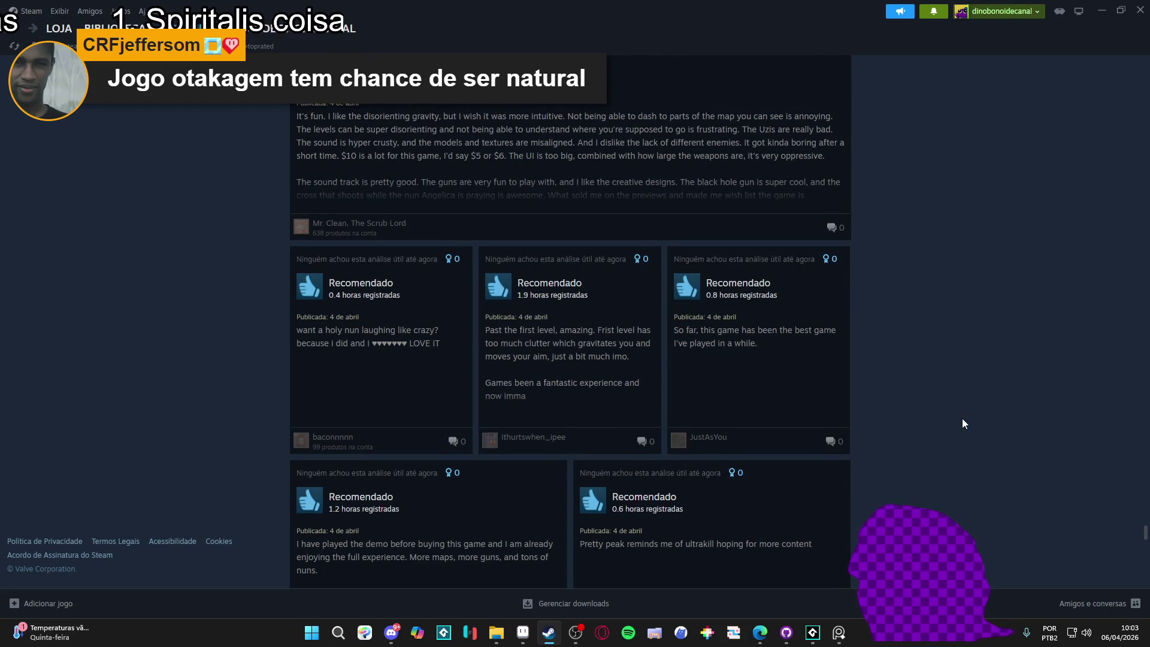
scroll(961, 424, up, 7)
scroll(972, 422, up, 8)
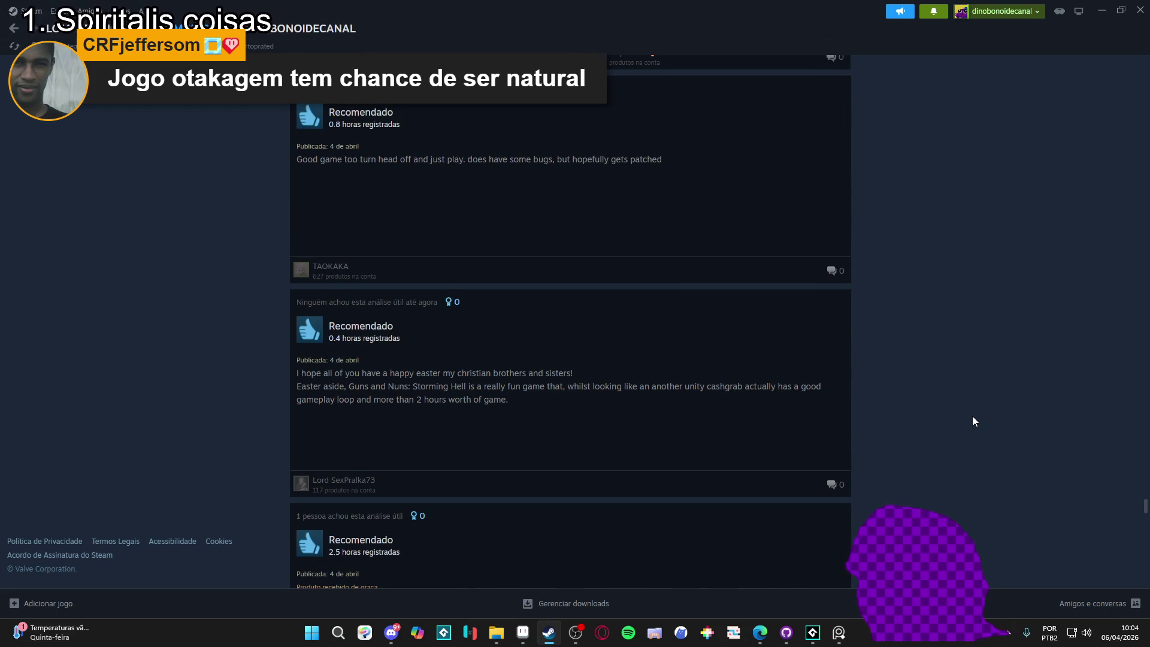
scroll(972, 415, down, 1)
scroll(972, 416, up, 3)
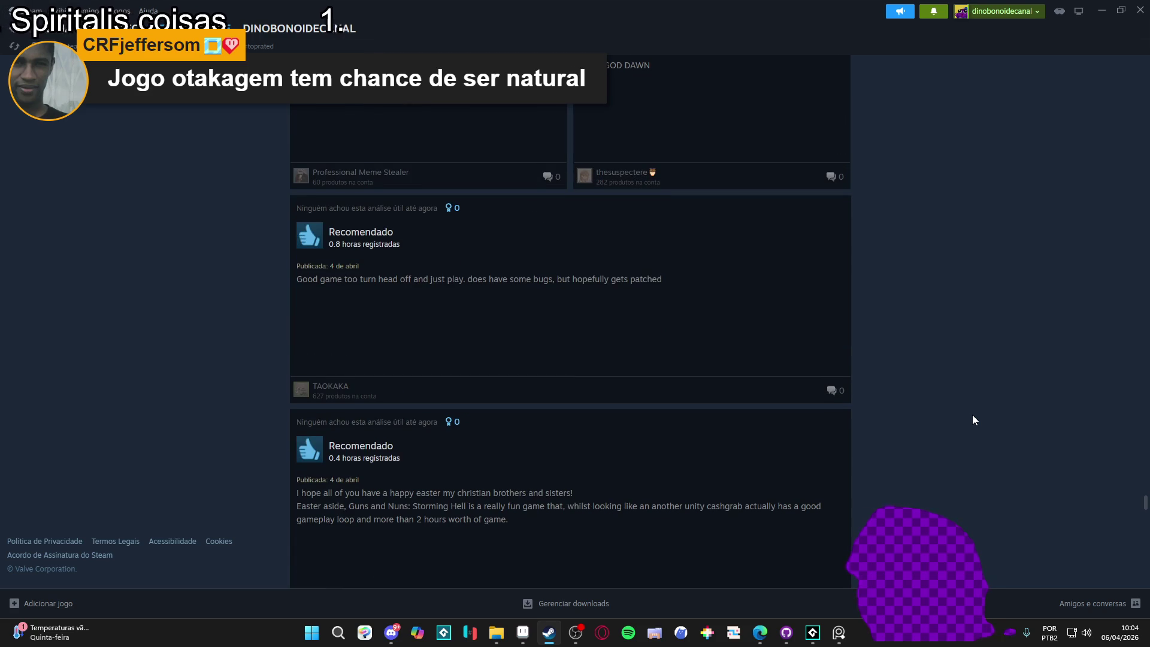
scroll(971, 418, down, 3)
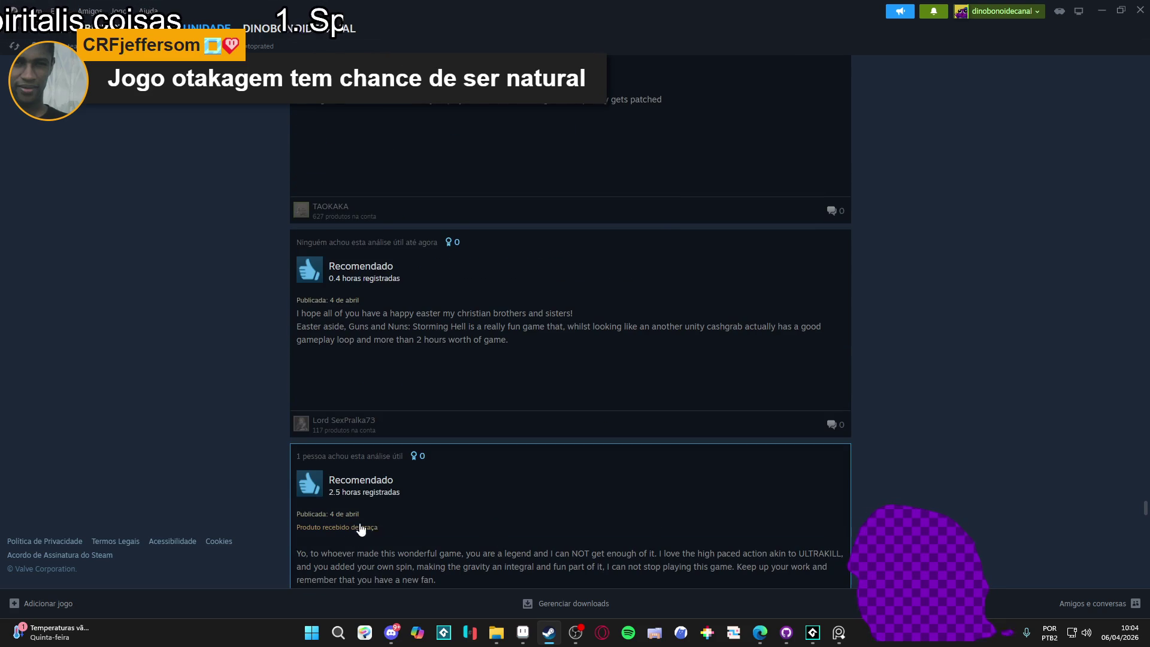
scroll(473, 499, up, 8)
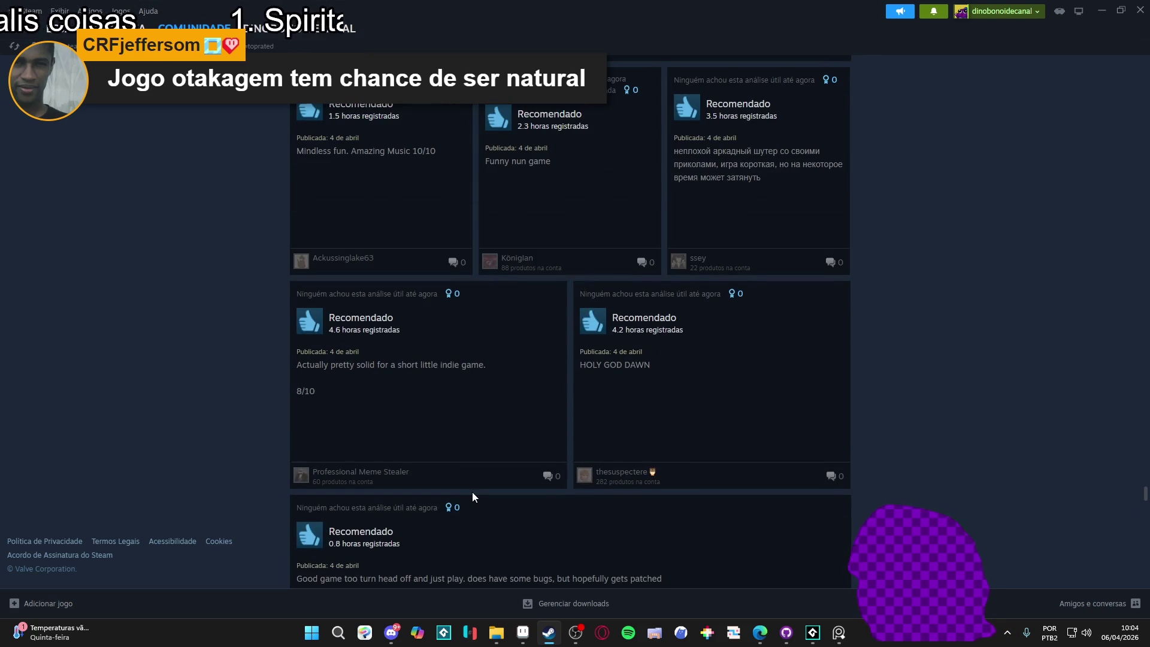
scroll(472, 492, up, 7)
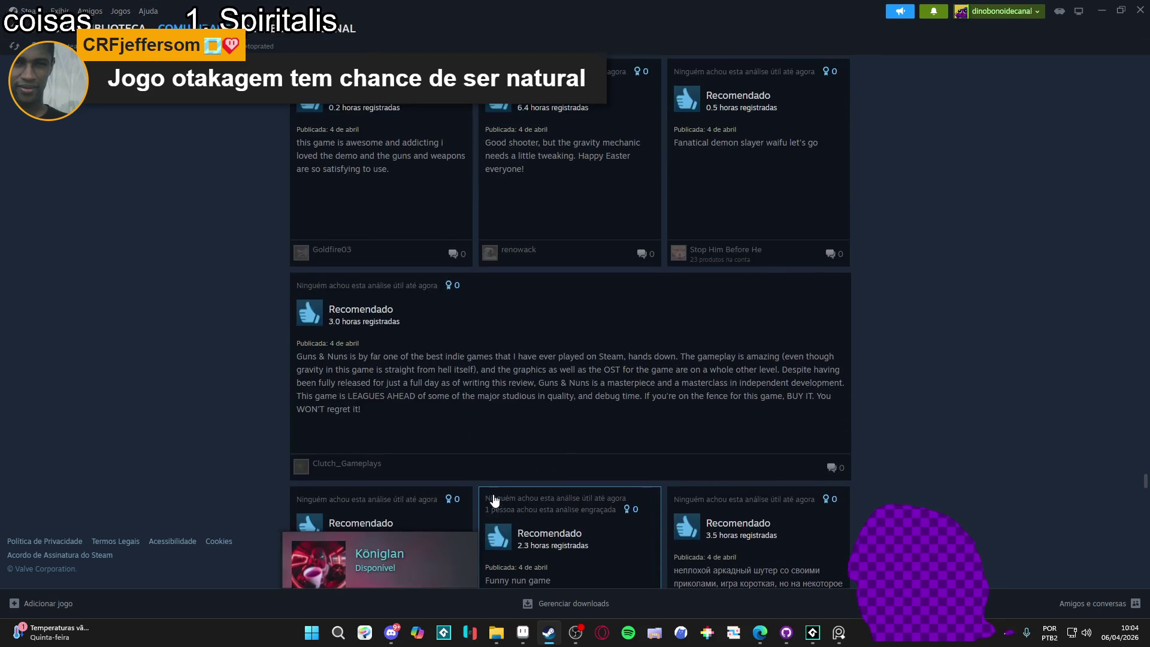
scroll(495, 500, up, 2)
scroll(803, 287, up, 4)
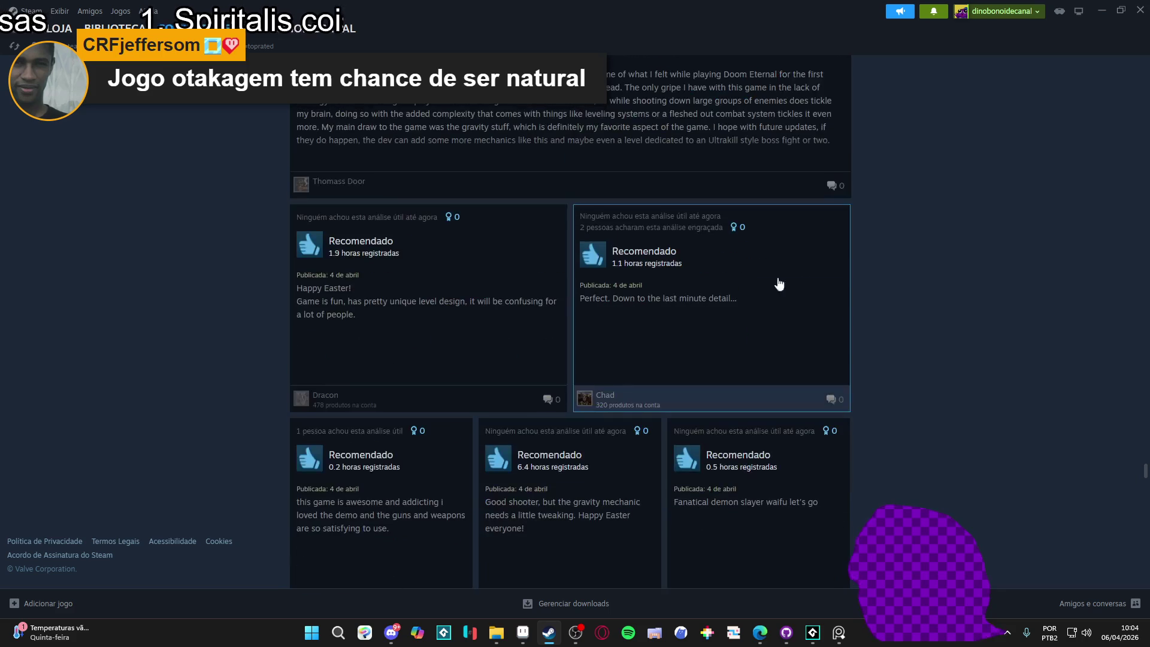
Scroll down through the Análises user reviews for Guns and Nuns: Storming Hell
drag(1146, 473, 1145, 56)
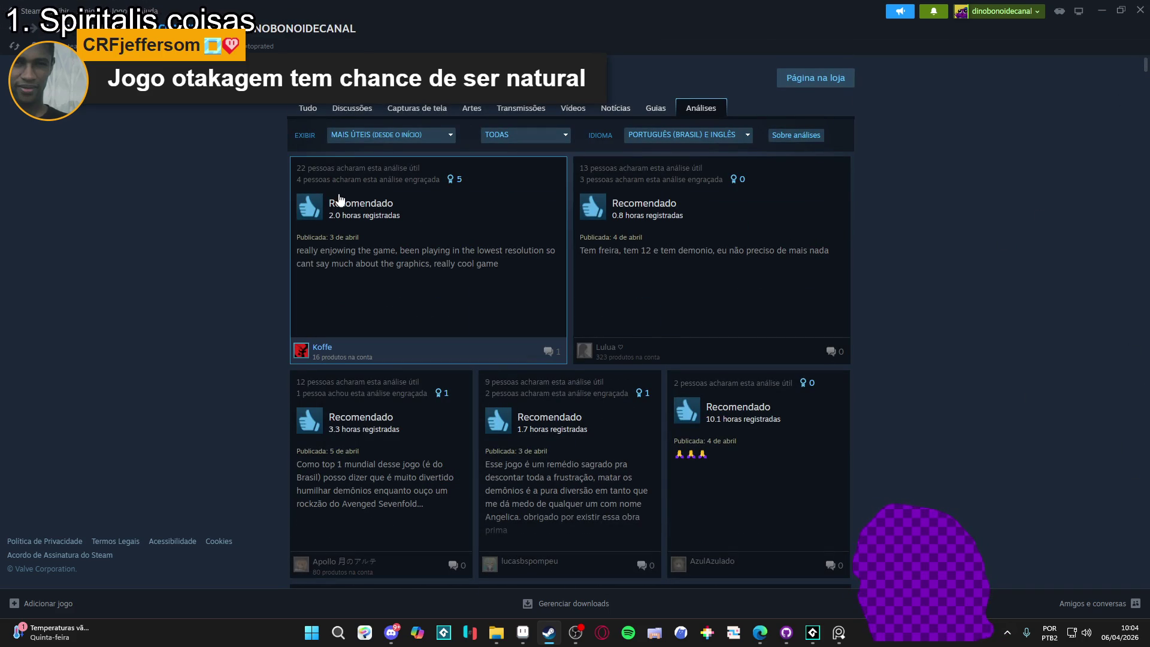
scroll(335, 300, down, 4)
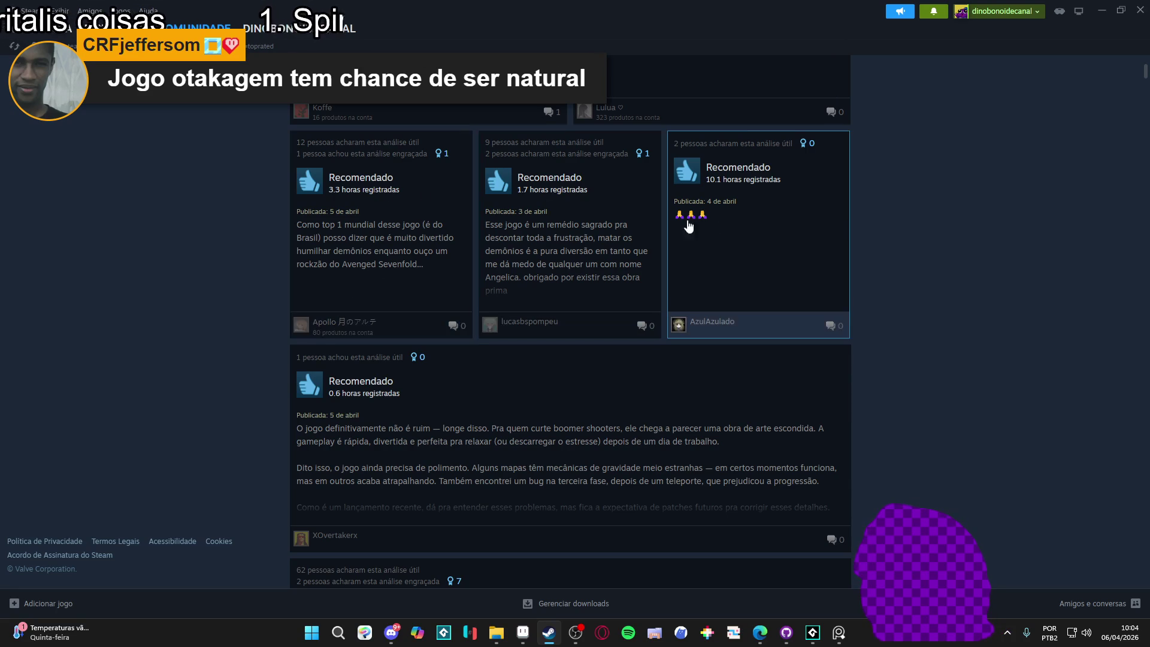
scroll(726, 236, down, 8)
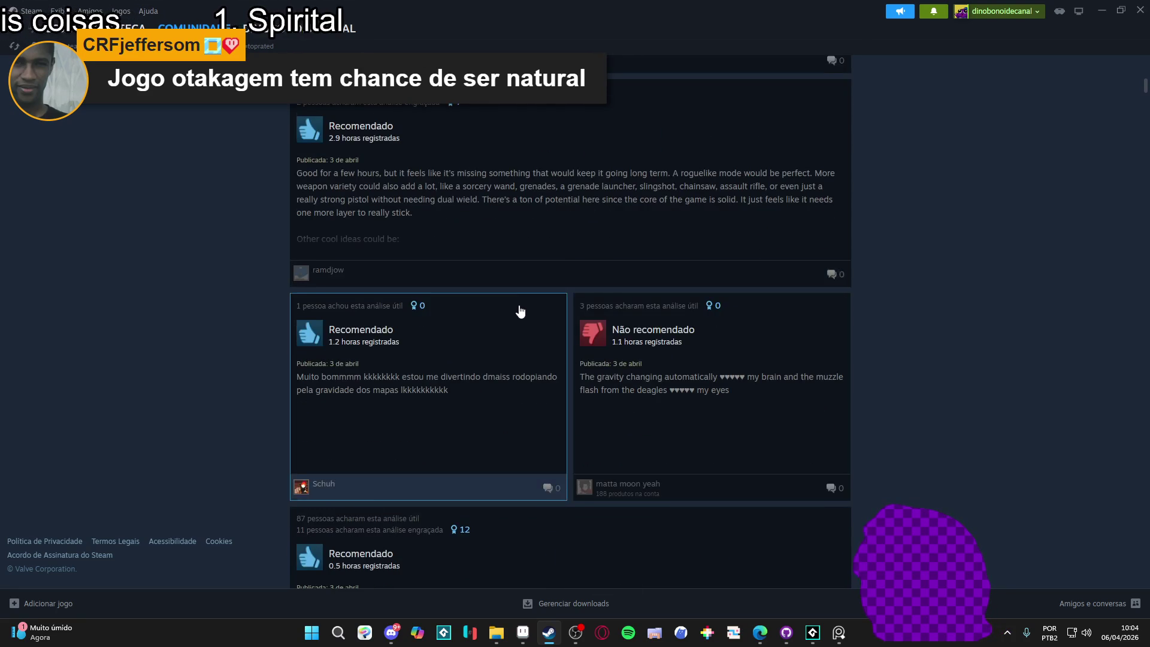
scroll(518, 309, down, 7)
scroll(521, 306, down, 5)
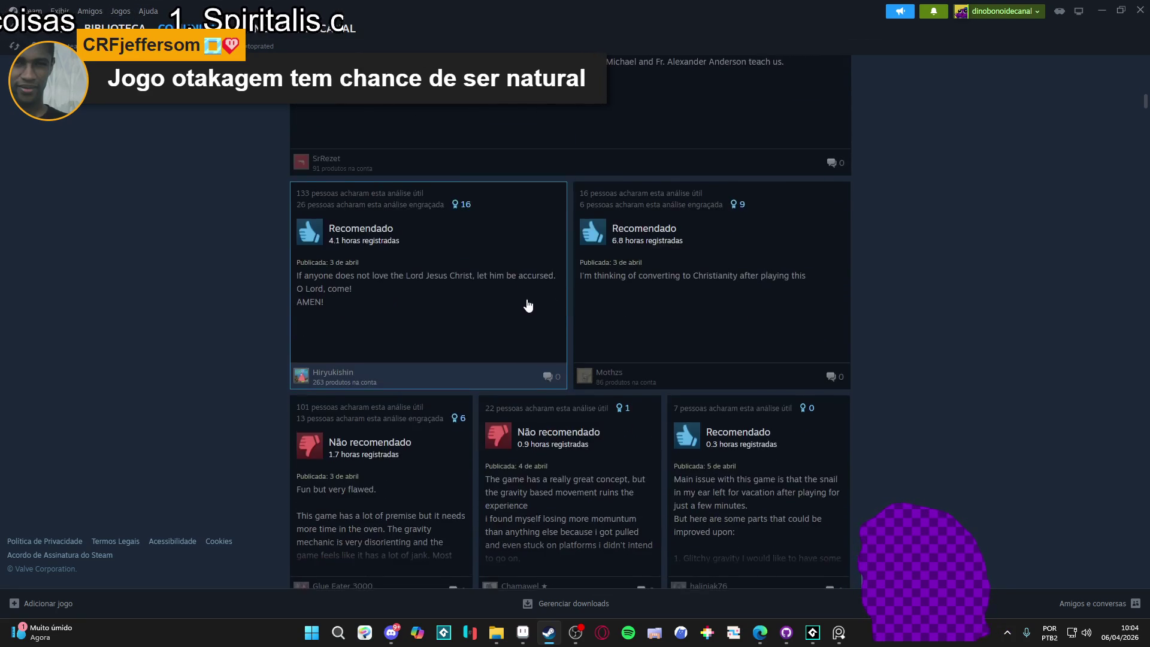
scroll(949, 368, down, 12)
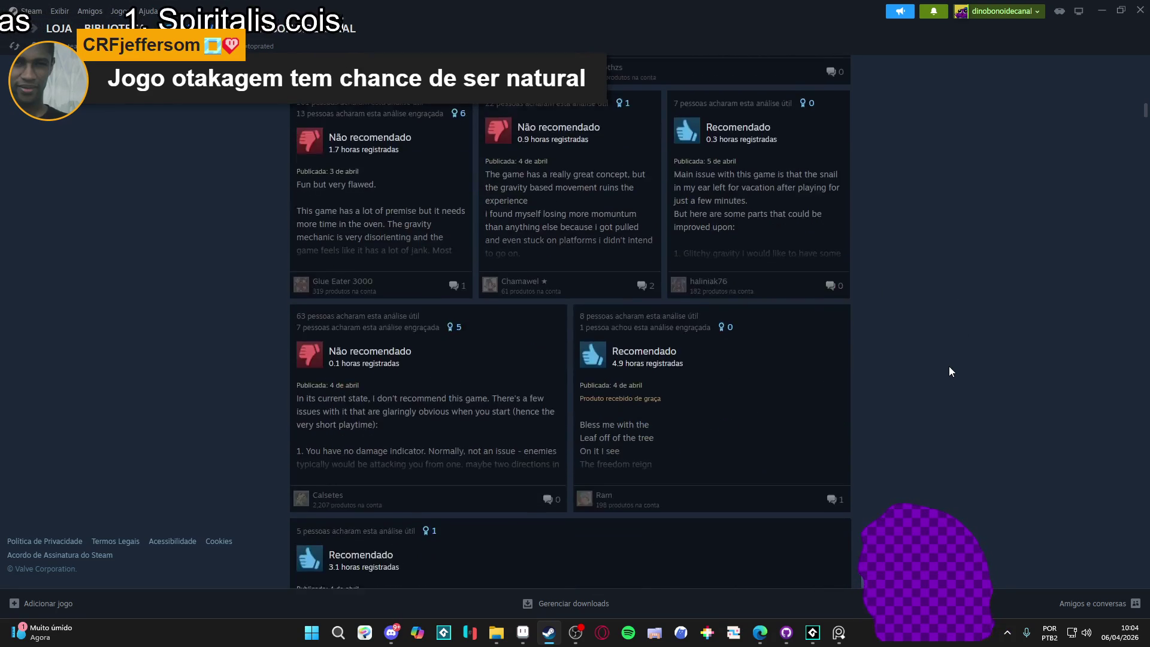
scroll(949, 367, down, 6)
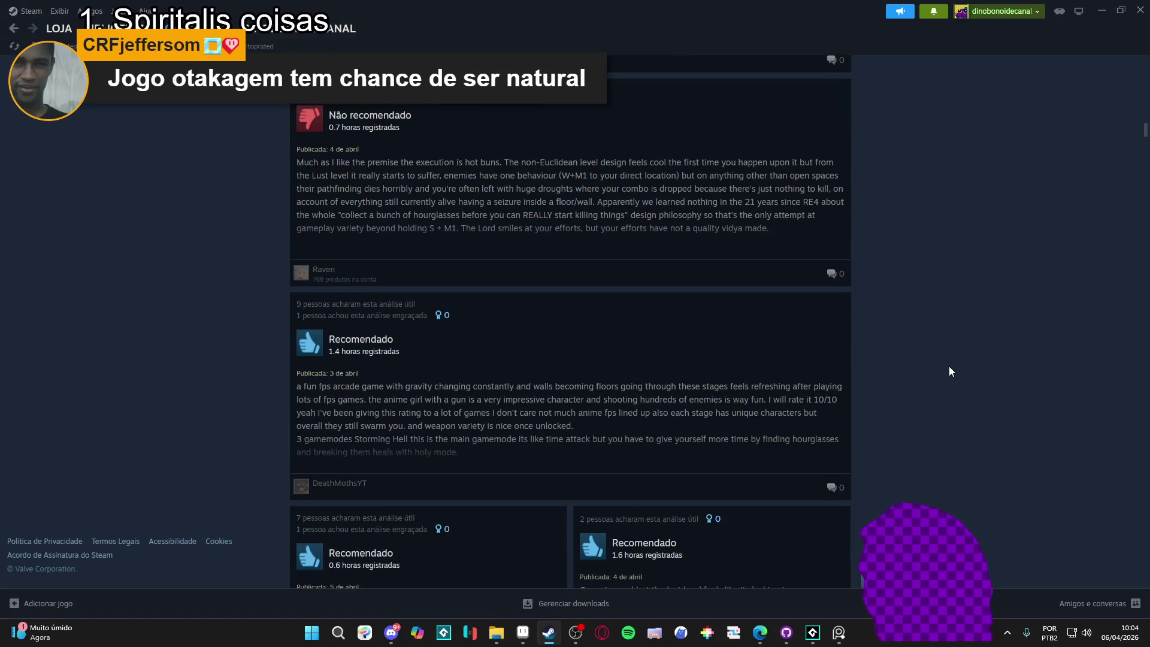
scroll(949, 367, down, 3)
scroll(949, 371, down, 10)
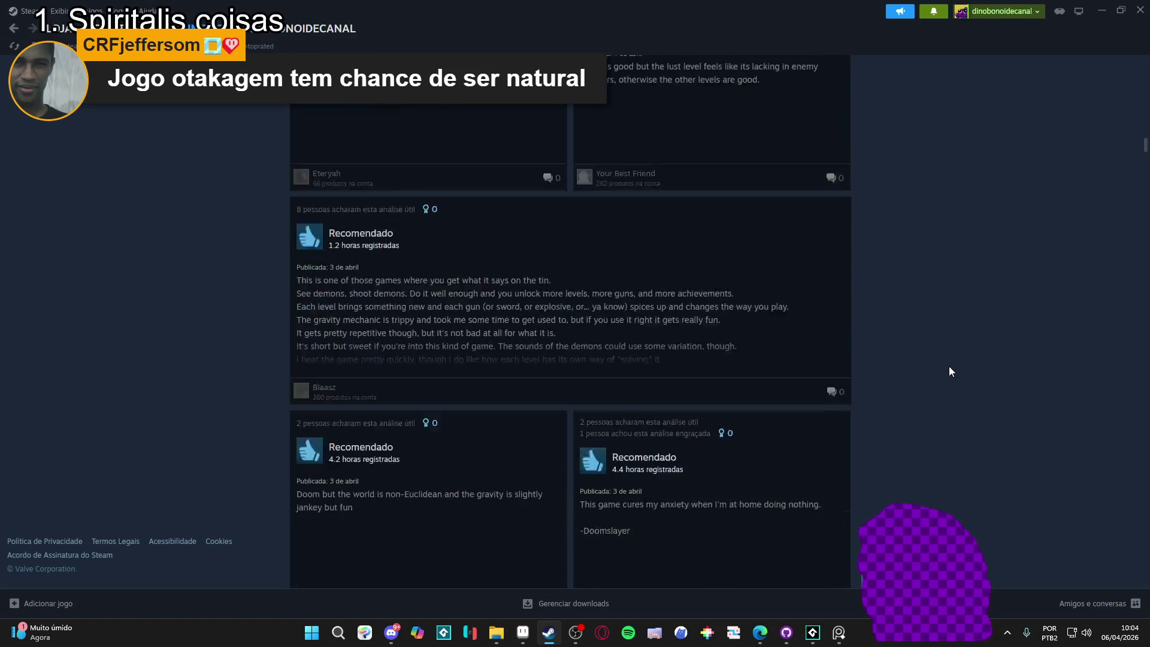
scroll(964, 356, down, 8)
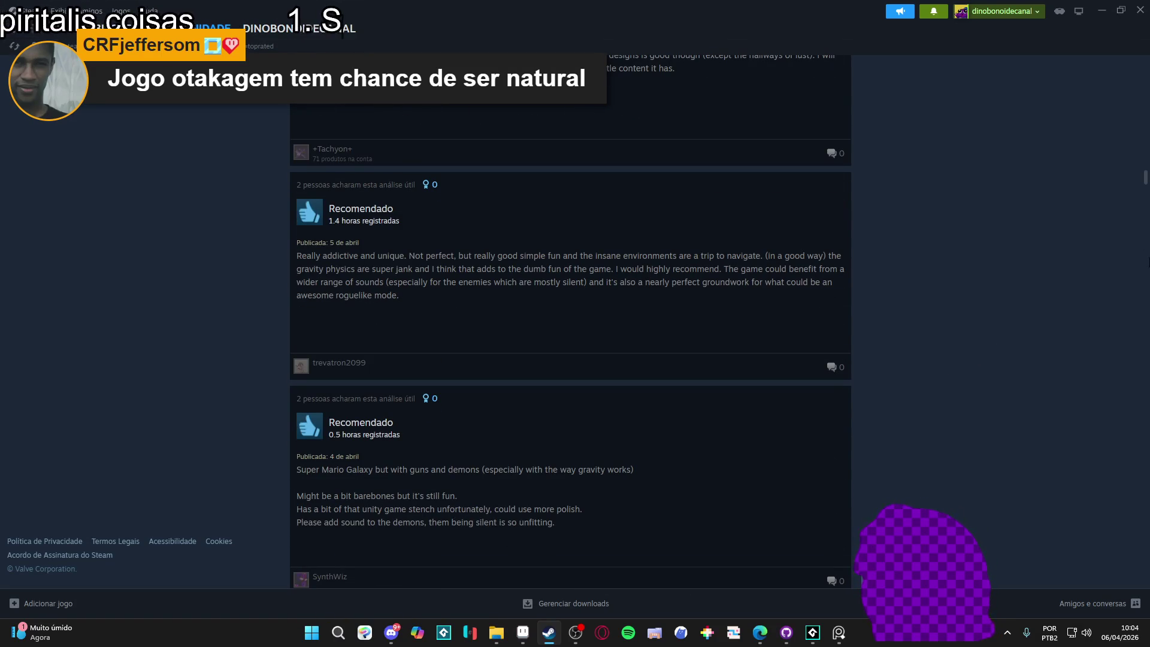
Browse further down the reviews, then drag the scrollbar back to the top
drag(1146, 181, 1145, 548)
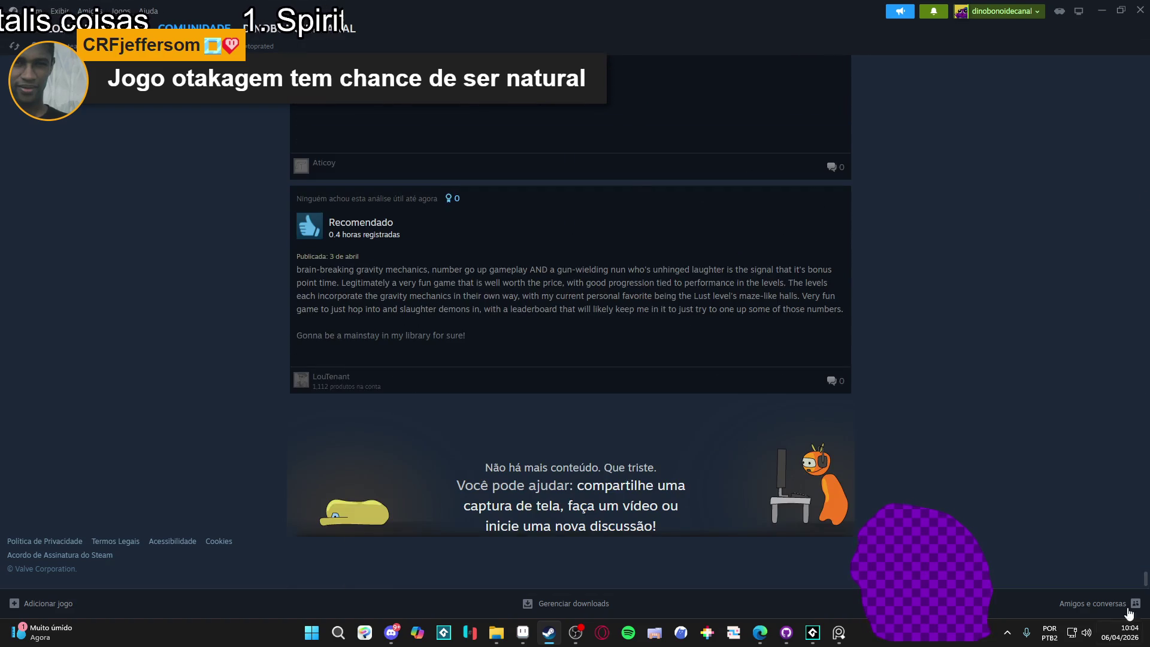
scroll(953, 477, down, 15)
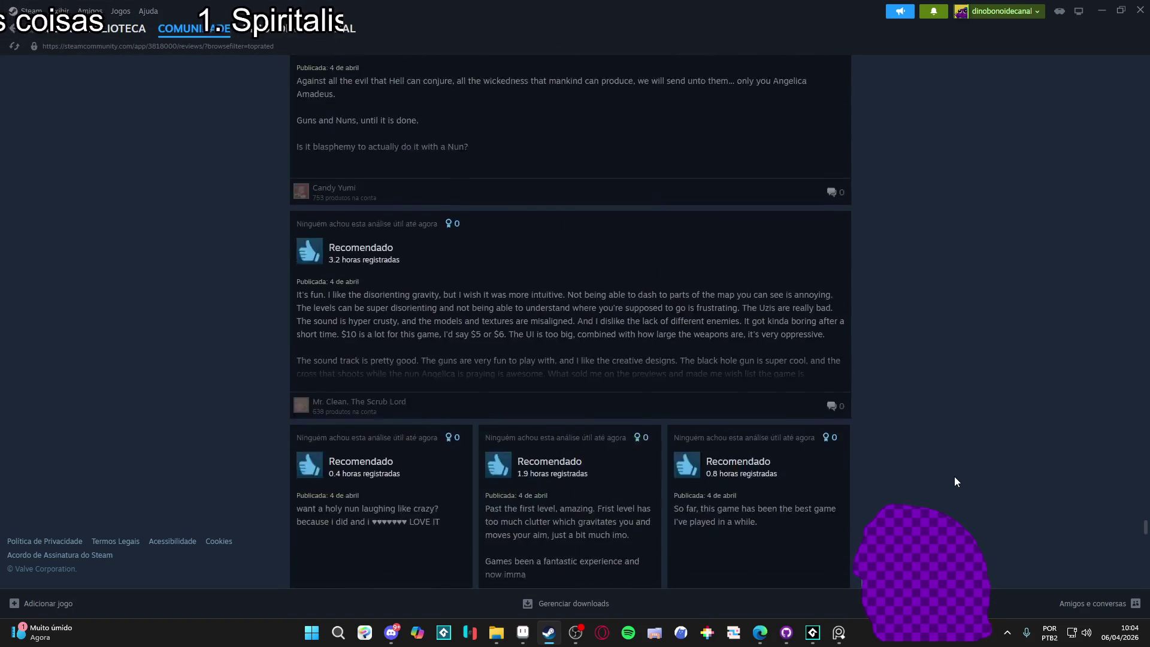
scroll(954, 482, down, 15)
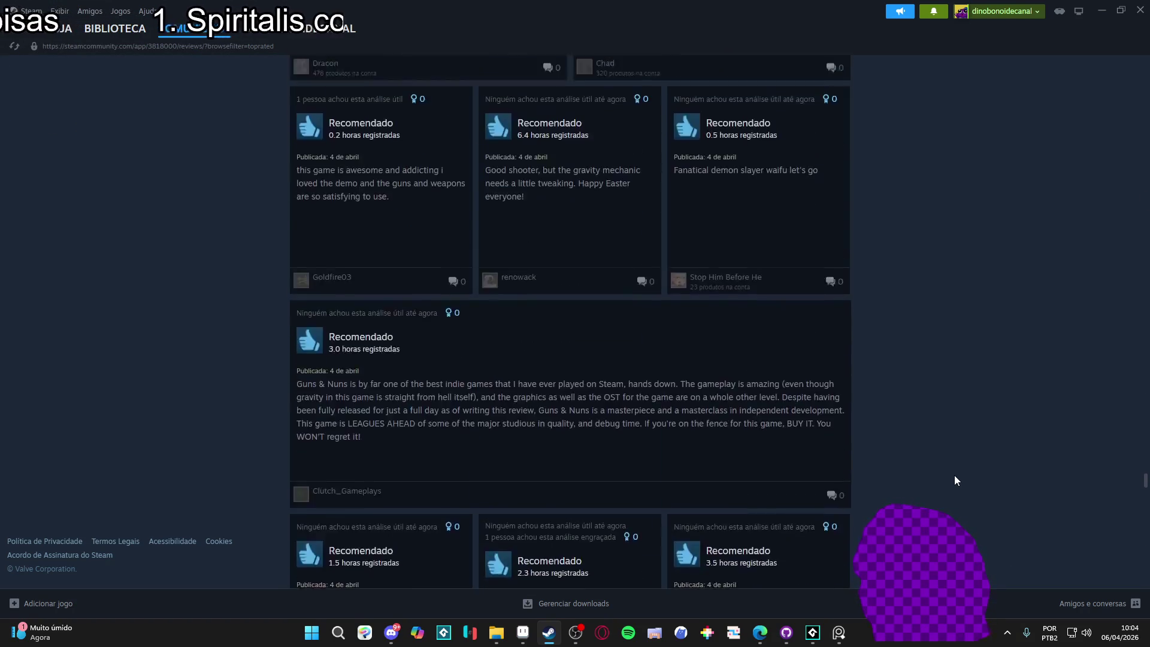
scroll(955, 481, down, 15)
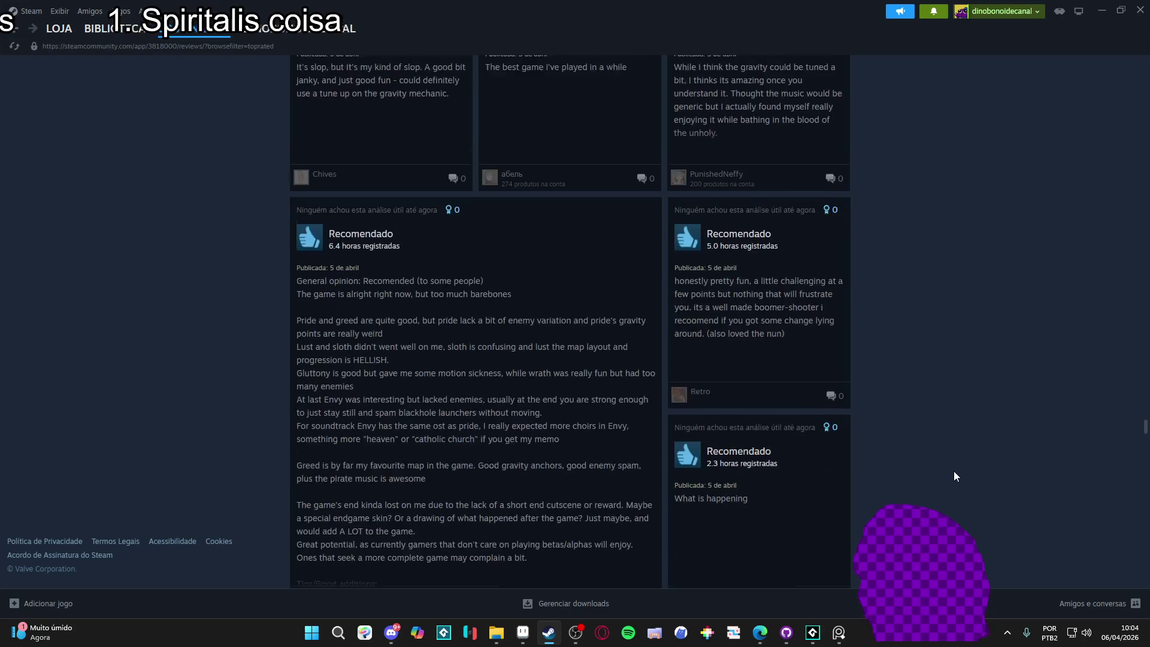
scroll(958, 473, down, 10)
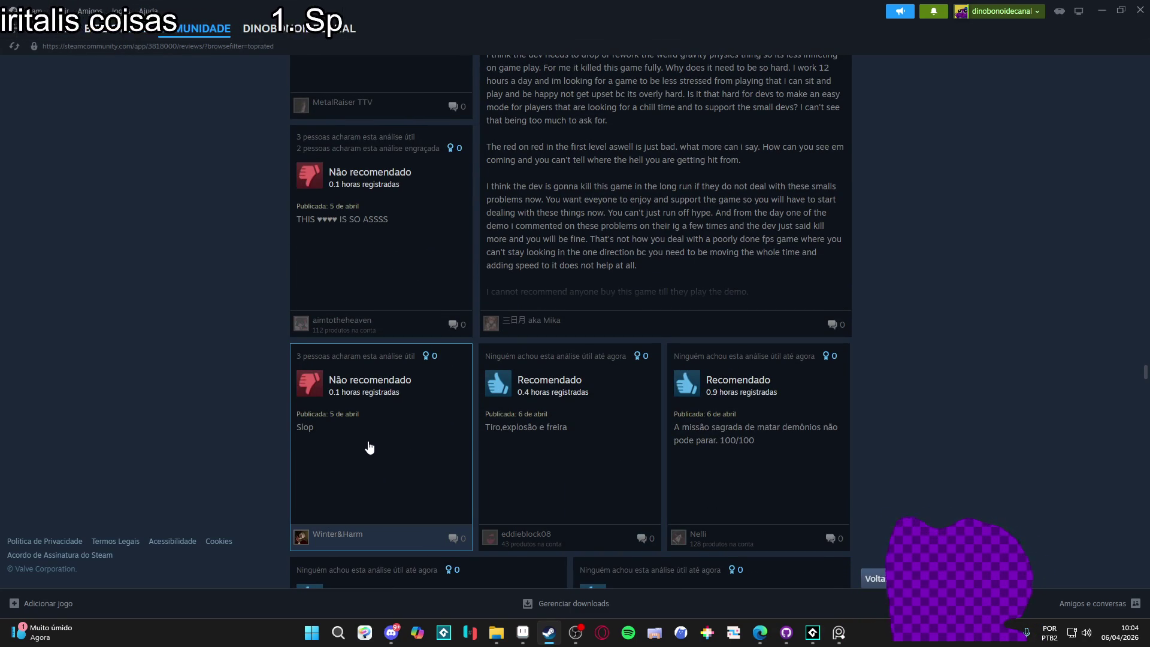
drag(1145, 377, 1143, 29)
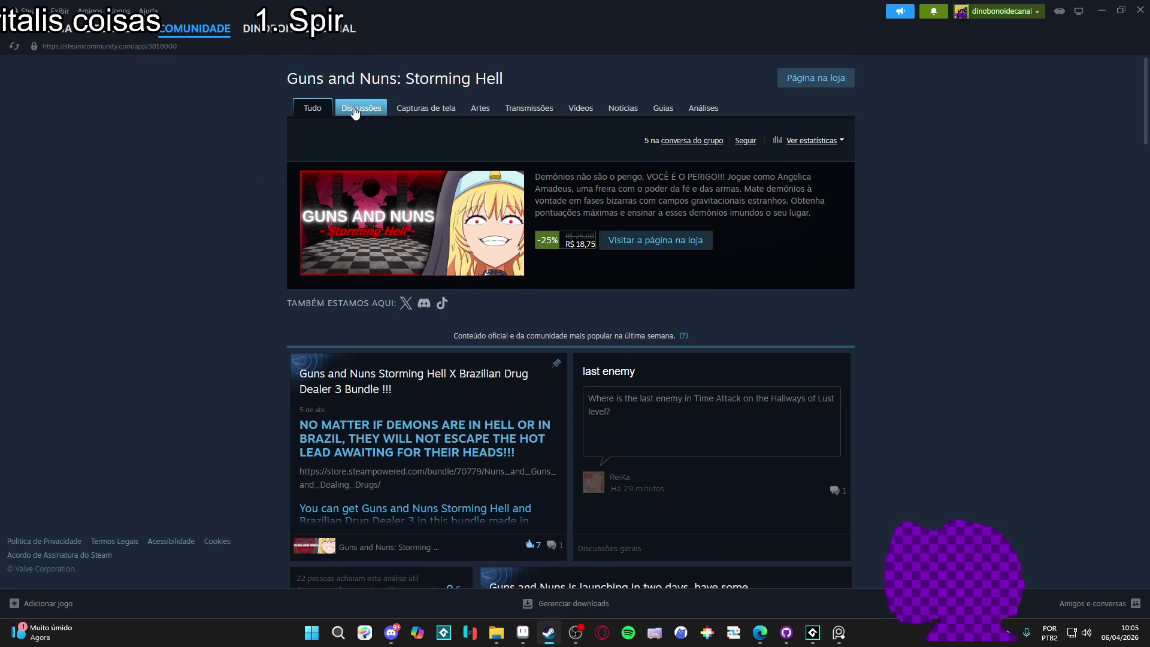
Open and browse the Guns and Nuns: Storming Hell store page, then return to the store front
click(657, 246)
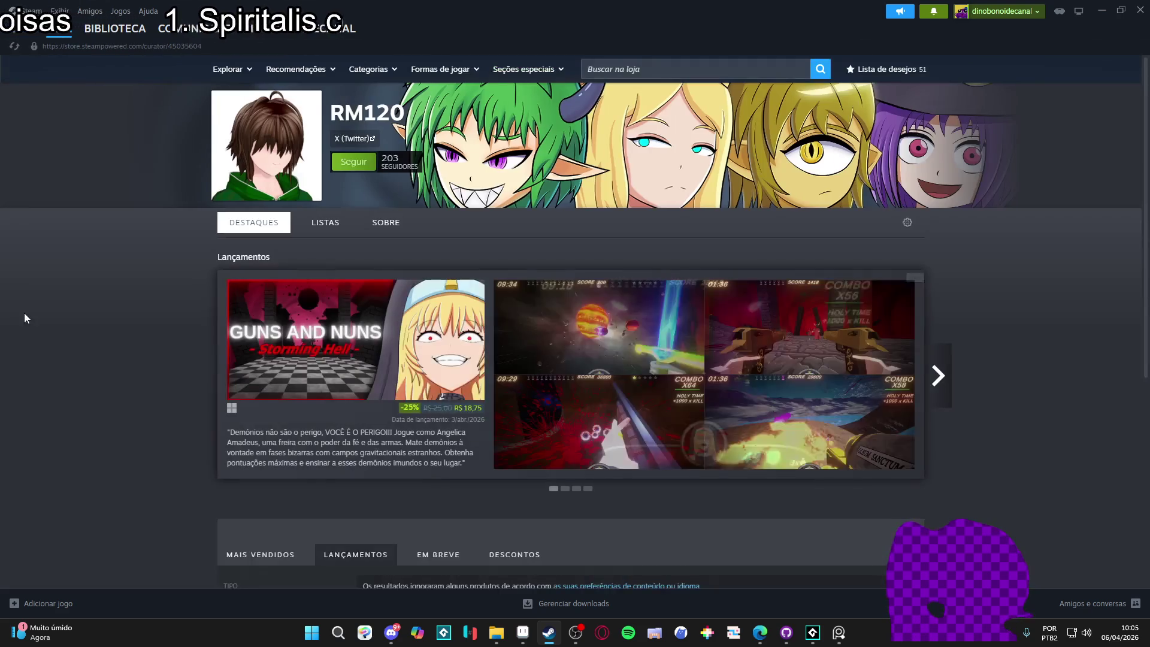
scroll(18, 308, down, 5)
scroll(23, 305, down, 3)
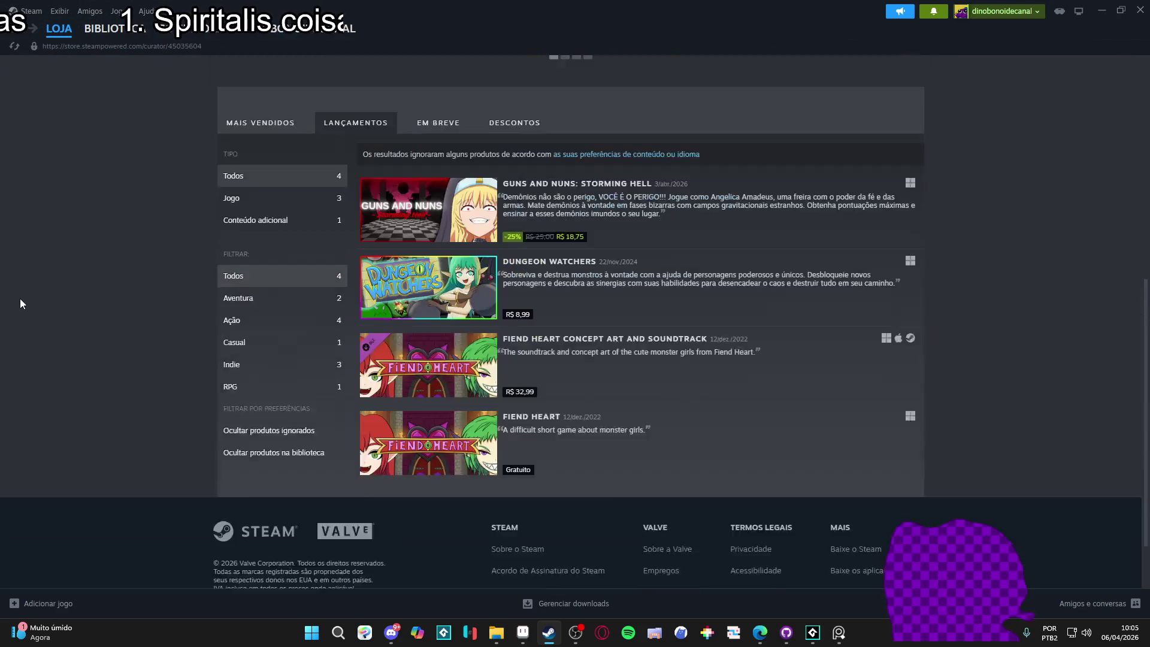
scroll(16, 279, up, 2)
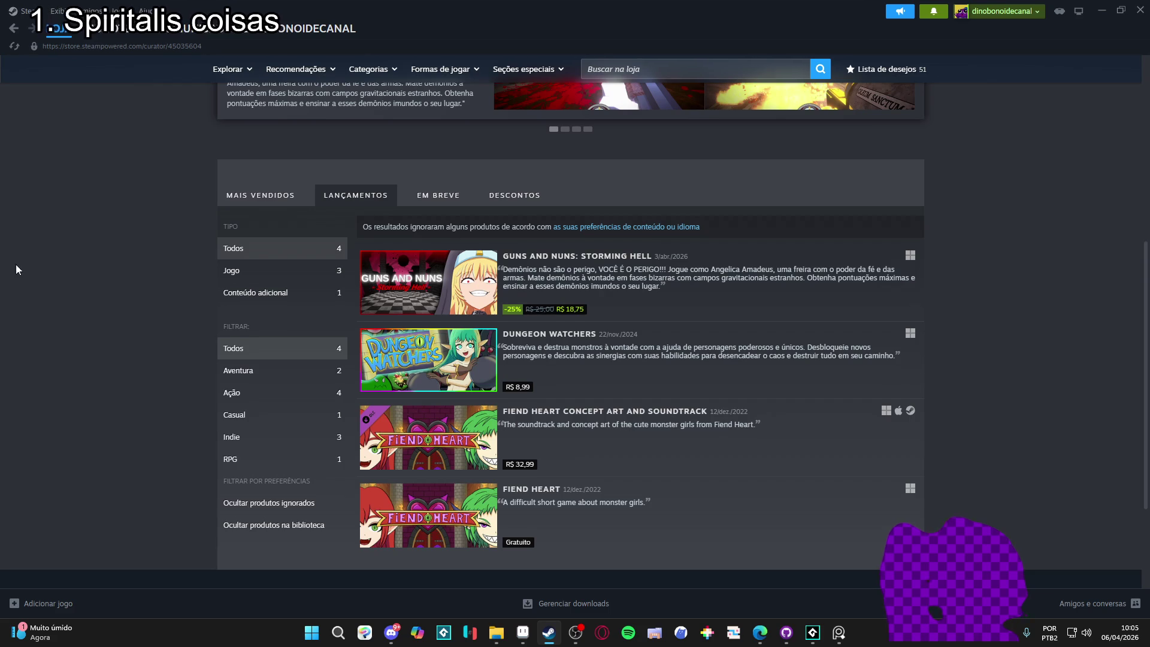
scroll(16, 265, up, 2)
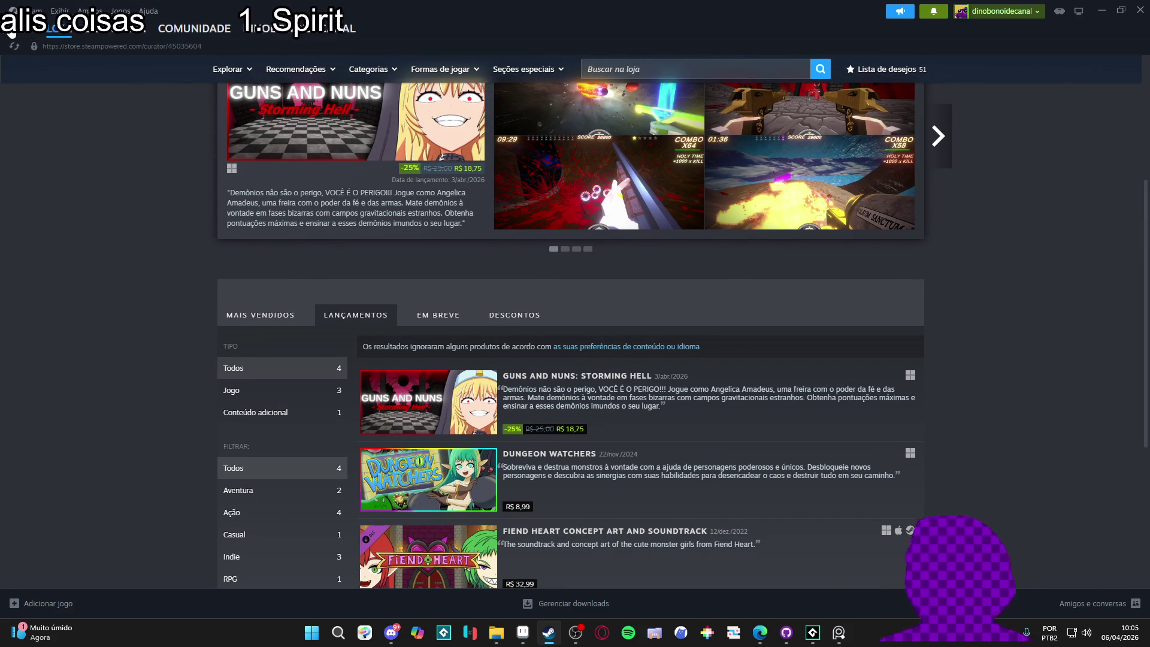
click(54, 34)
Scroll the Steam store front up and down to find Novidades populares
scroll(232, 153, down, 10)
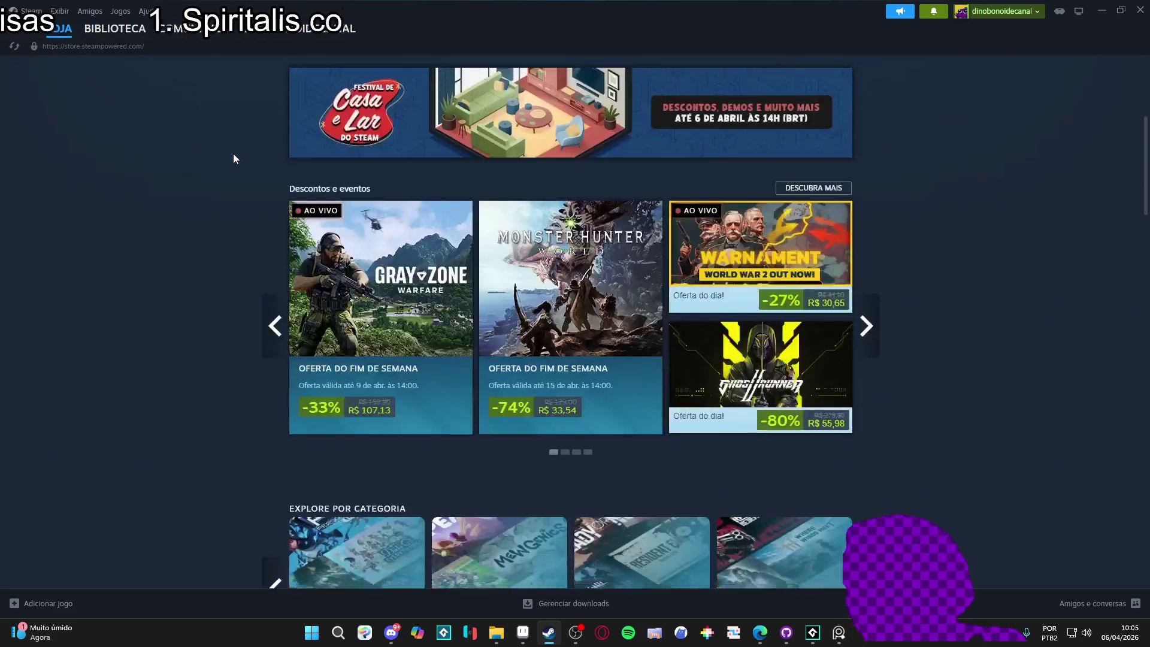
scroll(234, 142, down, 10)
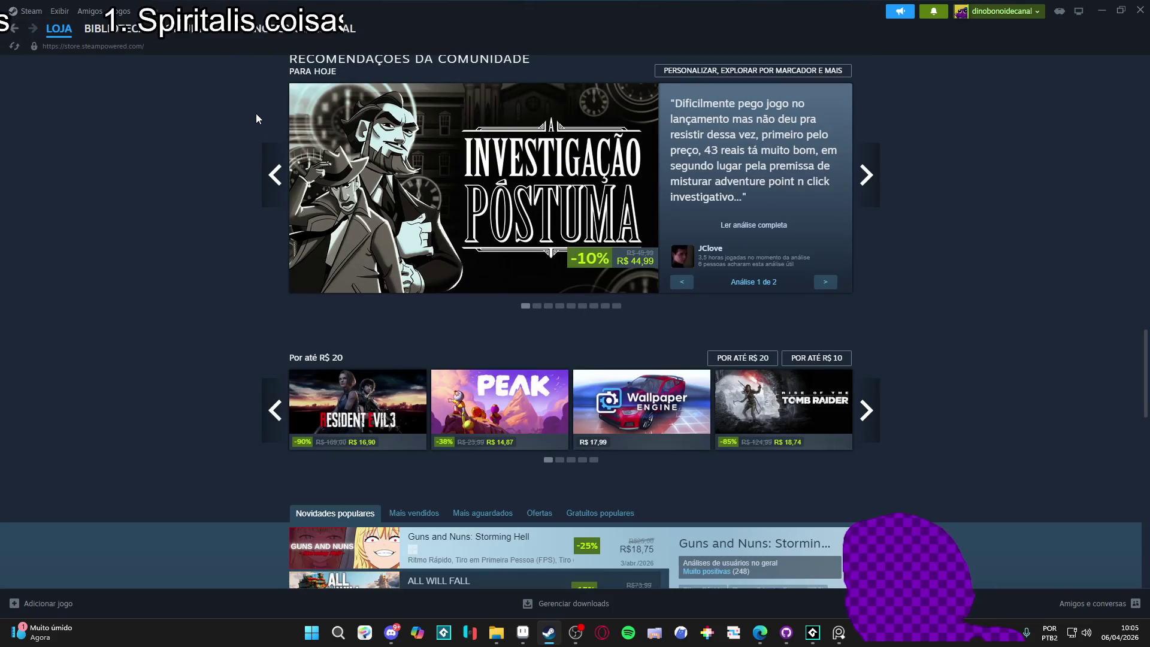
scroll(257, 118, up, 2)
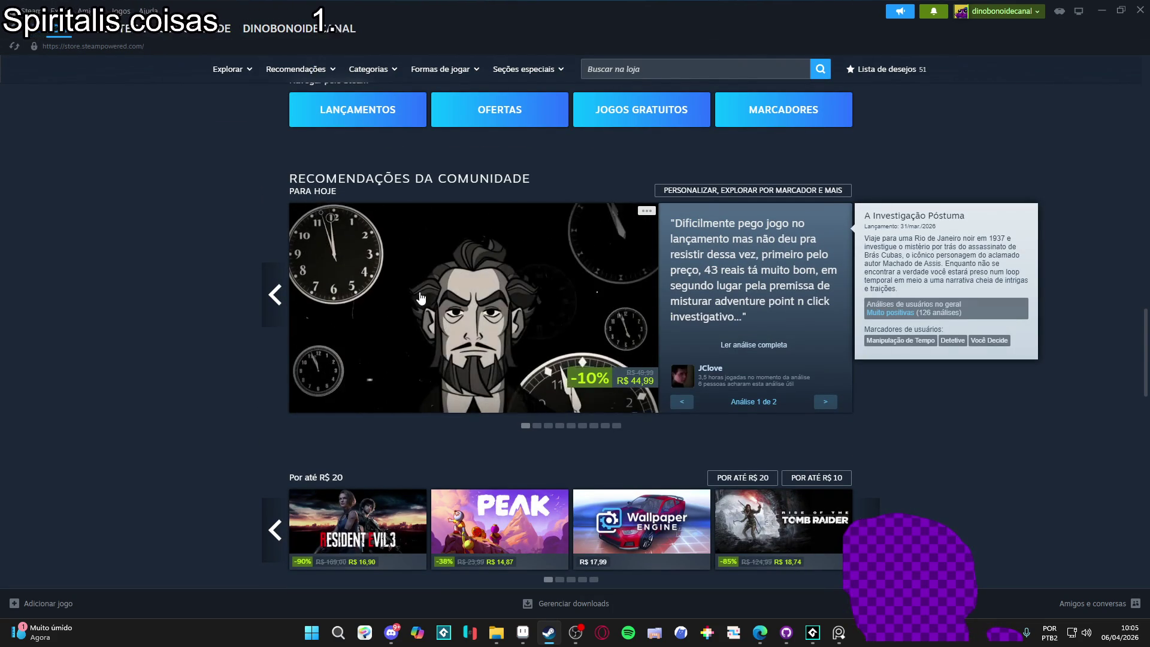
scroll(123, 223, down, 9)
scroll(121, 220, up, 1)
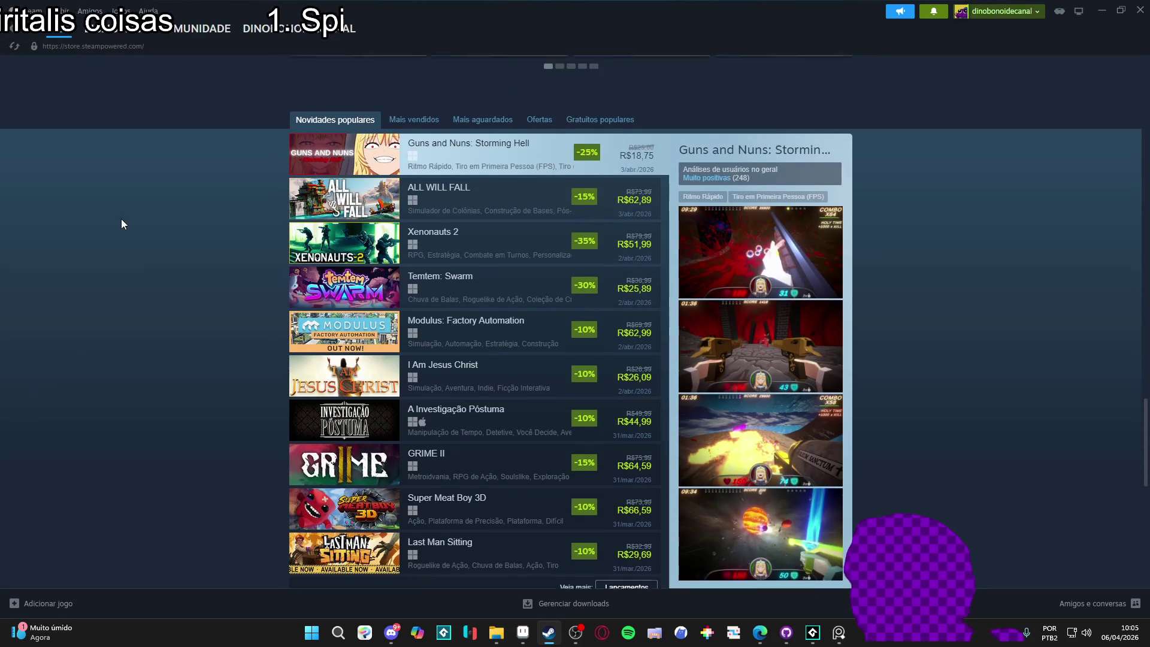
scroll(119, 226, down, 2)
scroll(118, 222, up, 2)
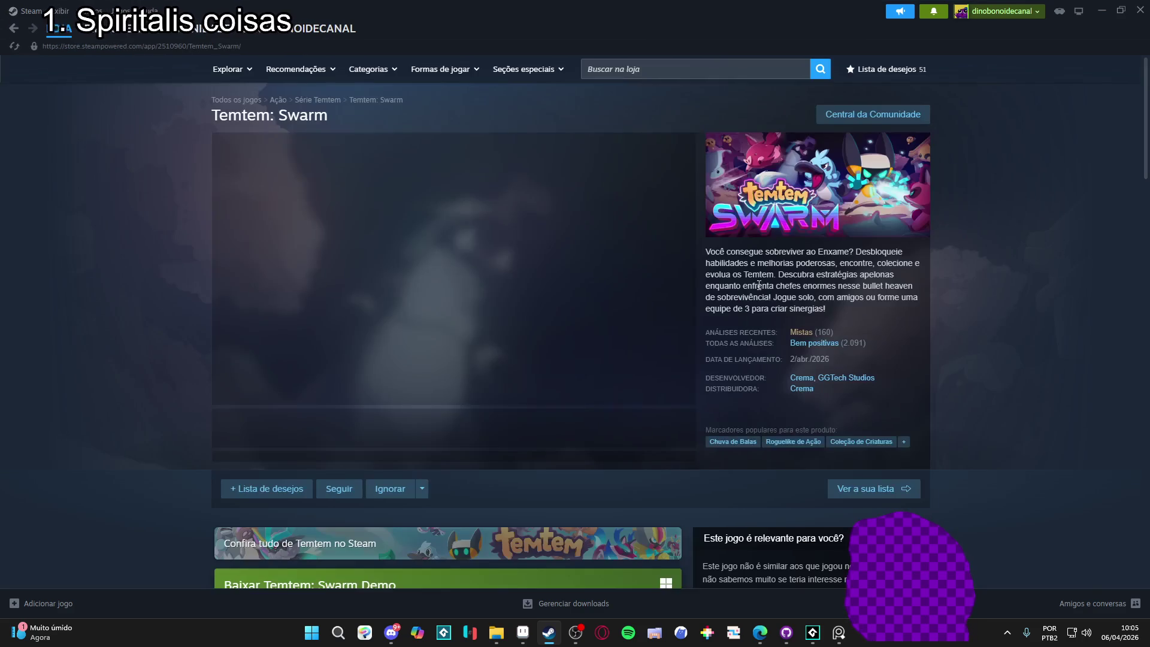
Scroll the Temtem: Swarm page to its trailer, then switch back to Aseprite
scroll(157, 289, down, 5)
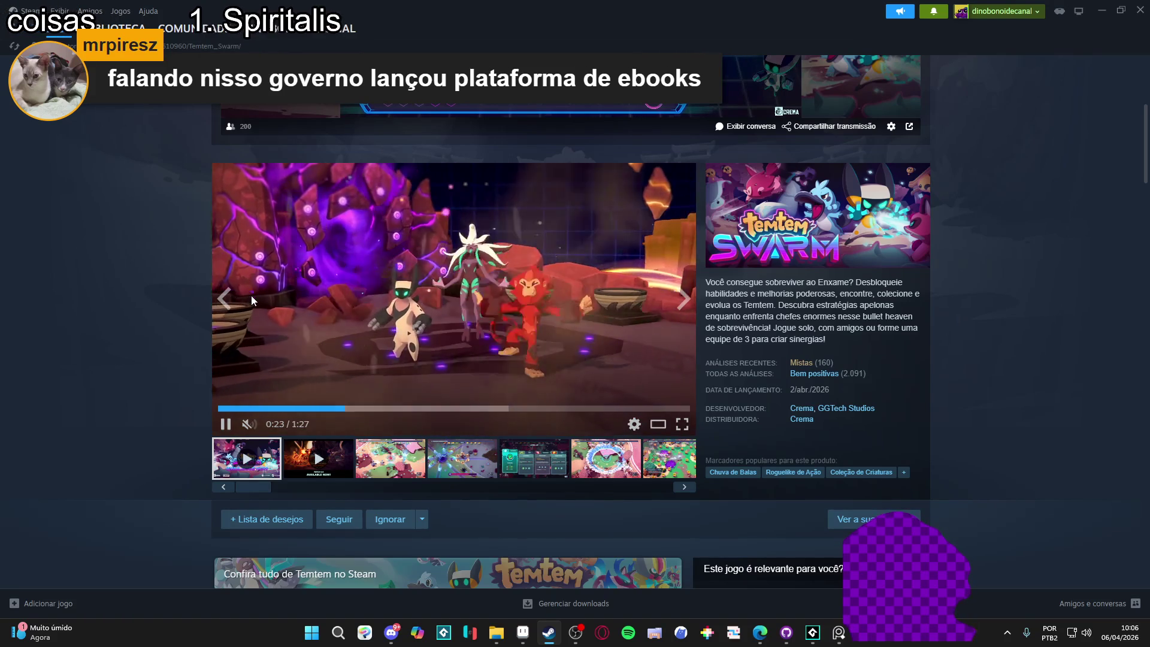
key(alt+Tab)
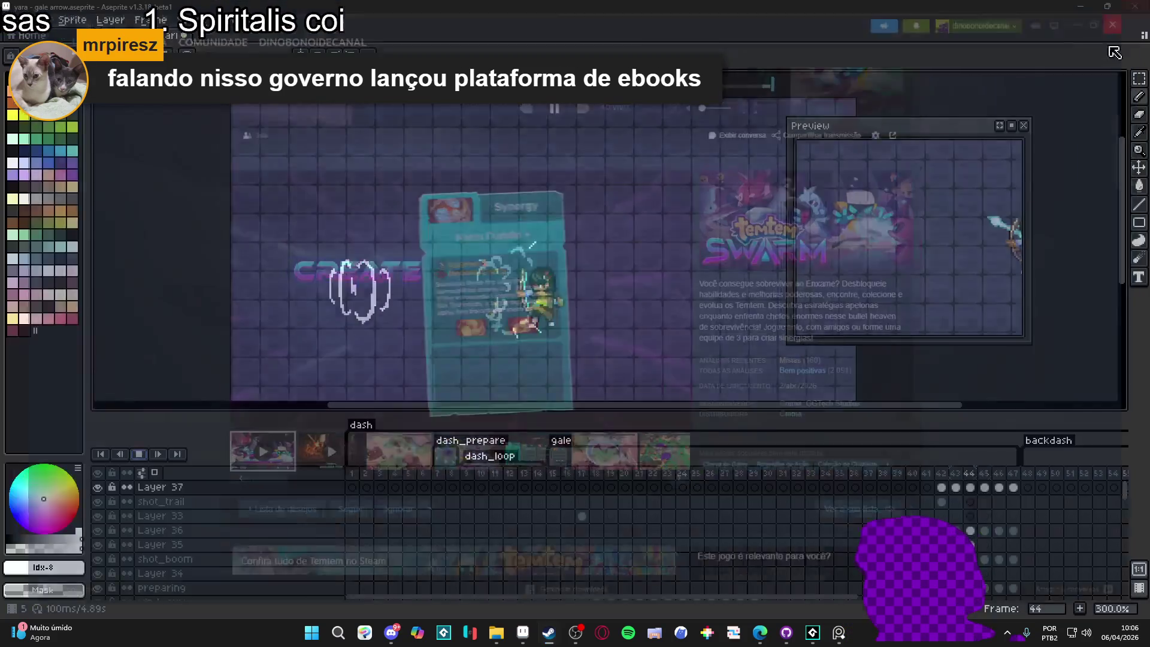
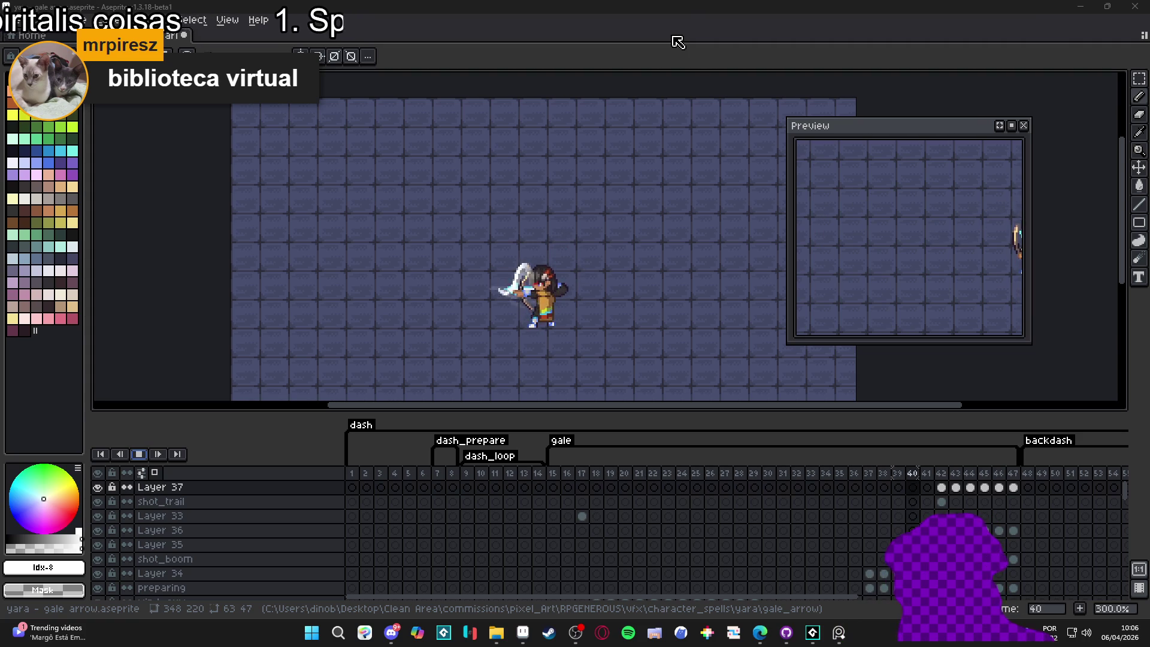
Stop playback and step through frames 42, 43 and 44, settling on frame 43
click(139, 454)
click(940, 476)
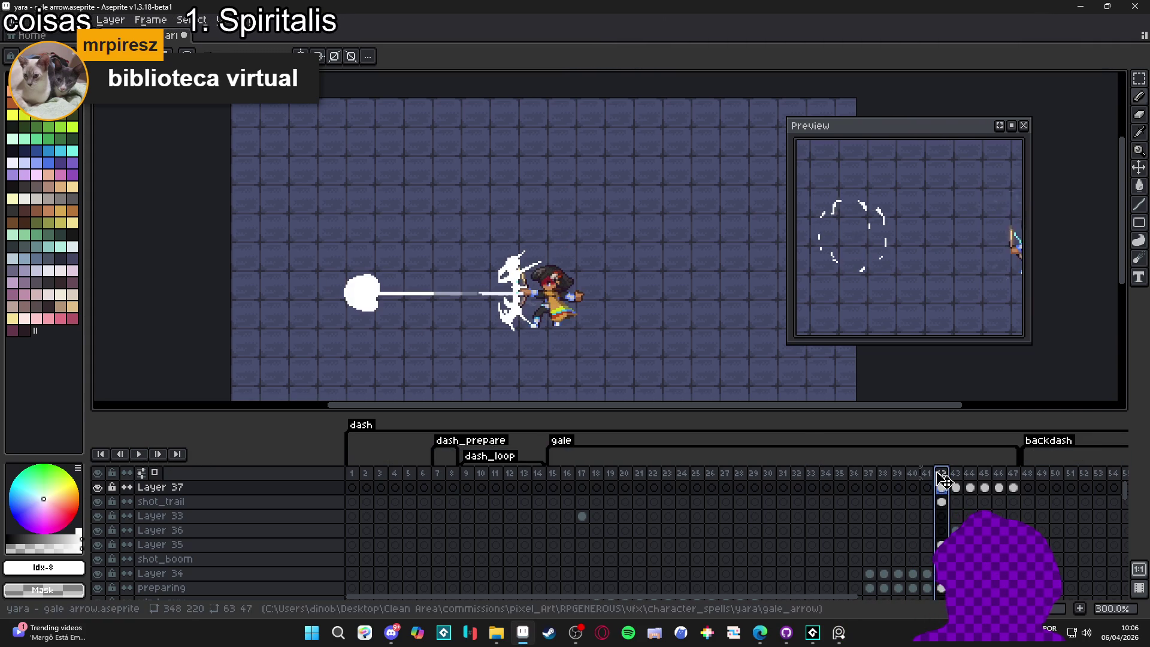
click(957, 476)
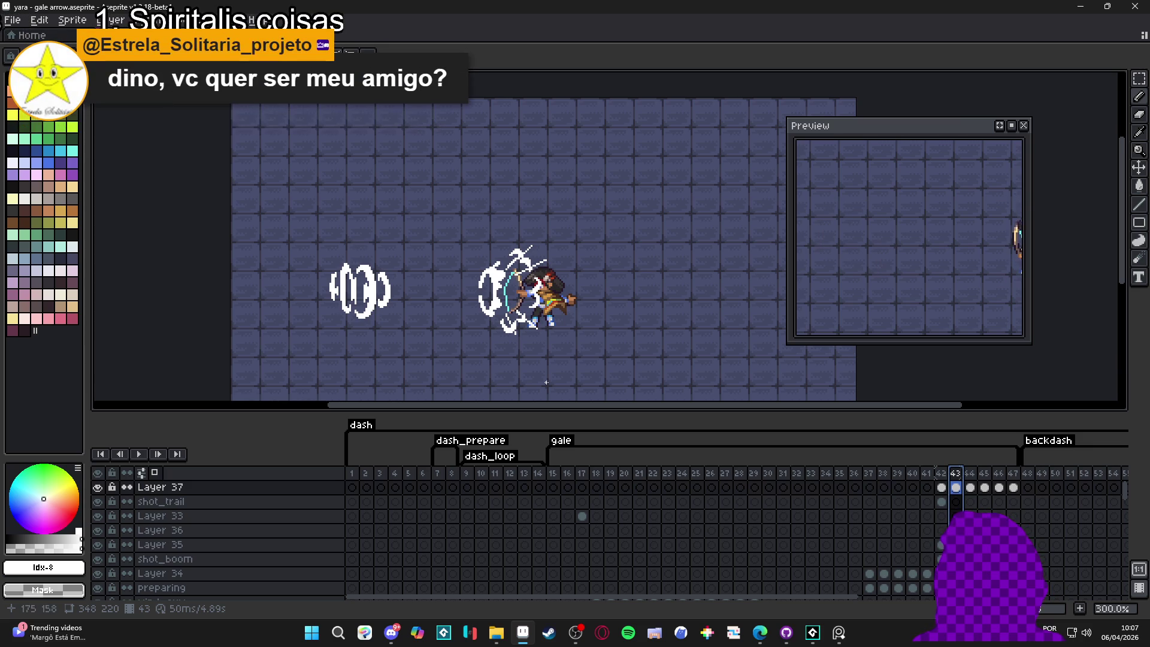
click(971, 485)
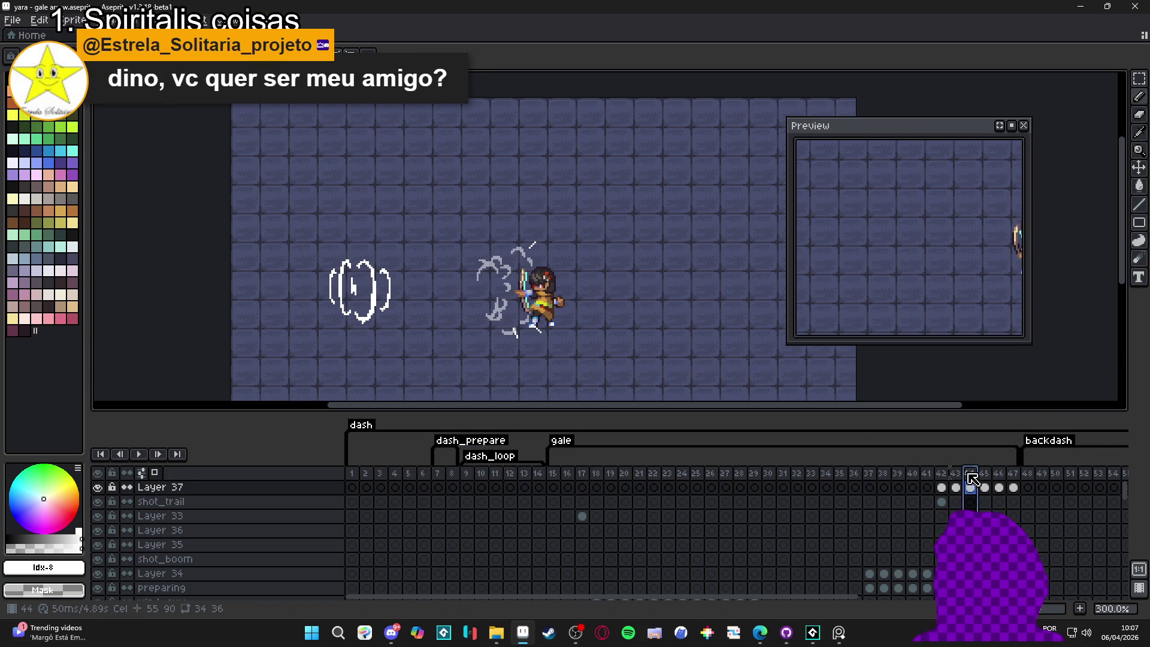
key(Left)
key(Left)
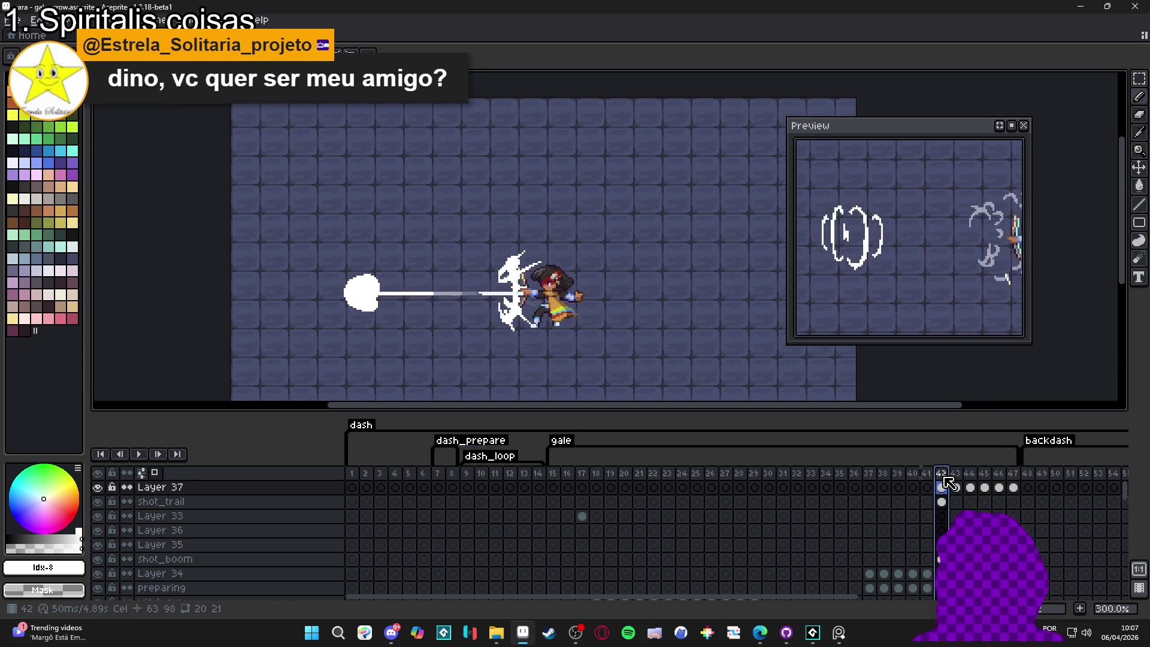
click(959, 486)
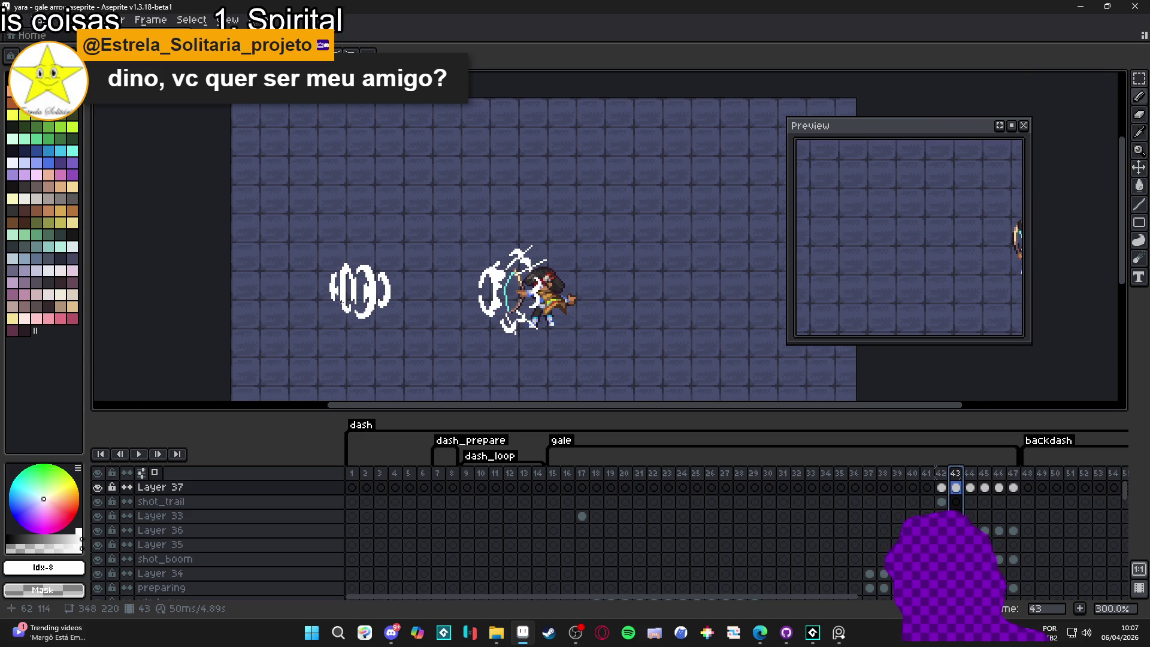
Zoom in and out on frame 43's white wind rings, then advance to frame 44
scroll(342, 299, up, 6)
scroll(329, 270, up, 3)
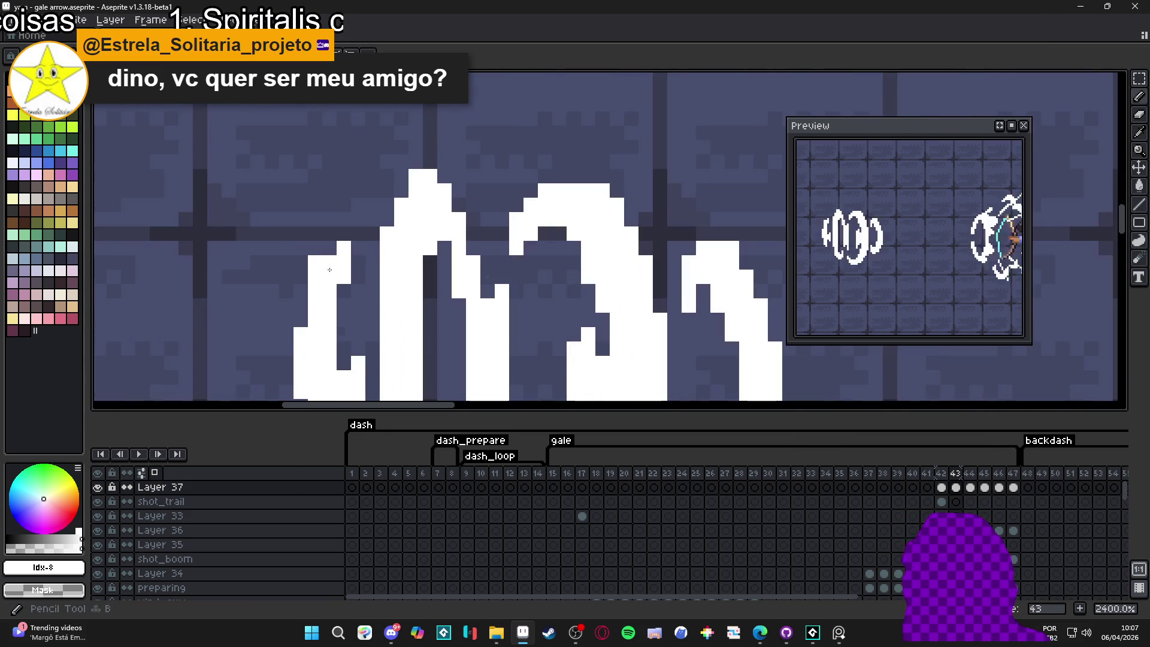
scroll(335, 253, down, 5)
scroll(419, 276, up, 2)
scroll(453, 285, down, 2)
scroll(462, 261, down, 1)
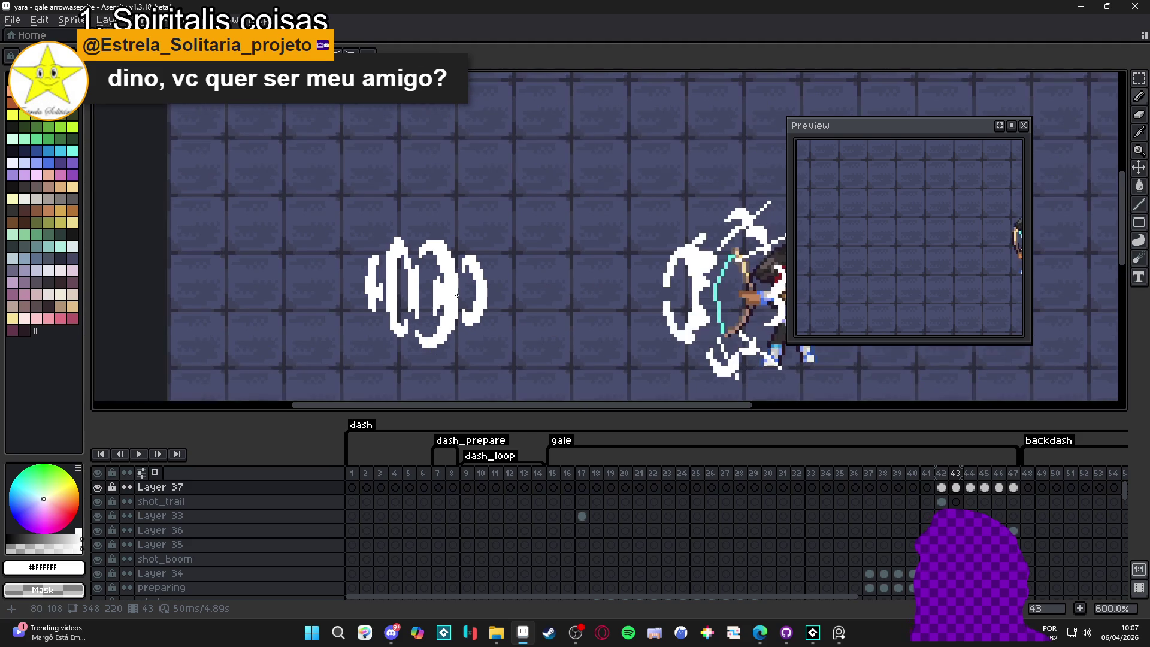
scroll(417, 333, up, 4)
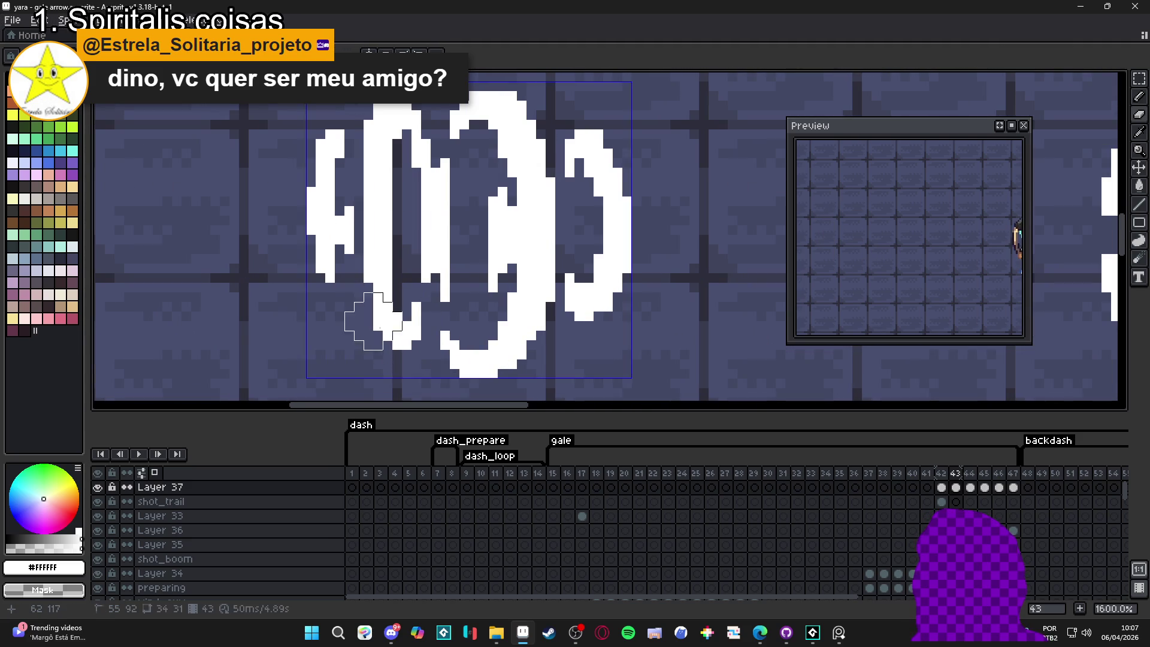
scroll(378, 326, down, 4)
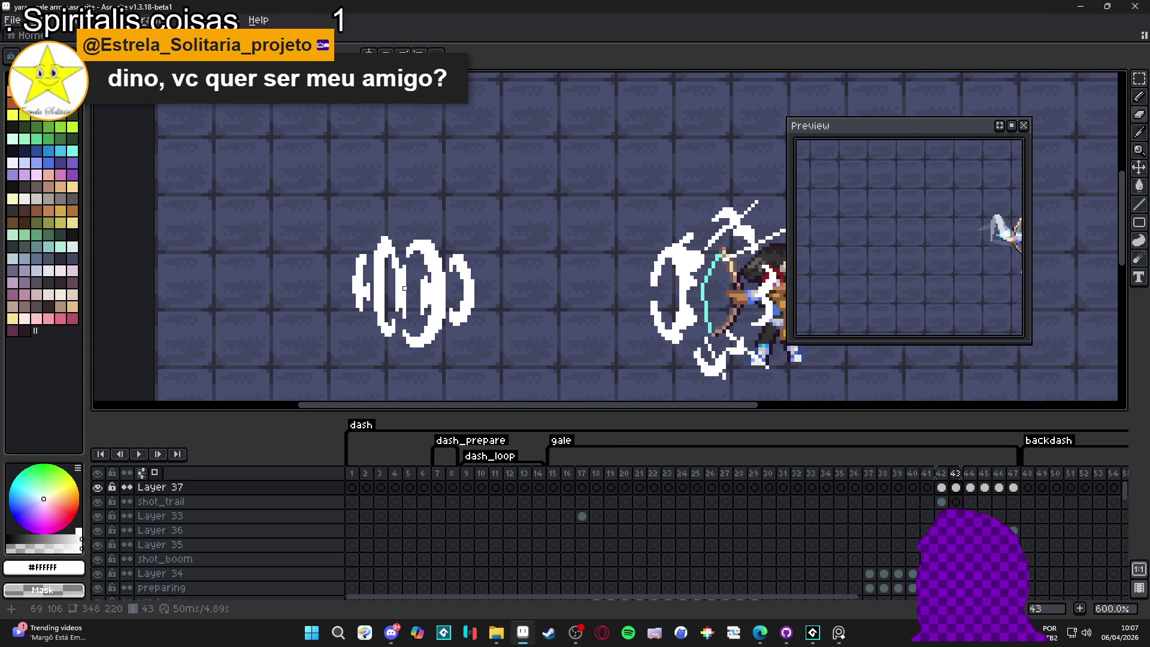
scroll(422, 241, up, 3)
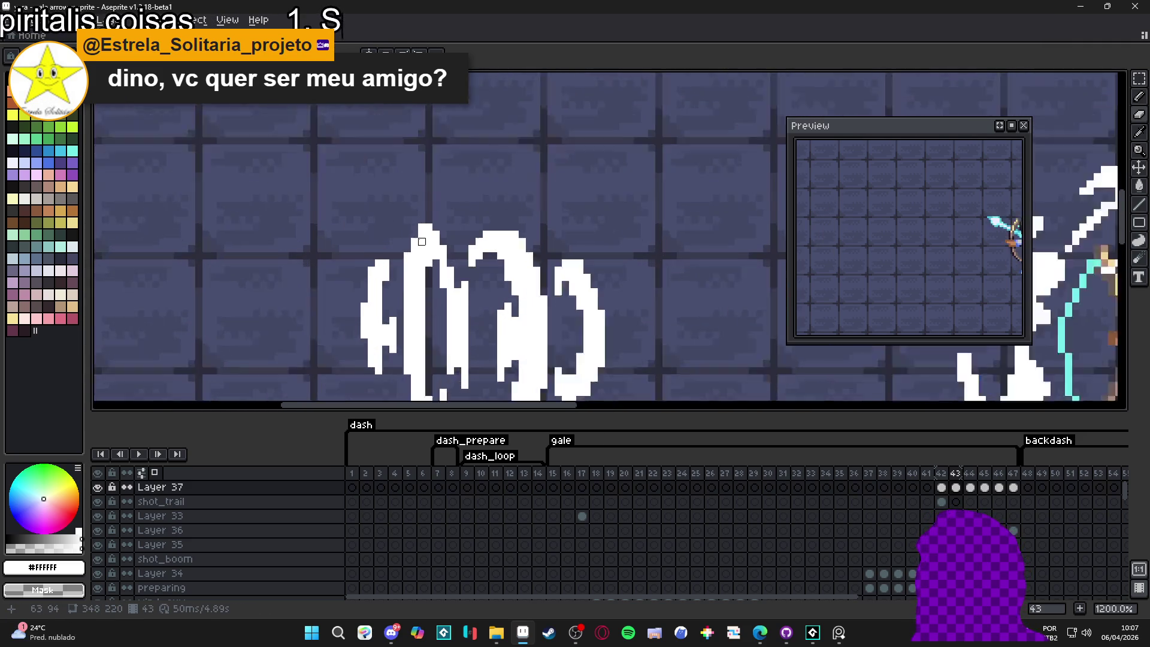
scroll(426, 261, down, 3)
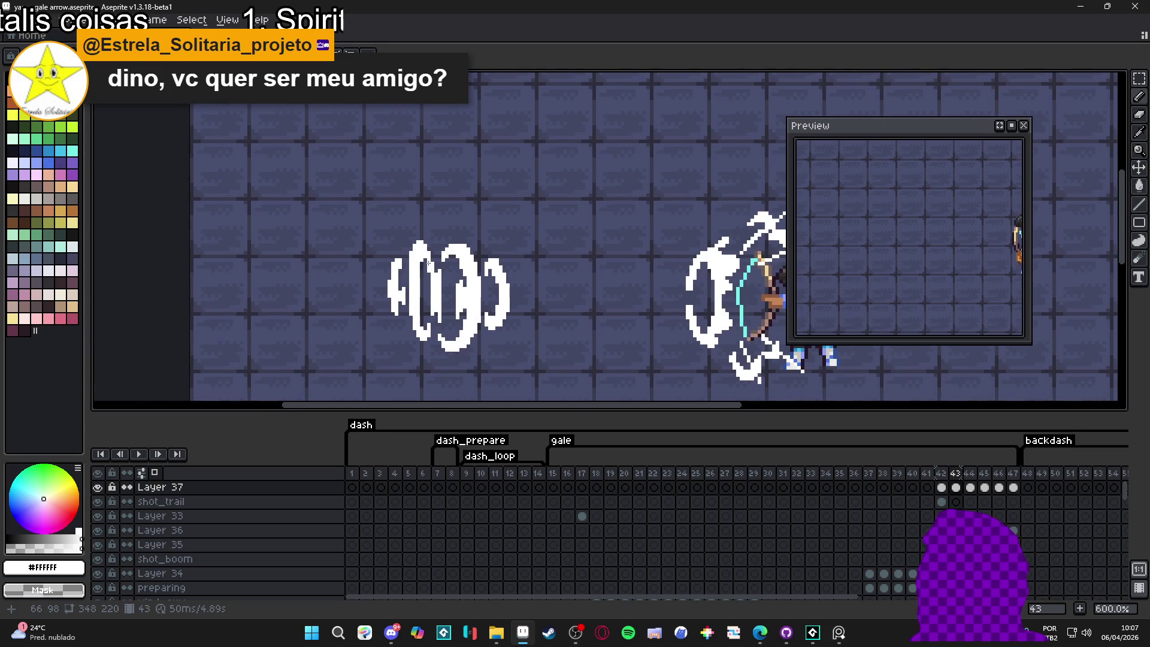
key(Right)
Switch to the Eraser and zoom around frame 44's wind ring, recentring the view on it
scroll(414, 245, up, 1)
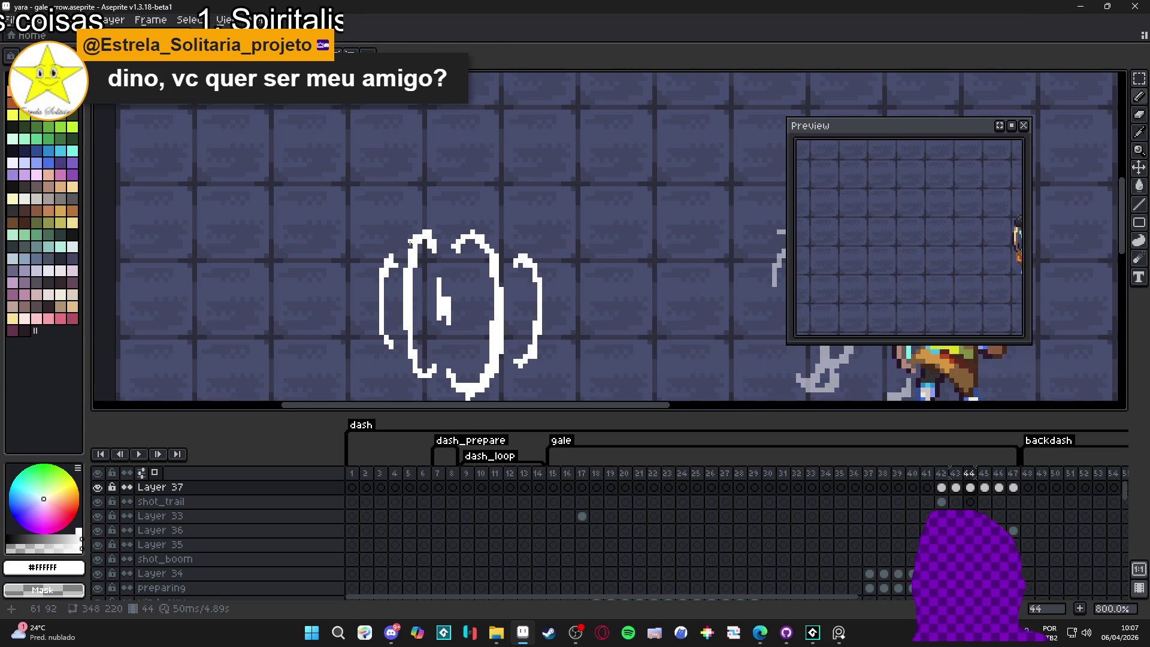
scroll(408, 264, up, 1)
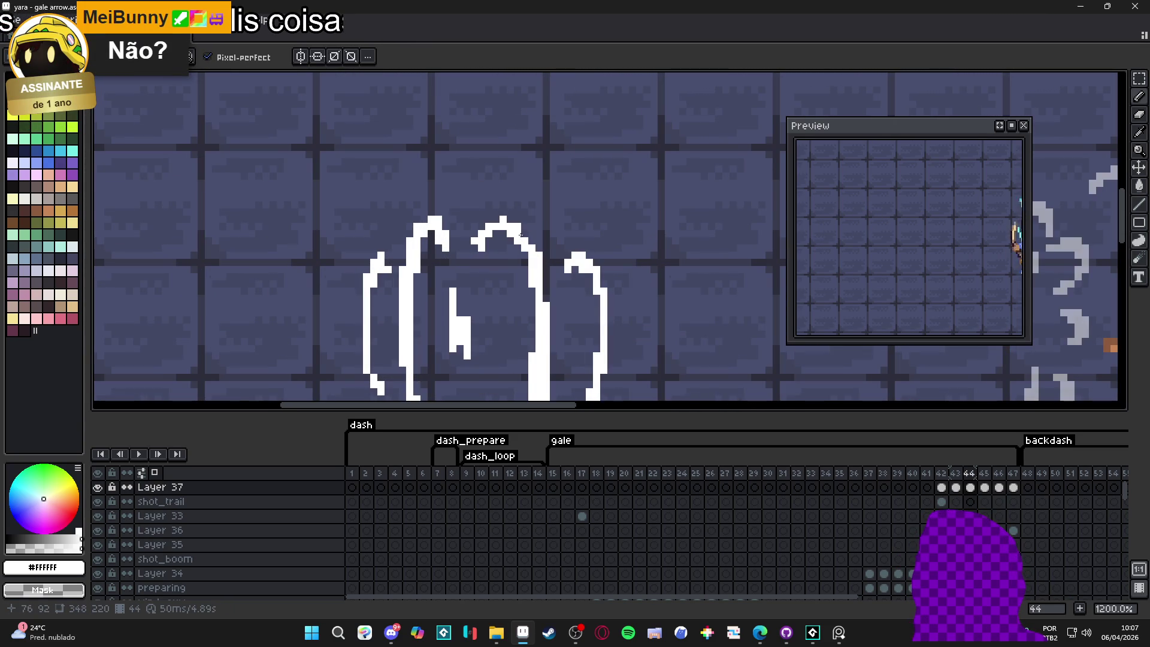
key(e)
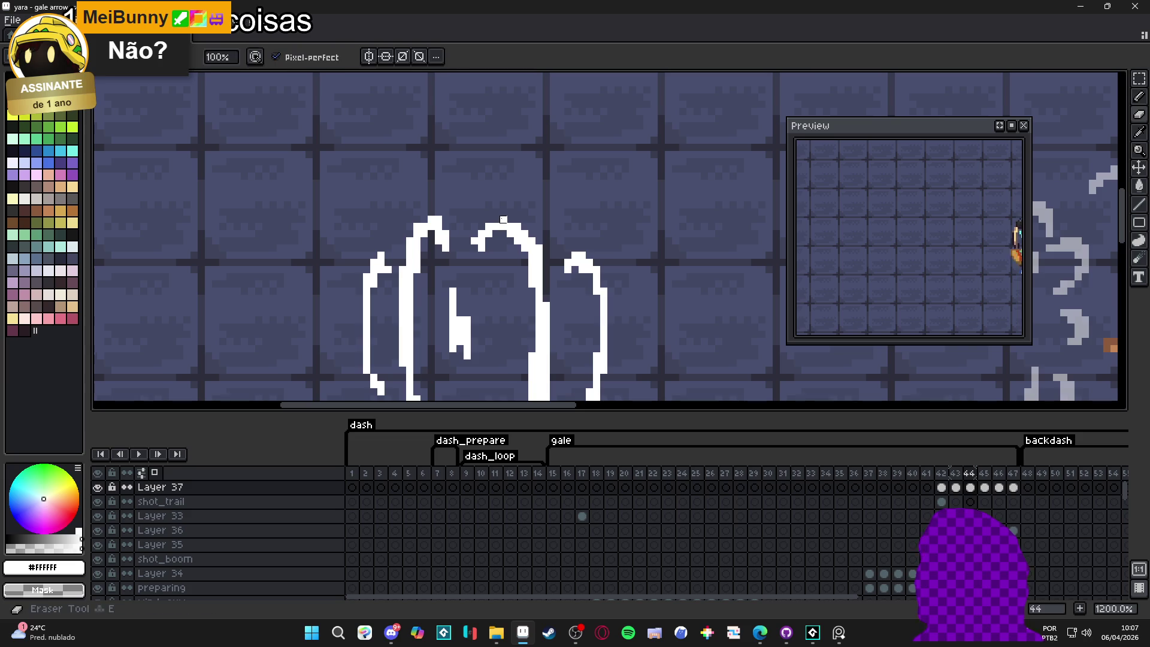
scroll(503, 233, down, 2)
scroll(504, 324, up, 1)
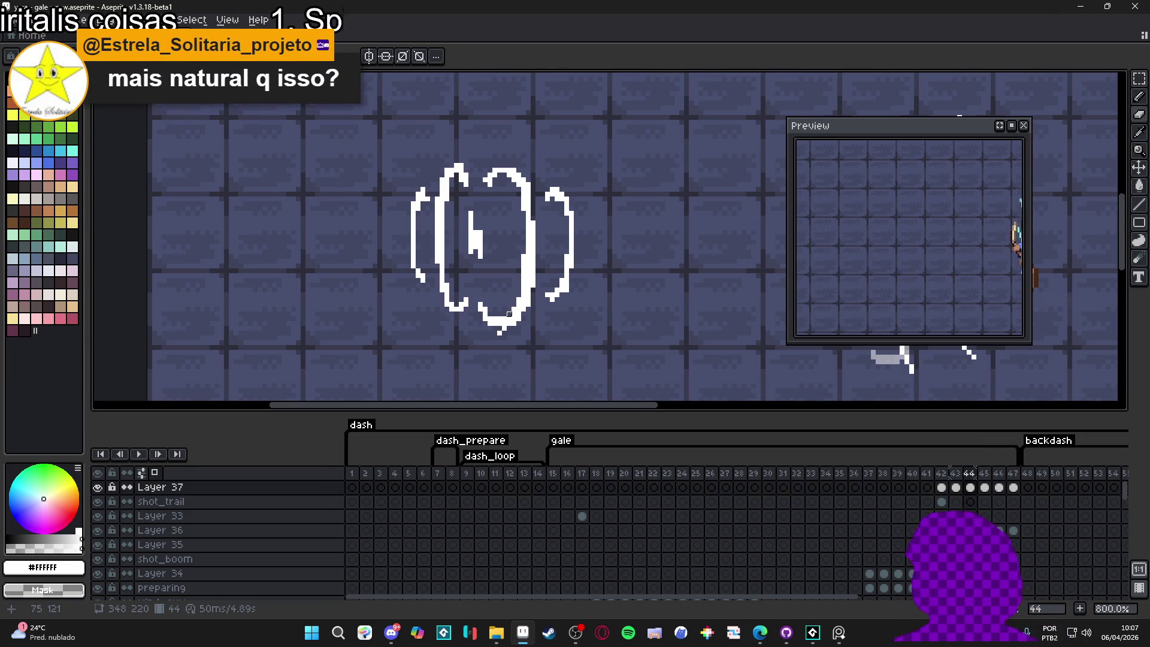
scroll(519, 323, up, 2)
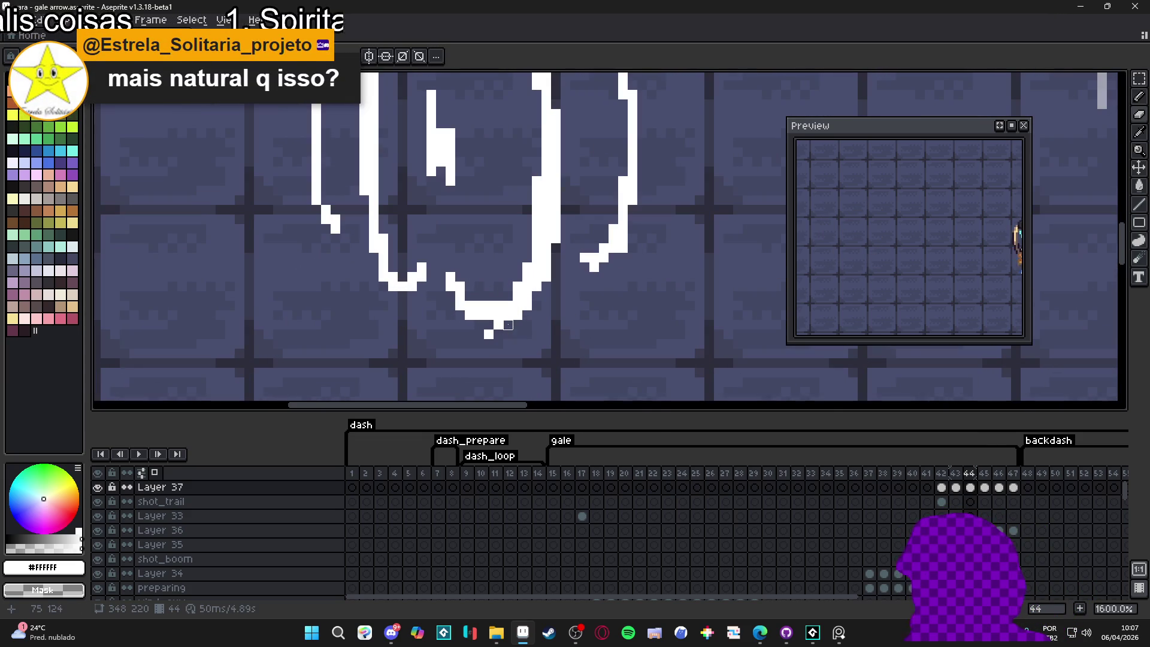
scroll(461, 313, down, 1)
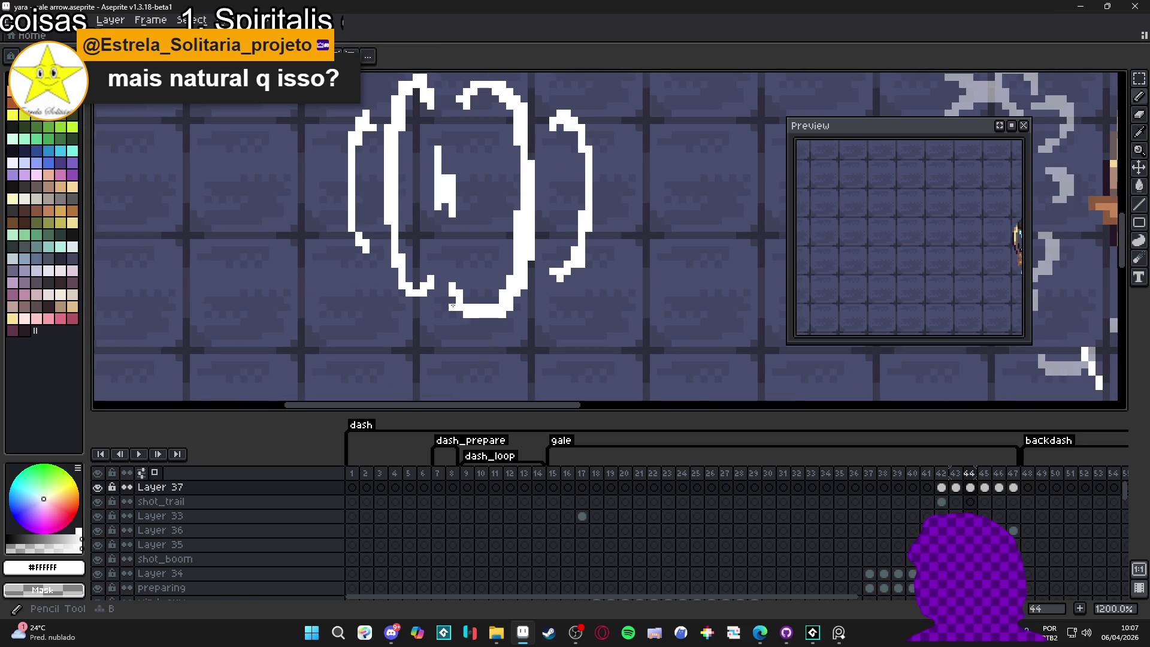
scroll(472, 301, down, 1)
scroll(479, 309, up, 2)
scroll(491, 323, down, 2)
scroll(506, 339, down, 2)
scroll(503, 329, up, 5)
key(e)
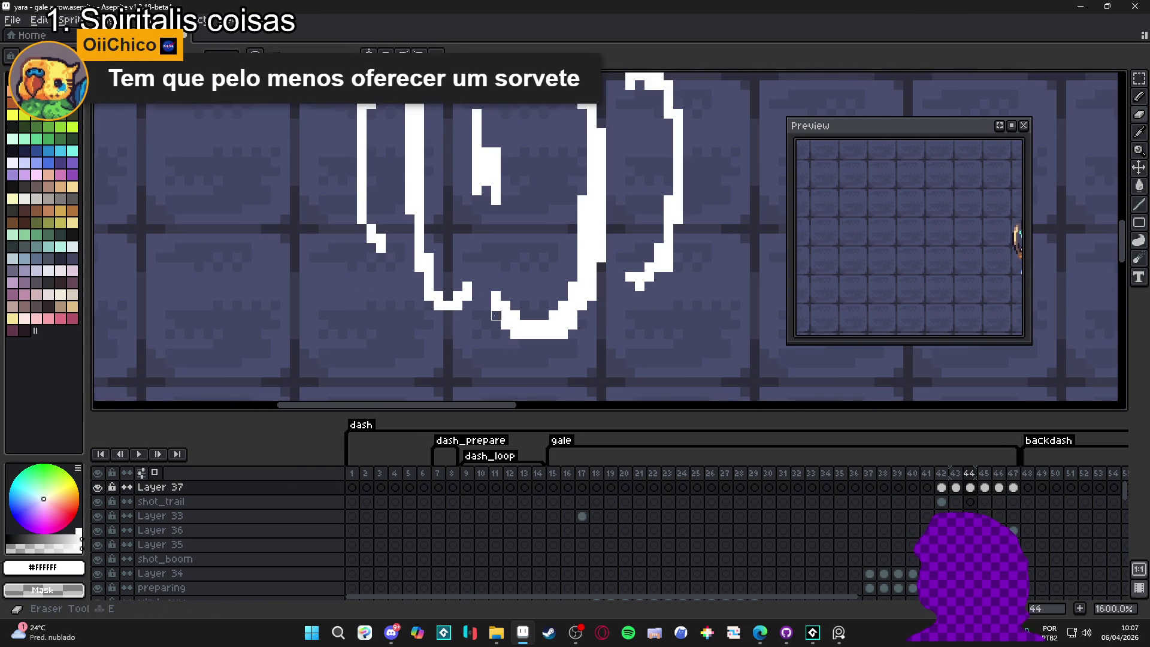
scroll(497, 323, down, 4)
scroll(501, 269, up, 5)
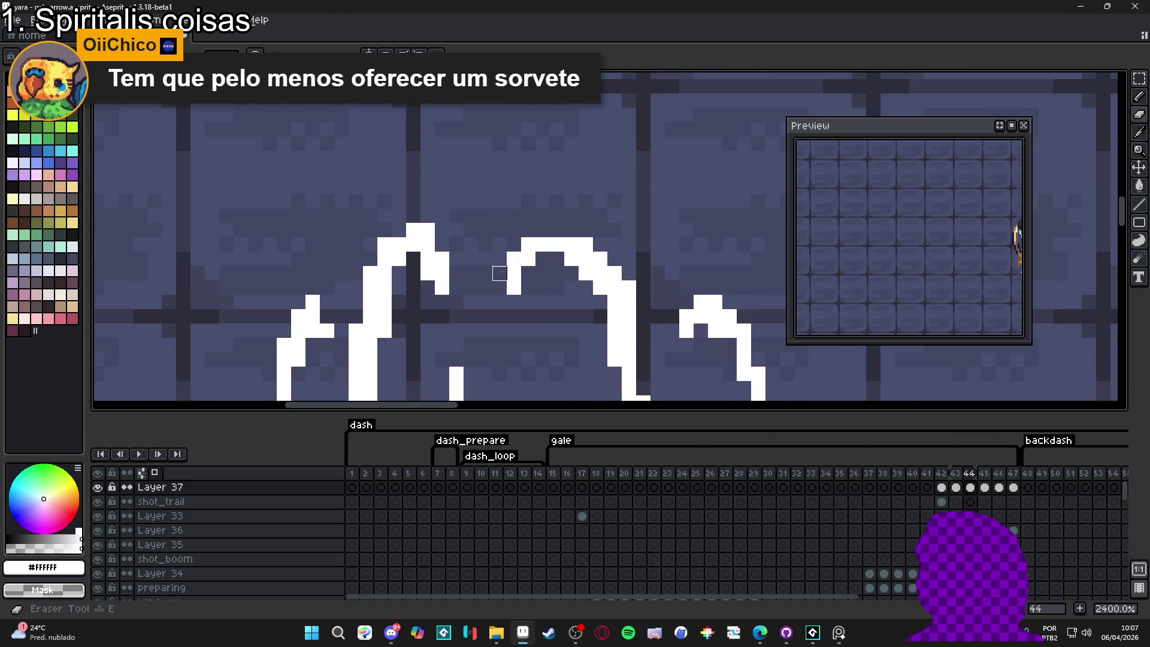
scroll(501, 269, down, 5)
drag(500, 274, 510, 263)
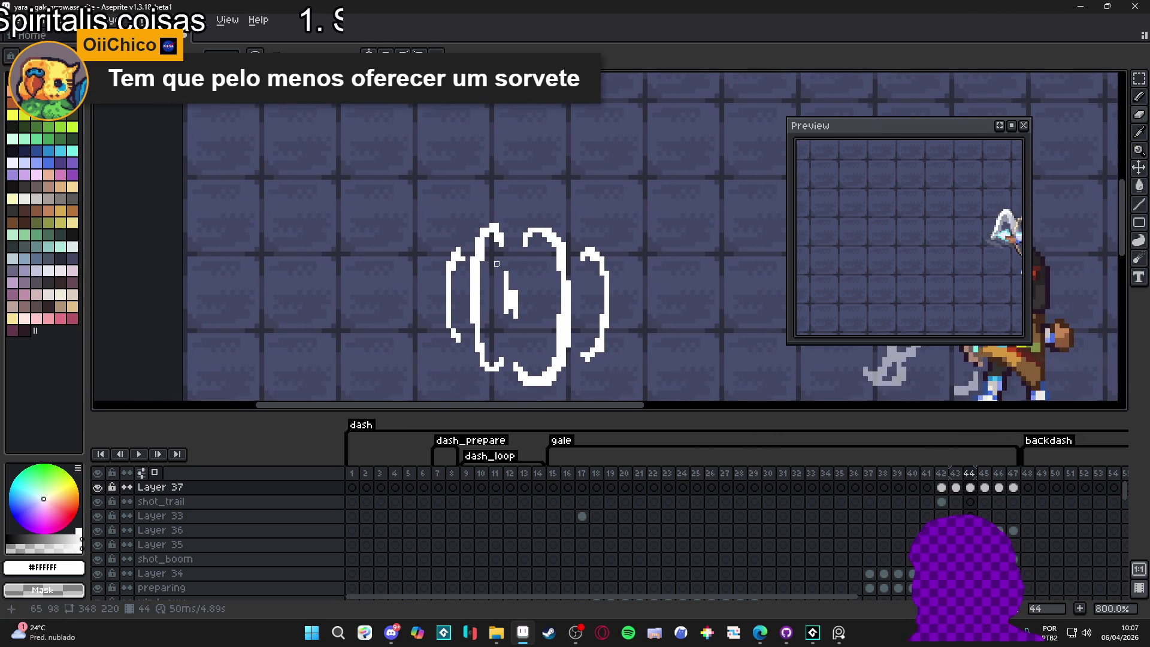
Switch to the Pencil and try a white pixel below the ring's bottom, then undo it
scroll(496, 263, up, 3)
scroll(473, 264, down, 3)
scroll(467, 264, up, 3)
scroll(467, 266, down, 4)
scroll(467, 287, up, 4)
scroll(466, 323, down, 4)
scroll(466, 347, up, 3)
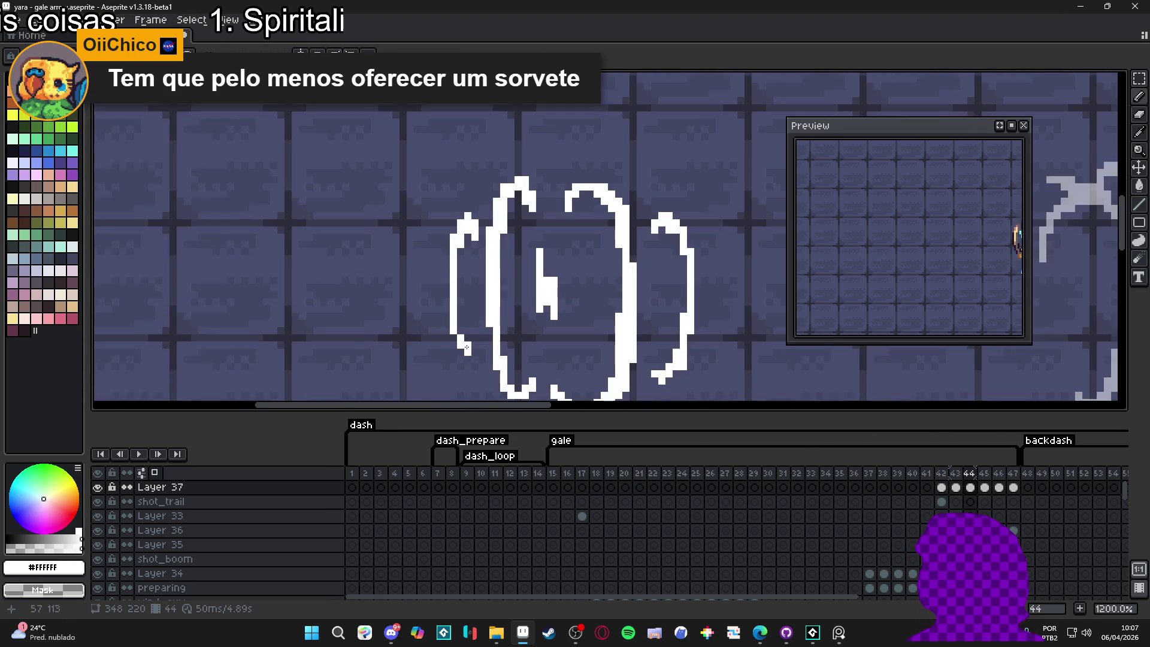
scroll(468, 346, down, 2)
scroll(599, 270, up, 3)
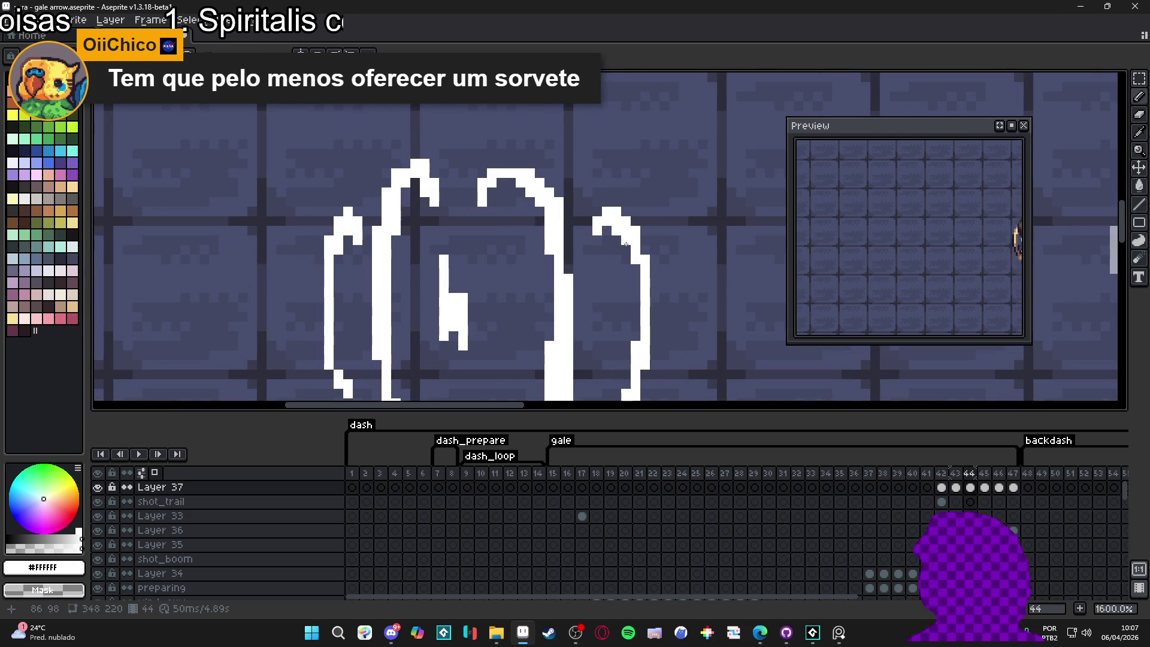
scroll(634, 275, down, 3)
scroll(631, 323, up, 3)
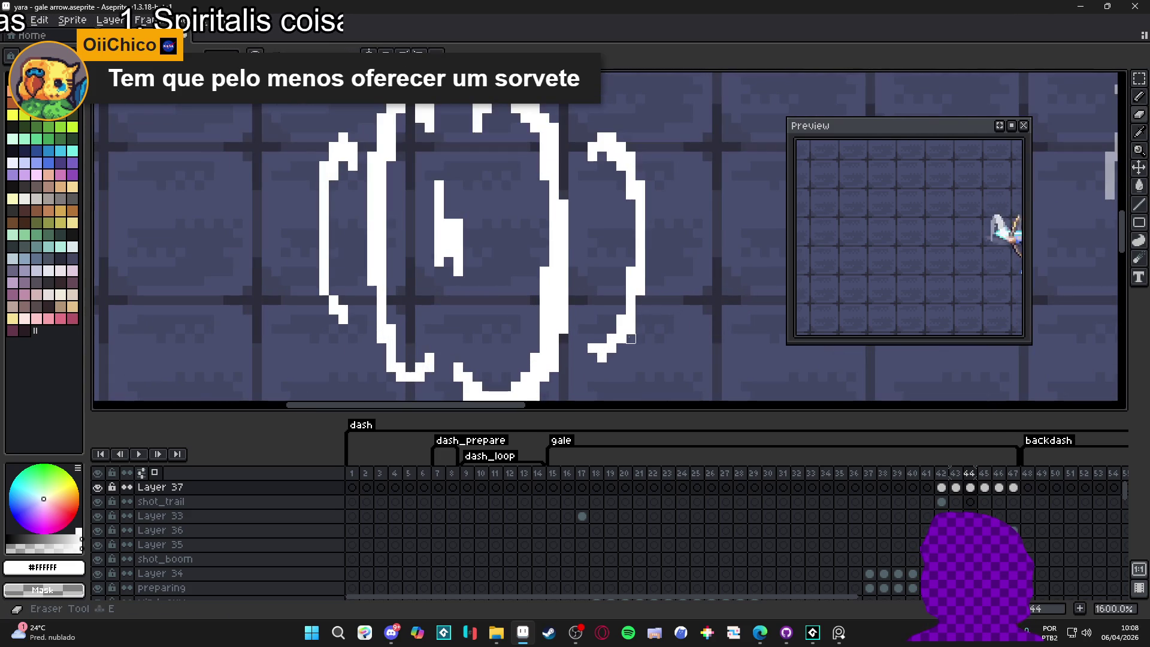
key(b)
scroll(589, 340, down, 4)
scroll(562, 344, up, 3)
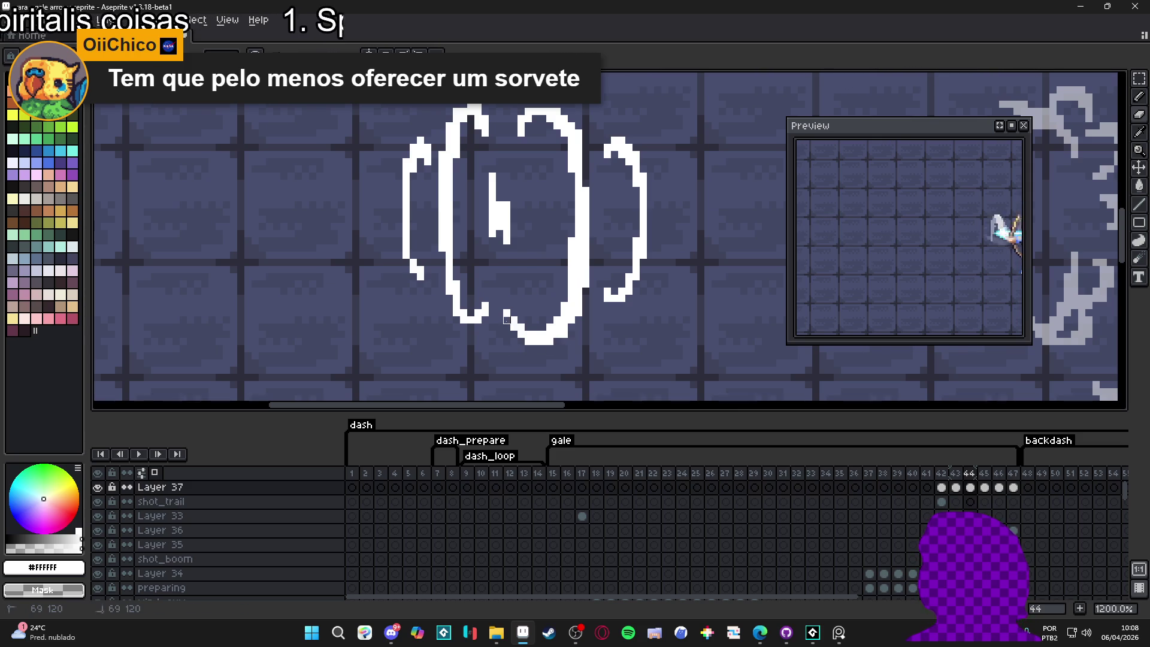
scroll(503, 314, up, 2)
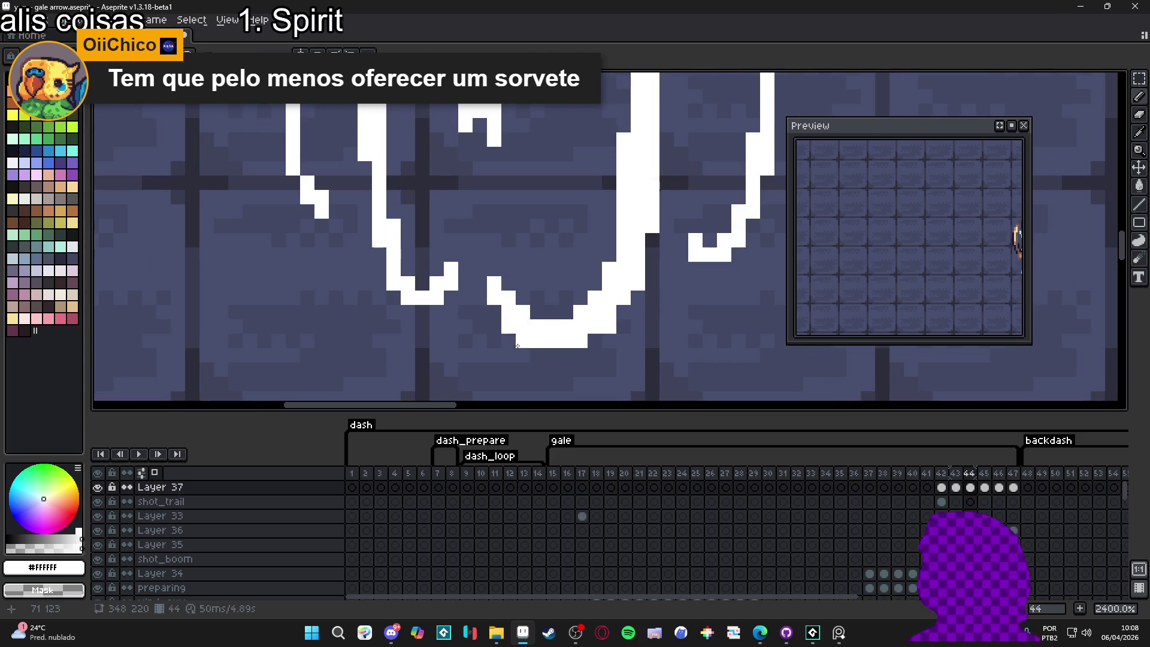
scroll(518, 346, down, 2)
scroll(527, 349, up, 2)
click(537, 352)
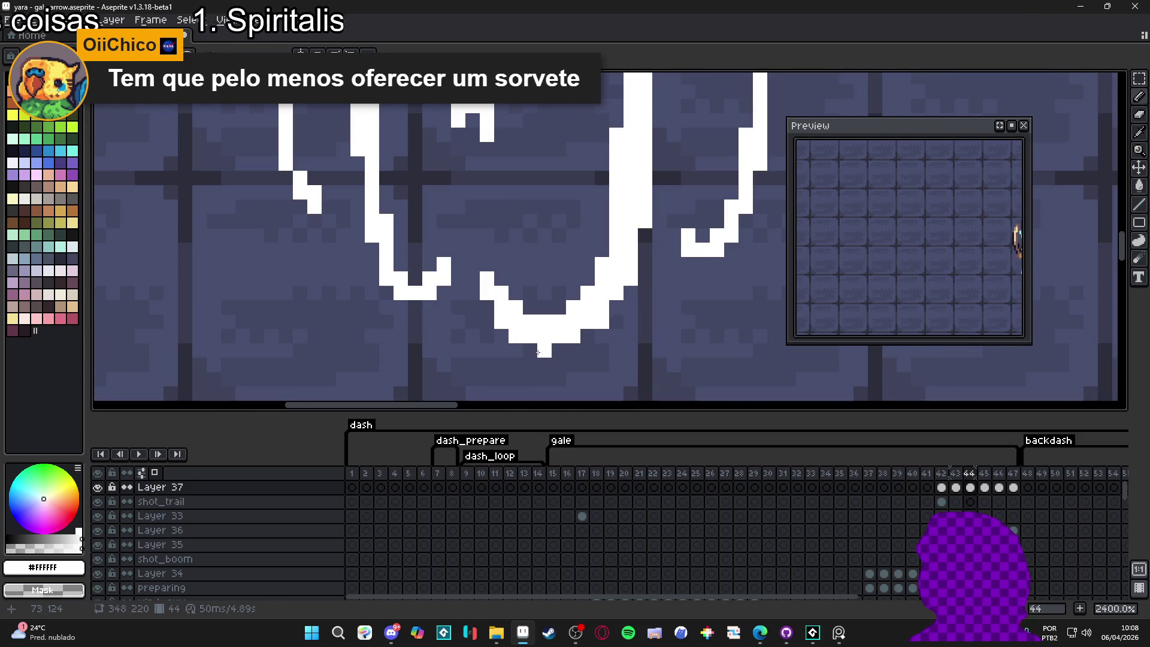
key(ctrl+z)
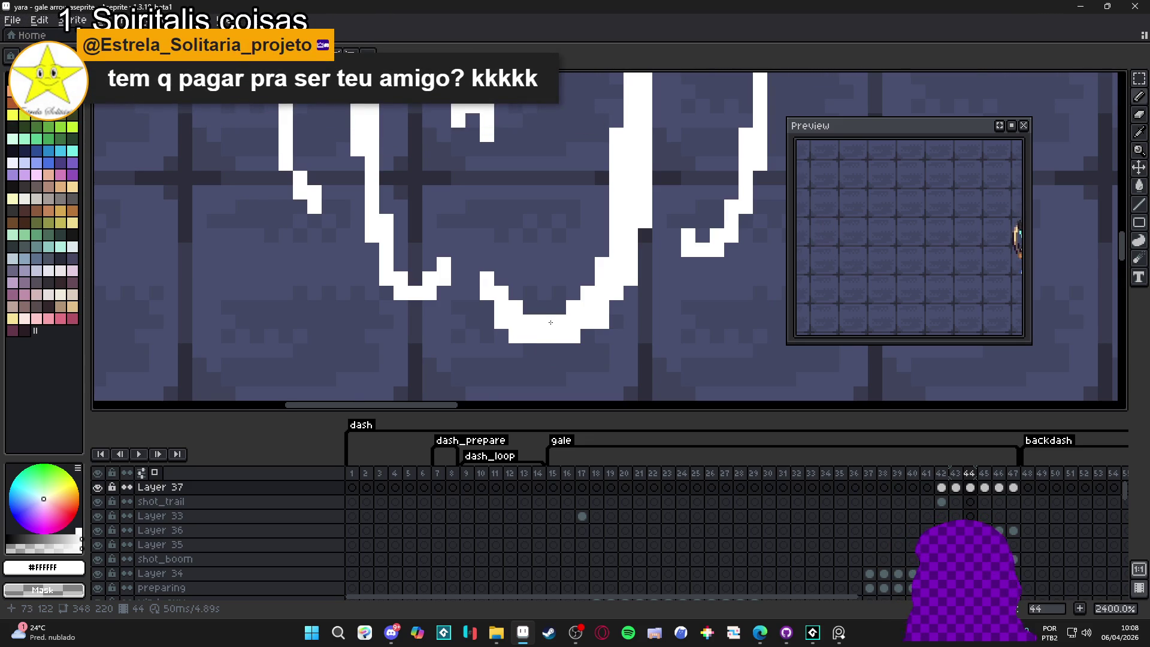
Return to the Eraser, then show frame 45 of Layer 37
scroll(550, 322, down, 6)
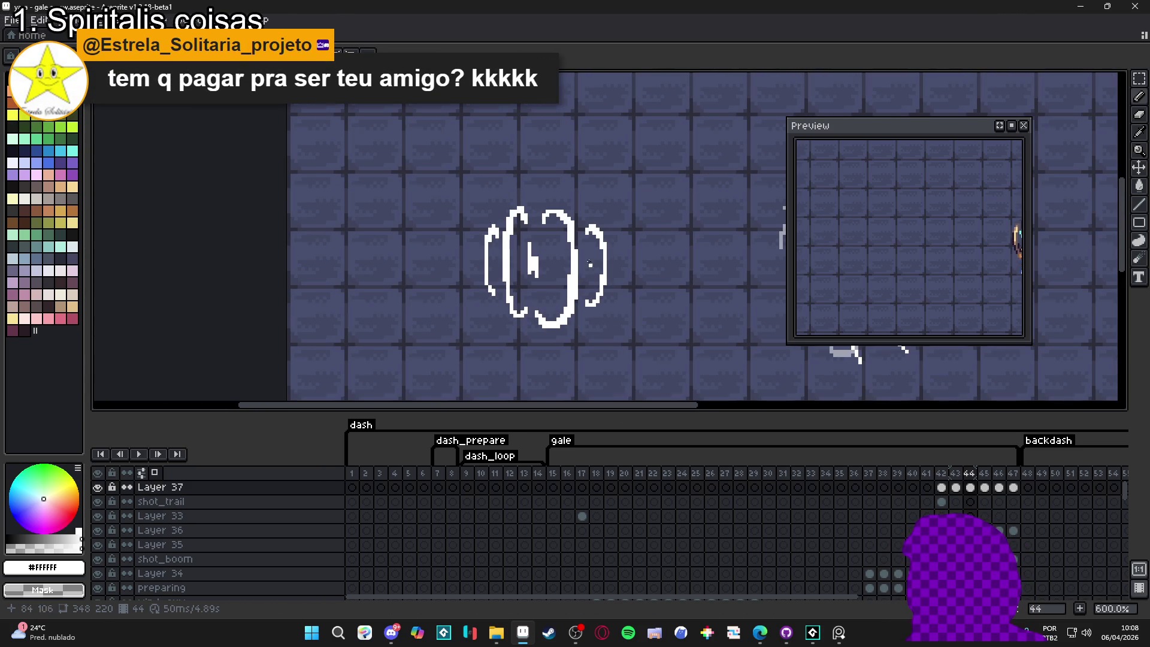
scroll(553, 221, up, 4)
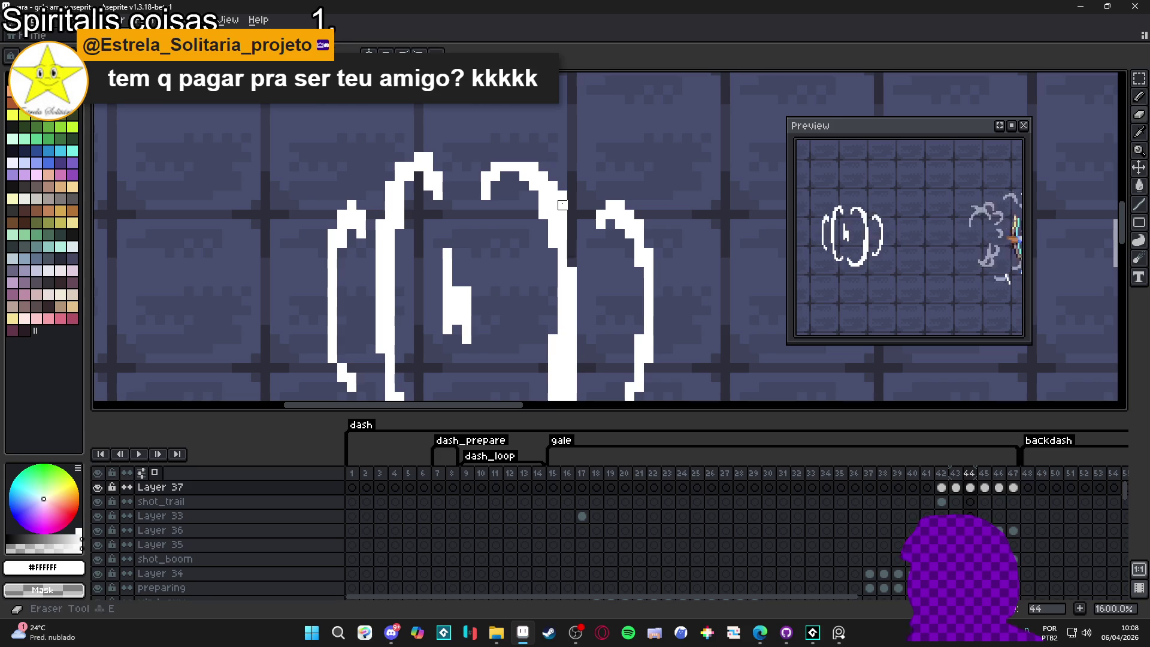
scroll(562, 205, down, 3)
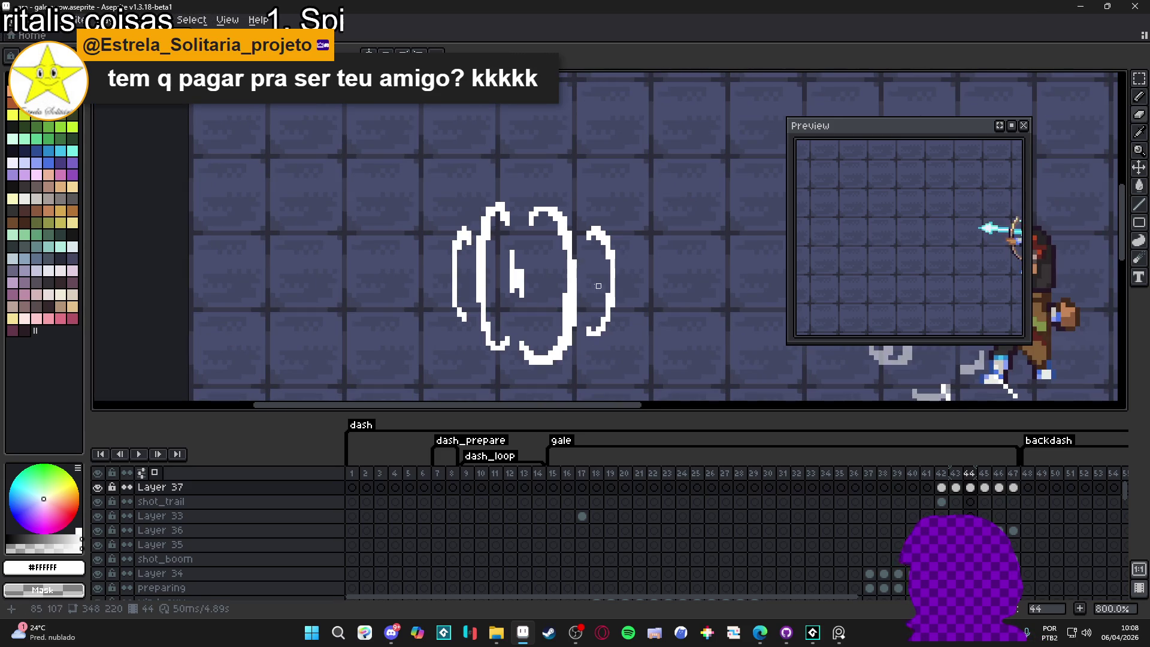
scroll(598, 285, up, 3)
scroll(584, 296, down, 4)
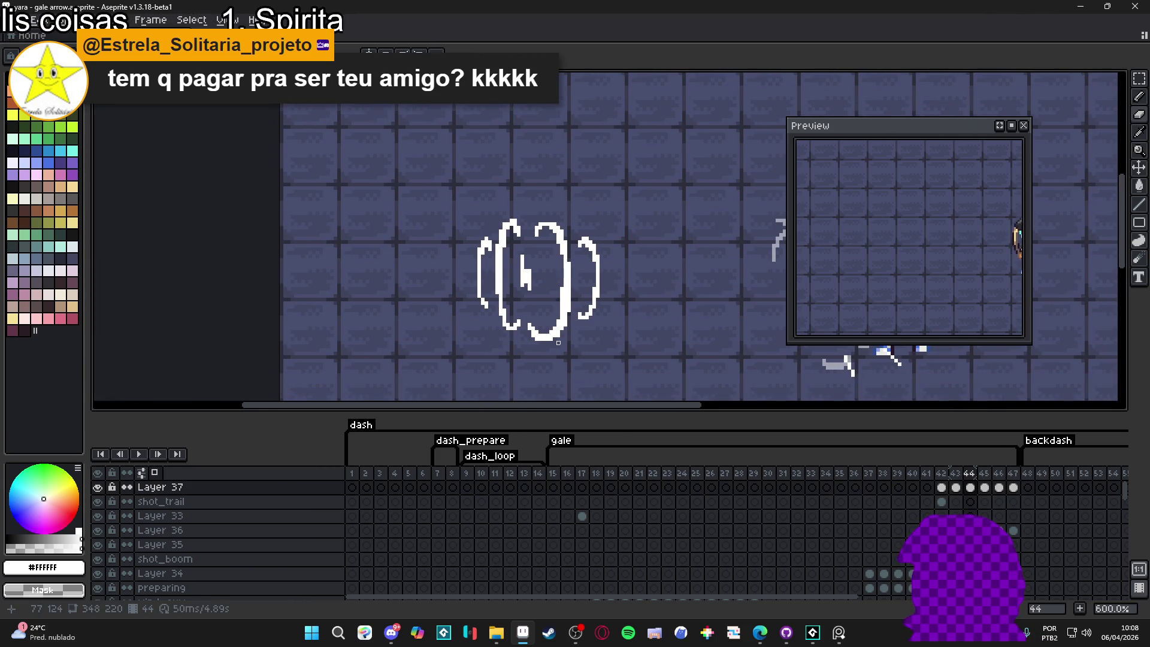
scroll(558, 343, up, 3)
key(e)
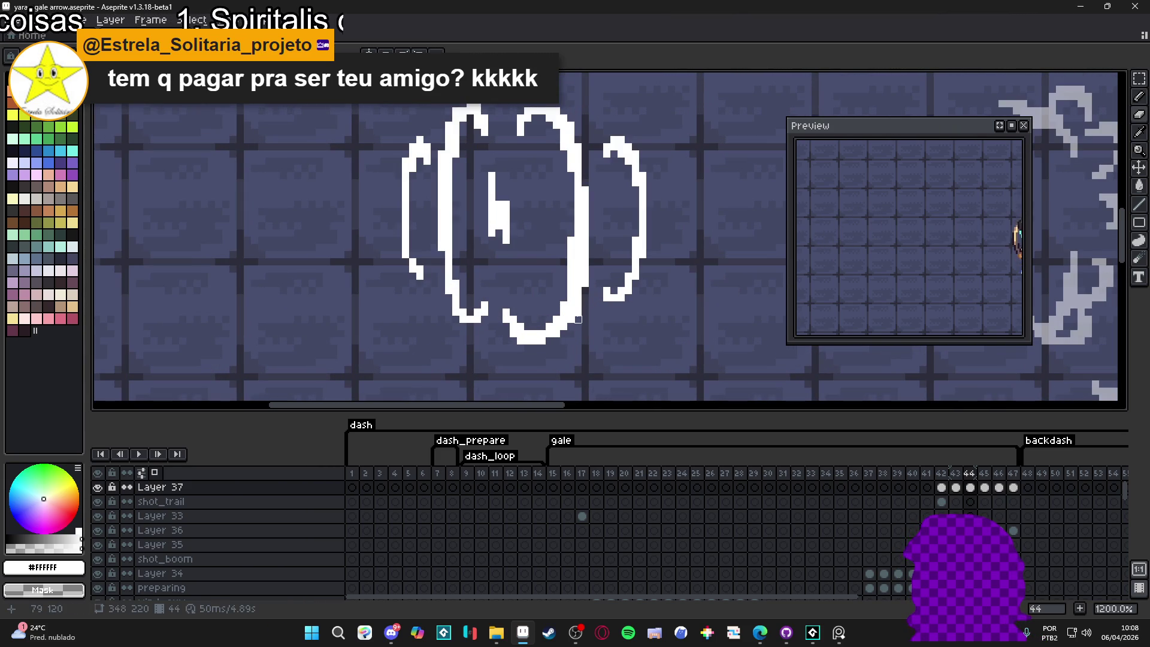
scroll(586, 324, down, 2)
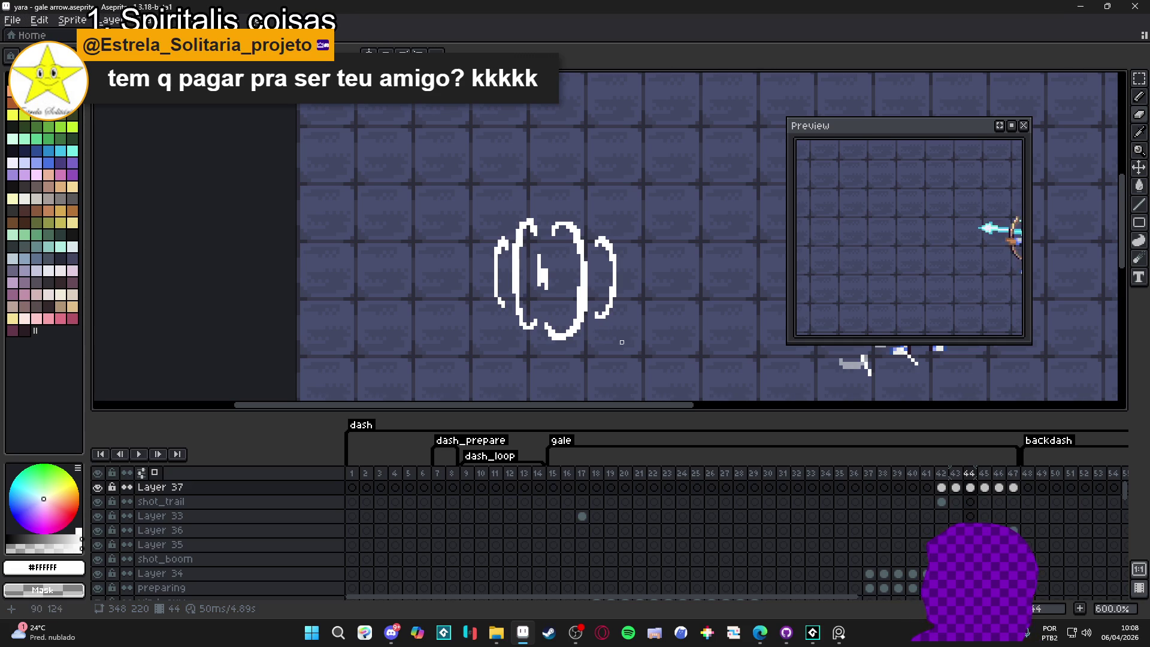
click(985, 487)
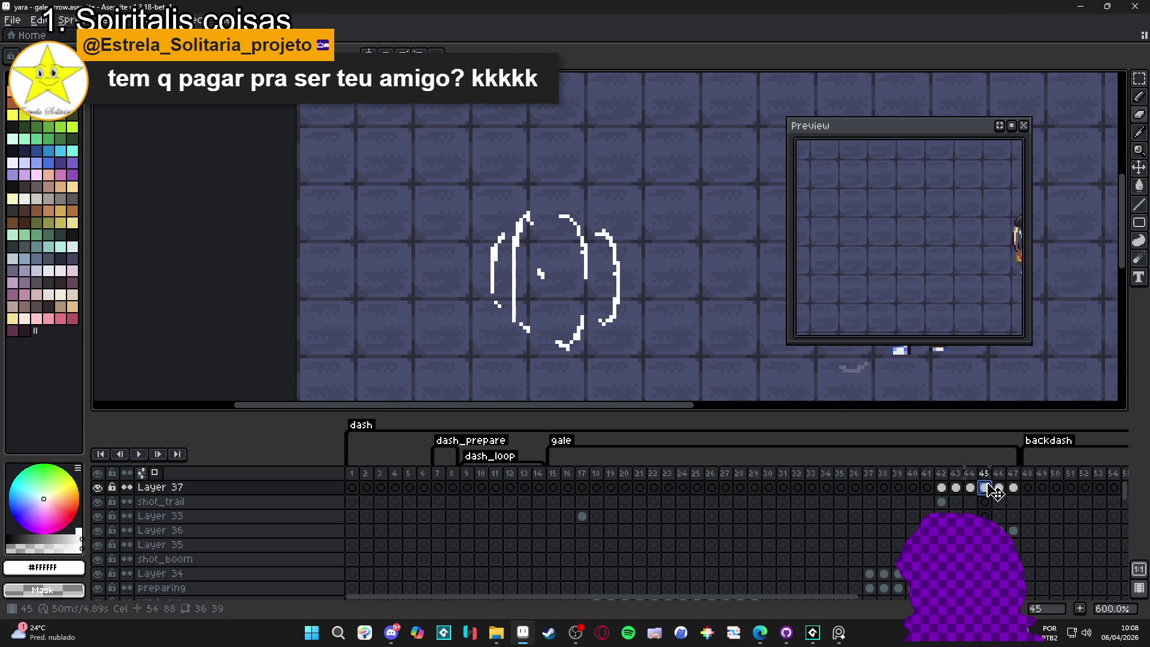
Add a white pixel to frame 45's wind ring
scroll(512, 191, up, 2)
scroll(511, 191, up, 1)
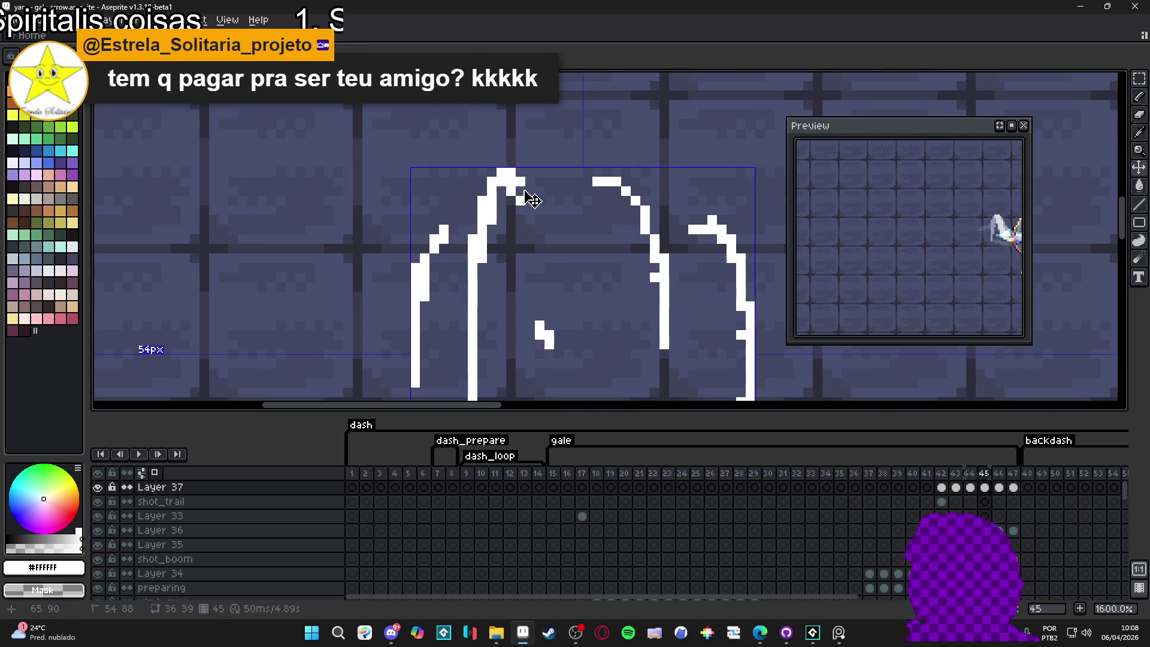
scroll(516, 198, down, 2)
scroll(602, 208, up, 2)
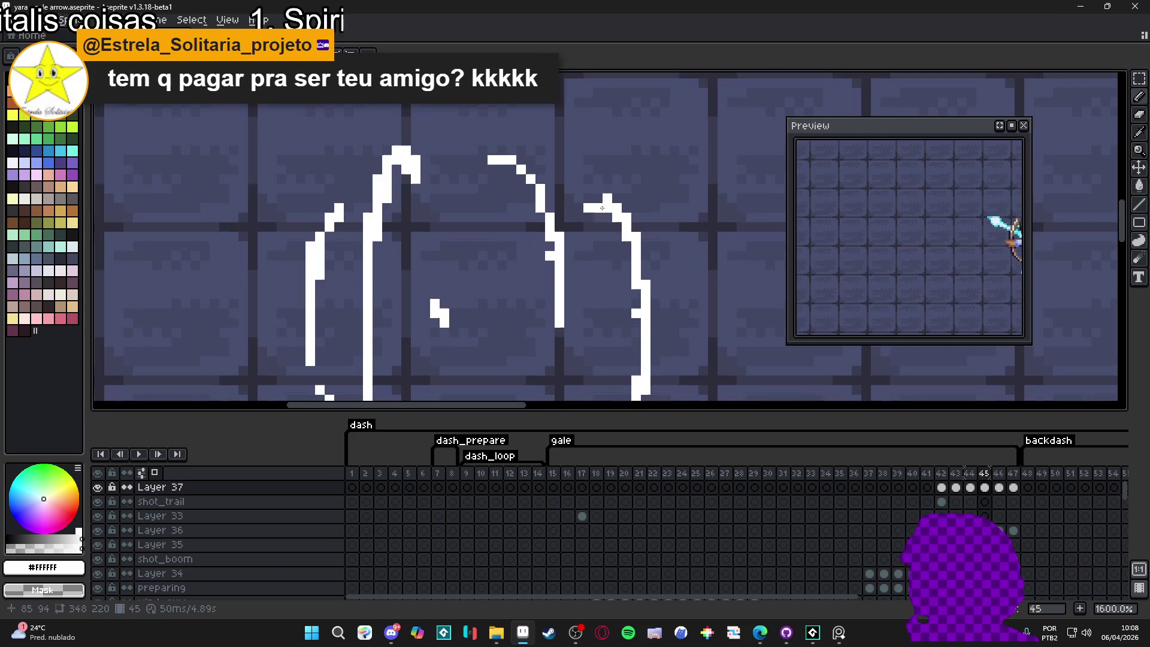
scroll(569, 245, down, 1)
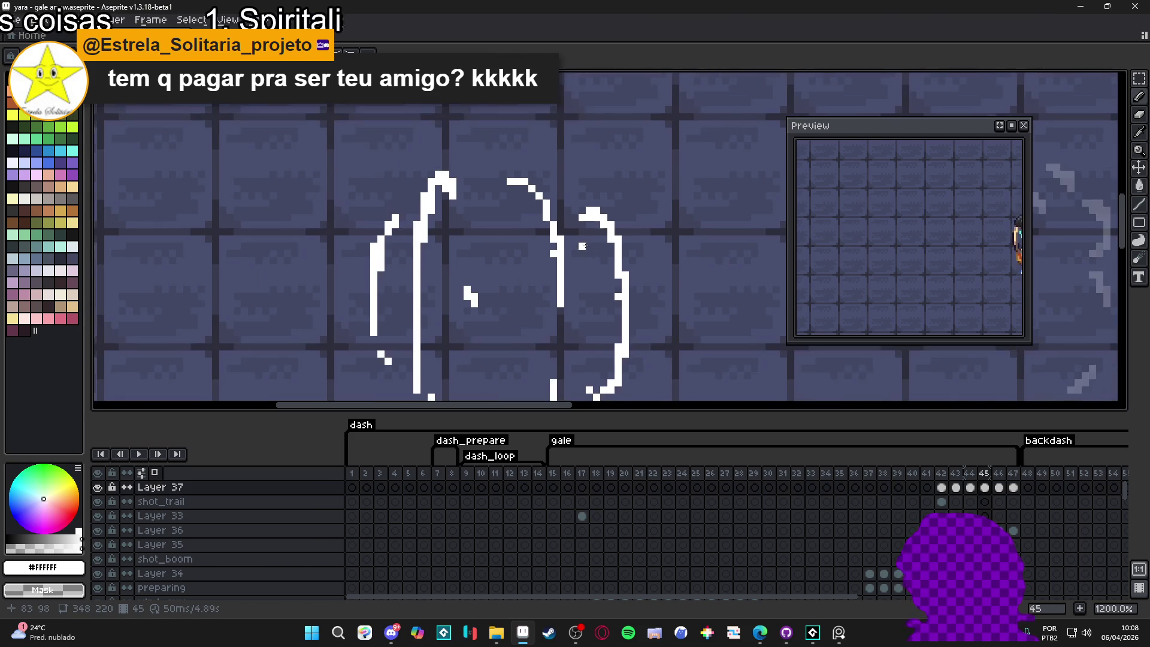
scroll(634, 243, up, 1)
click(634, 243)
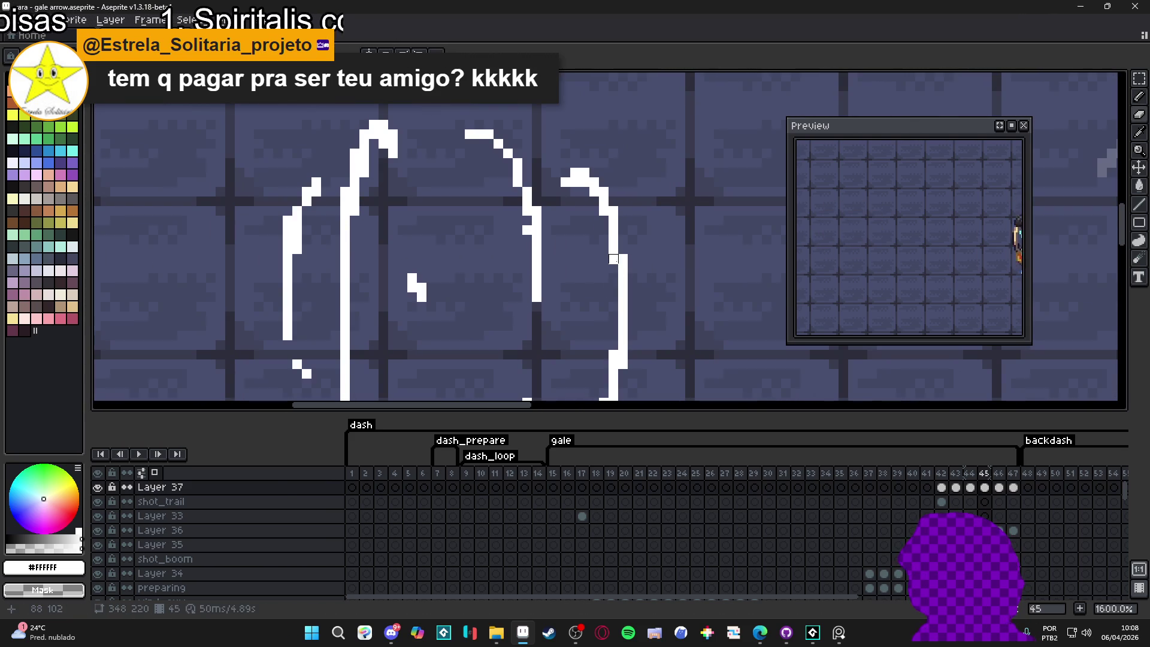
scroll(612, 309, down, 3)
scroll(612, 310, up, 3)
scroll(615, 348, down, 3)
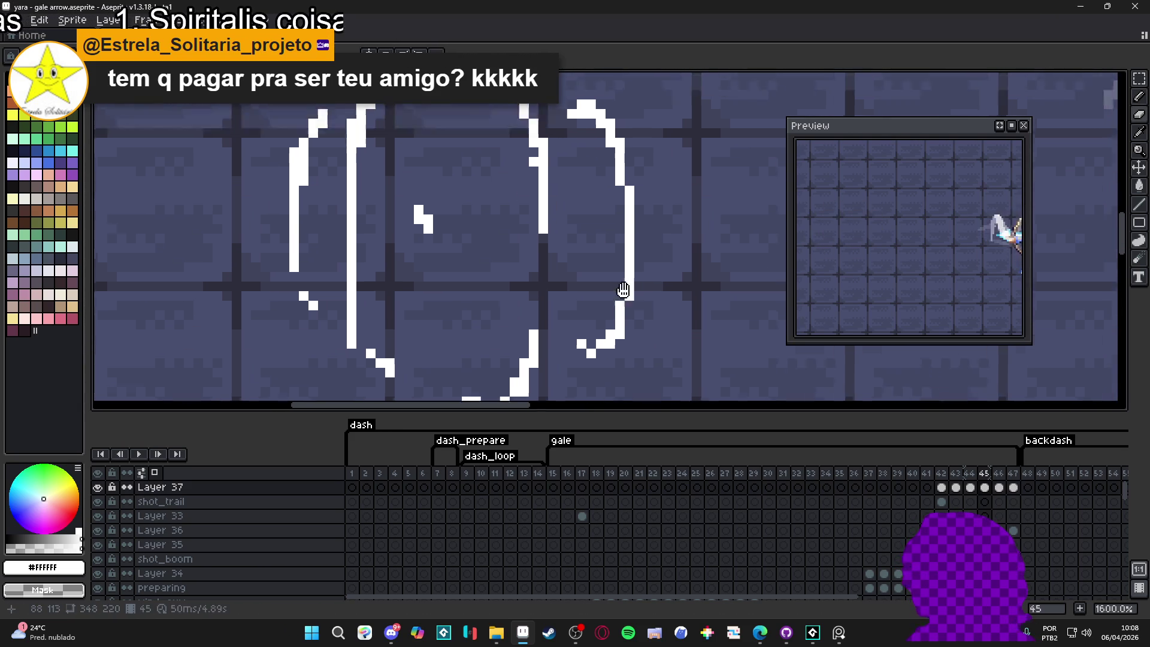
scroll(618, 293, up, 3)
Switch to the Eraser and zoom in on the ring's stray pixels
key(e)
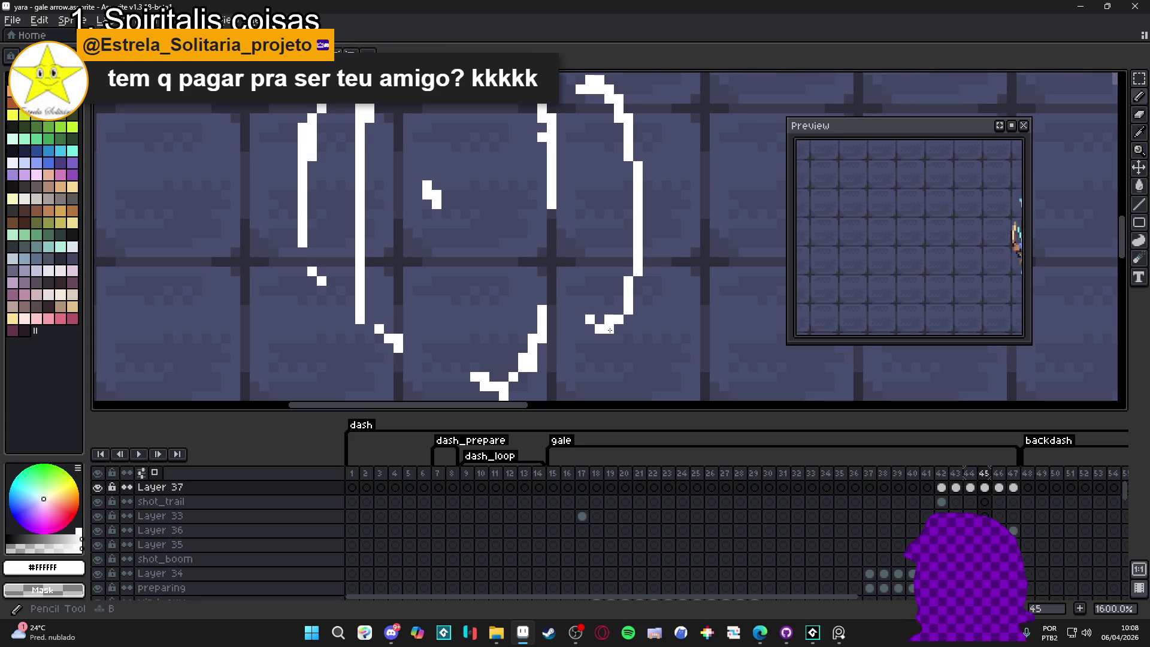
scroll(608, 329, down, 3)
scroll(617, 321, up, 5)
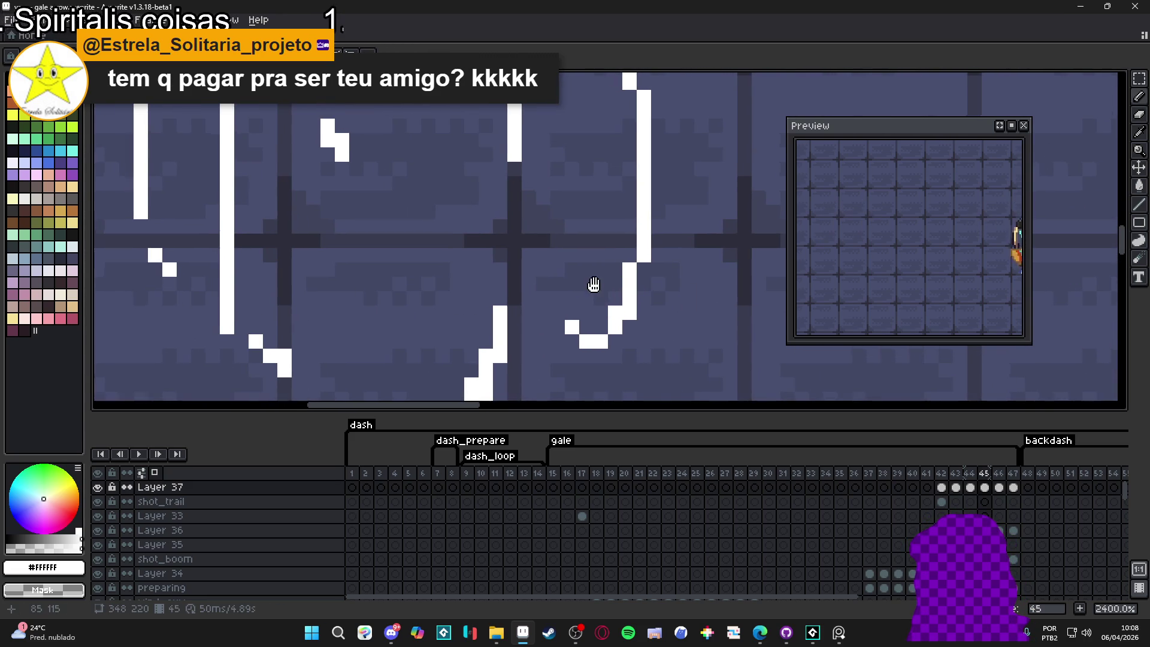
scroll(595, 282, down, 3)
scroll(659, 270, up, 3)
scroll(667, 272, down, 3)
scroll(667, 272, up, 3)
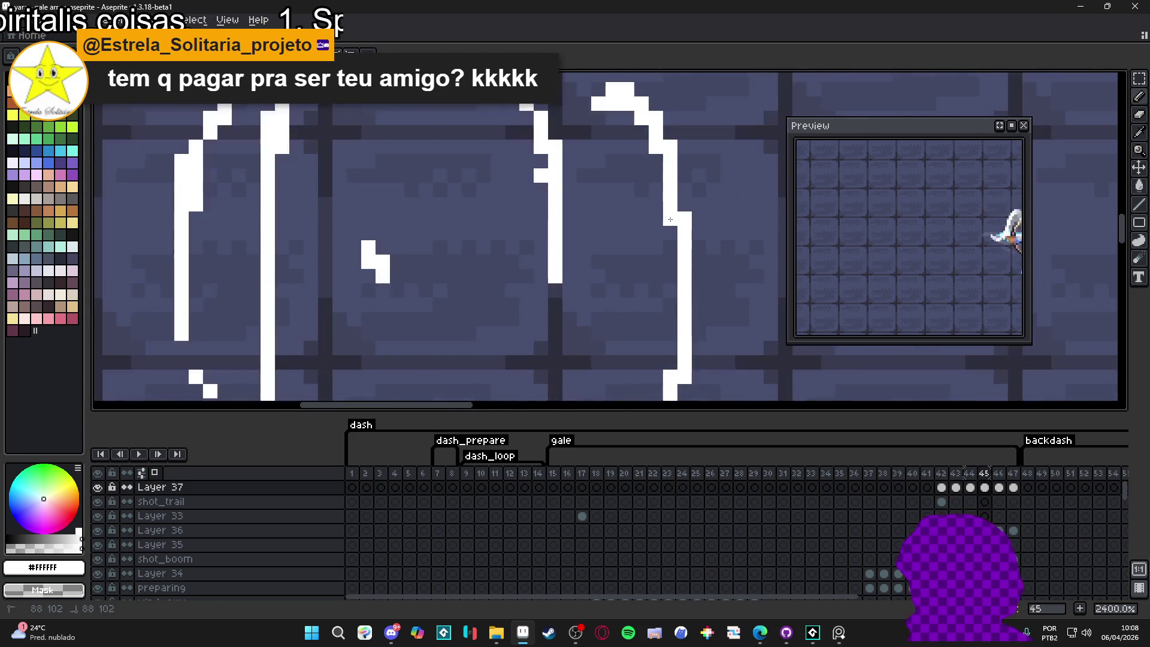
scroll(667, 273, down, 3)
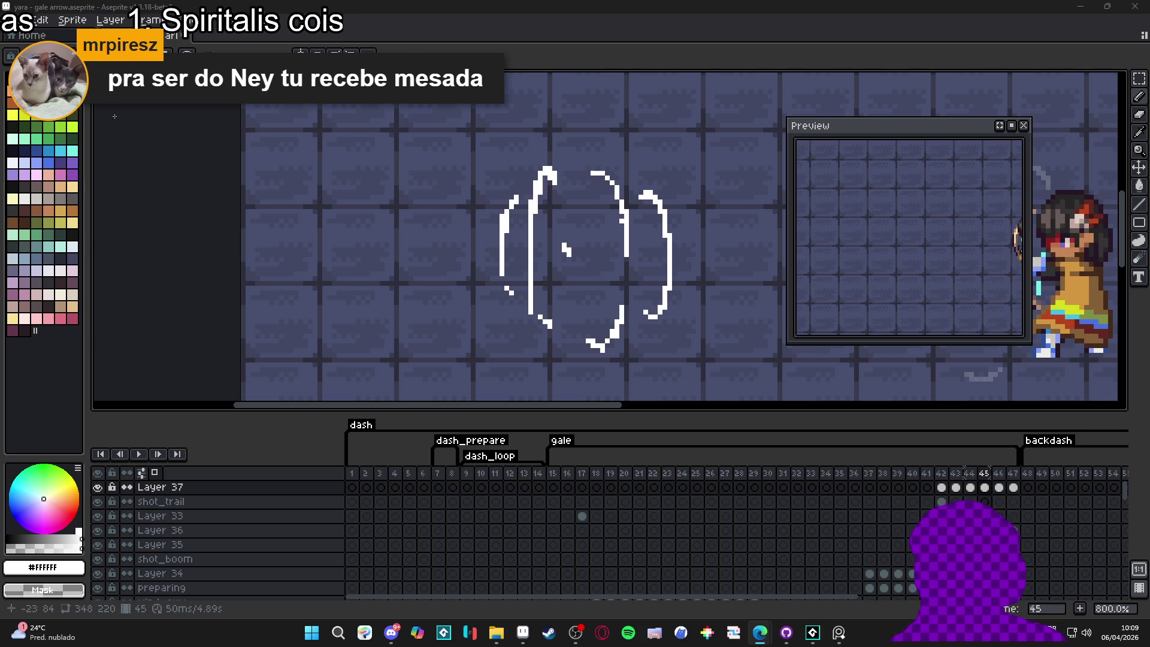
scroll(530, 313, up, 3)
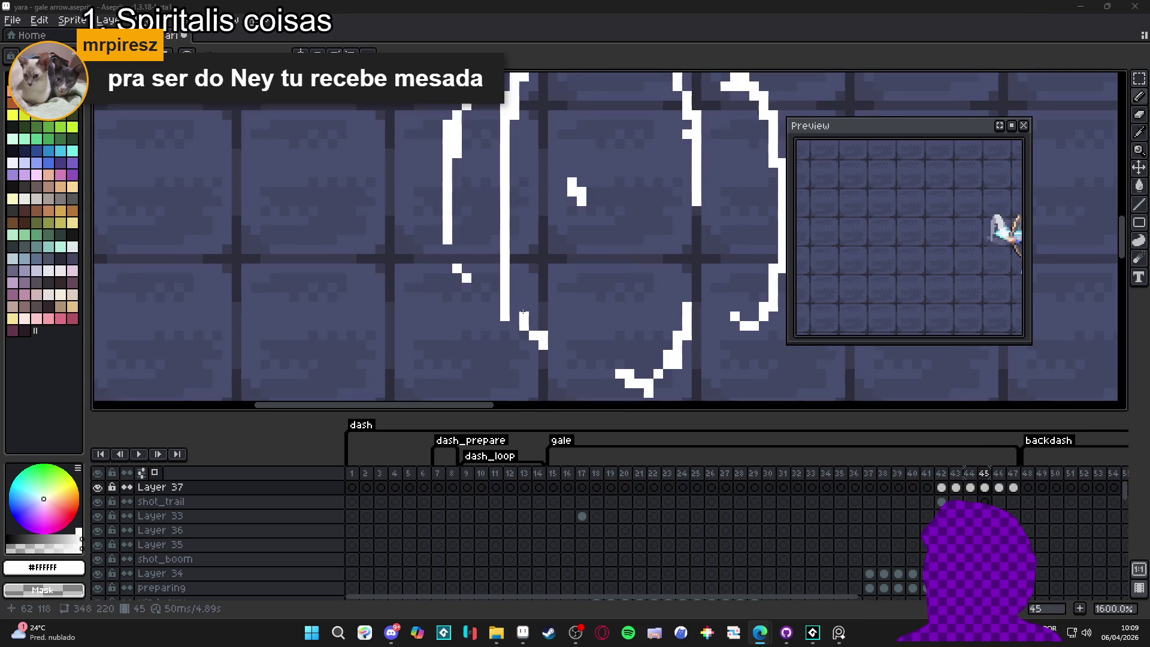
Erase stray pixels from frame 45's wind rings, zooming in and out to check the result
key(e)
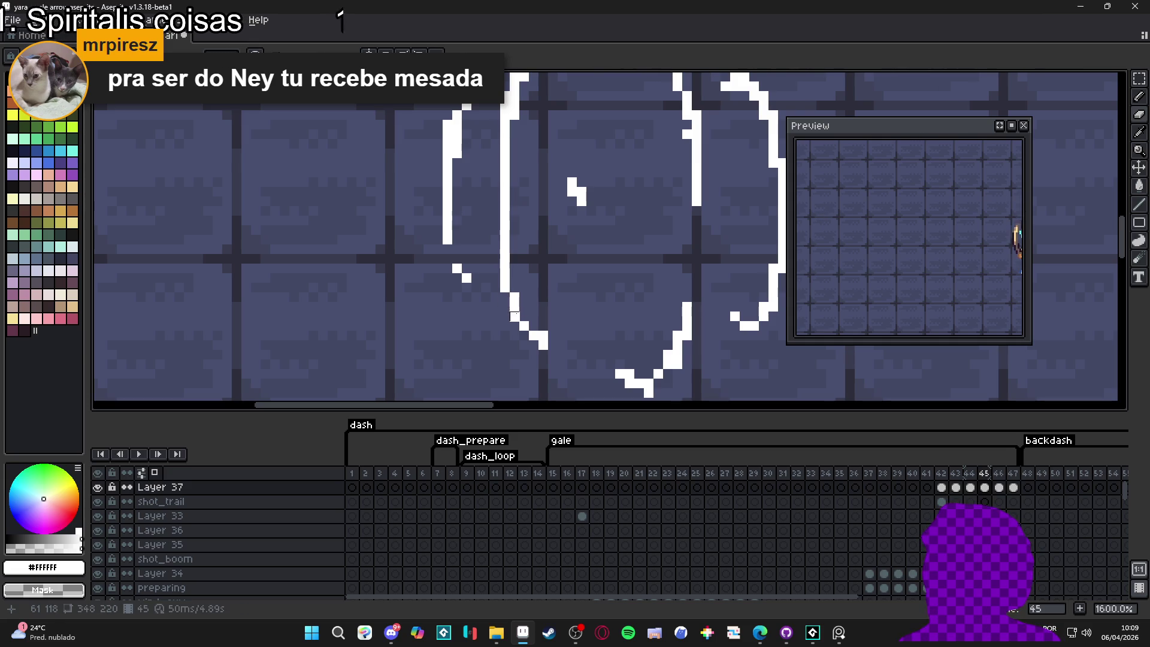
scroll(527, 336, down, 3)
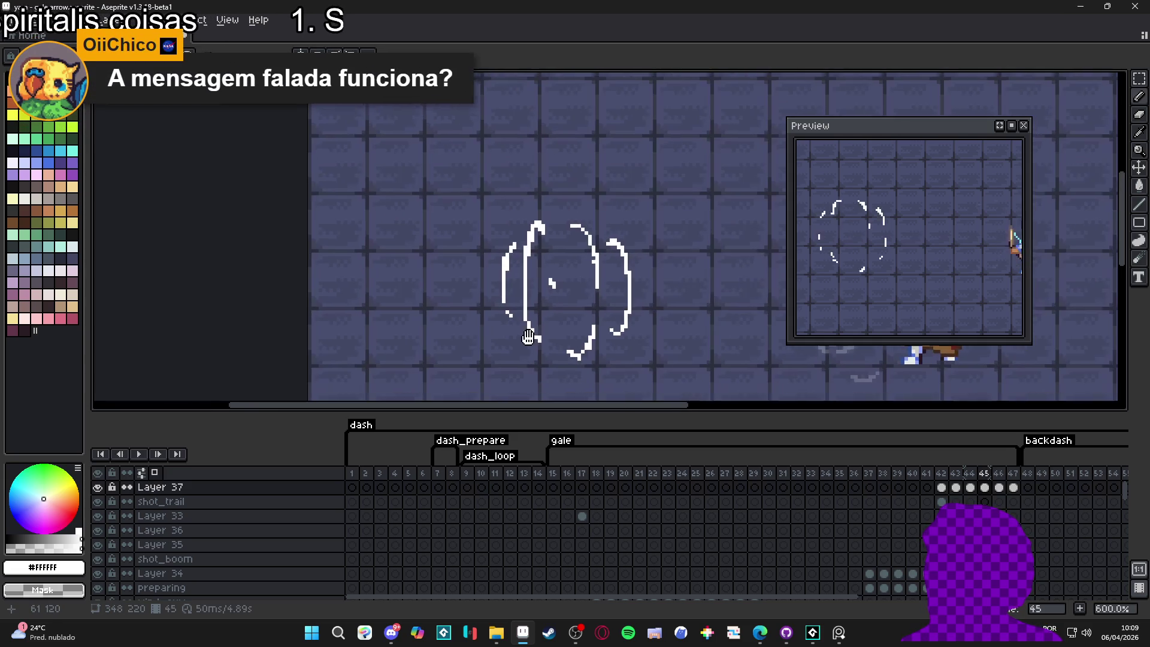
scroll(528, 336, up, 1)
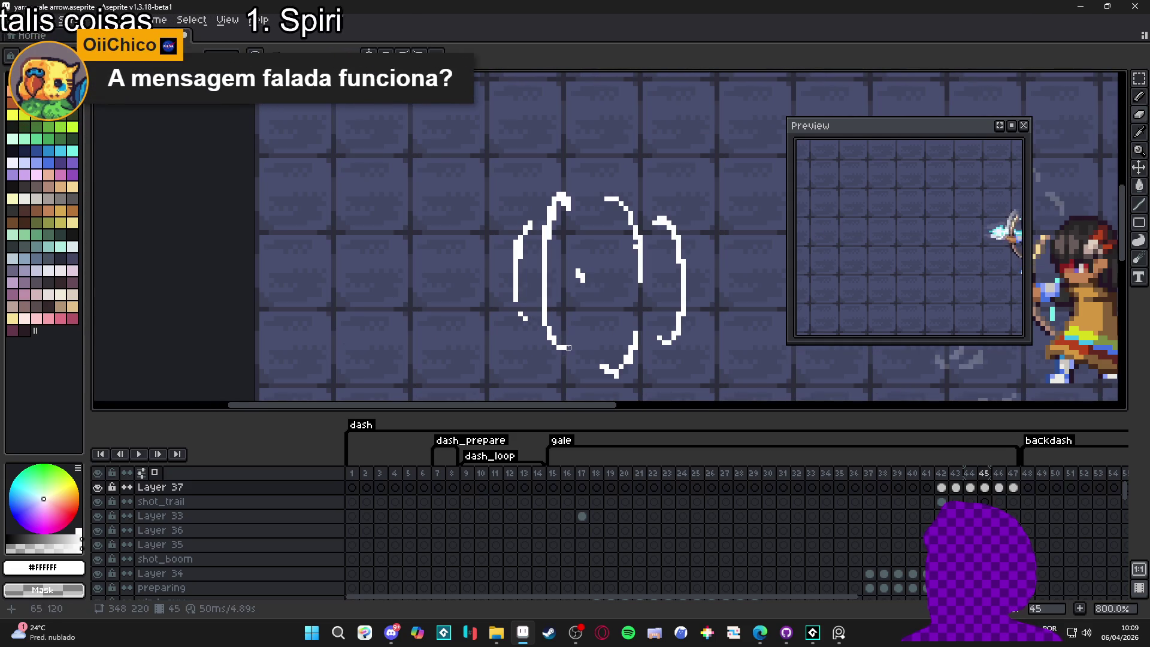
scroll(567, 348, up, 3)
scroll(553, 346, down, 4)
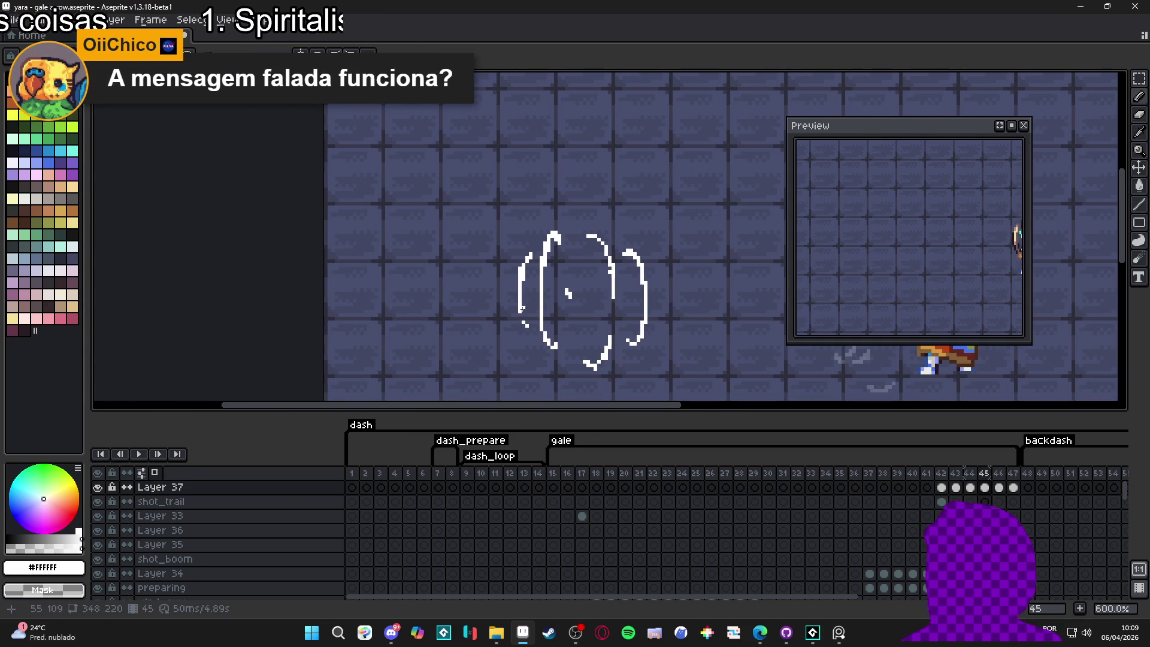
scroll(556, 254, up, 3)
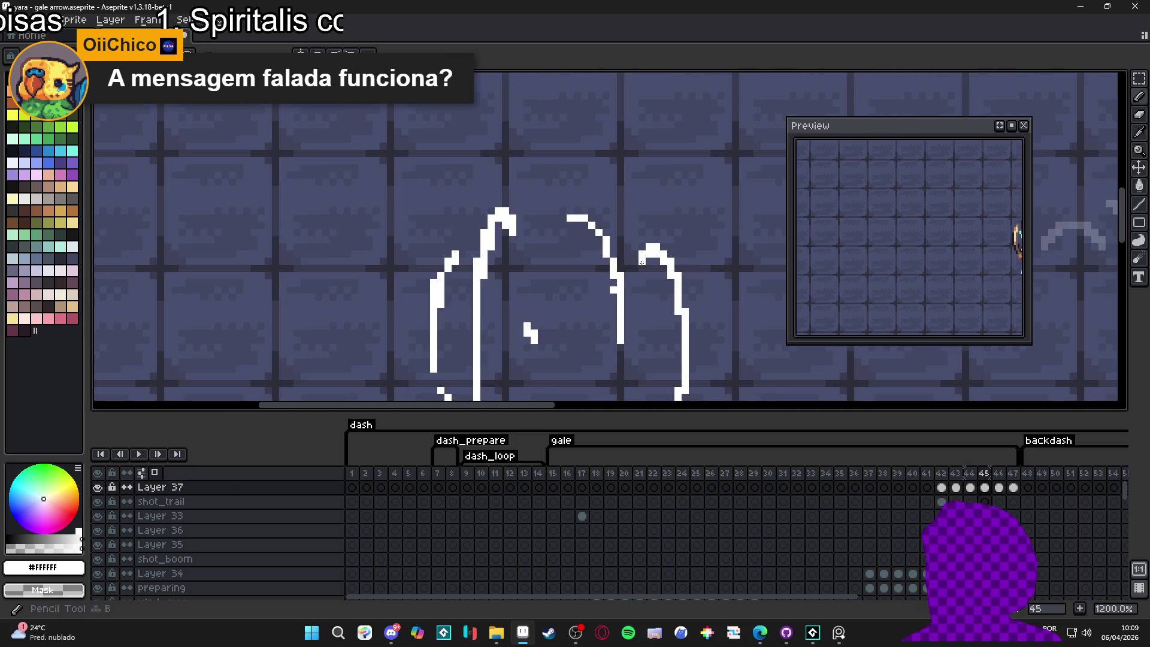
scroll(641, 261, down, 4)
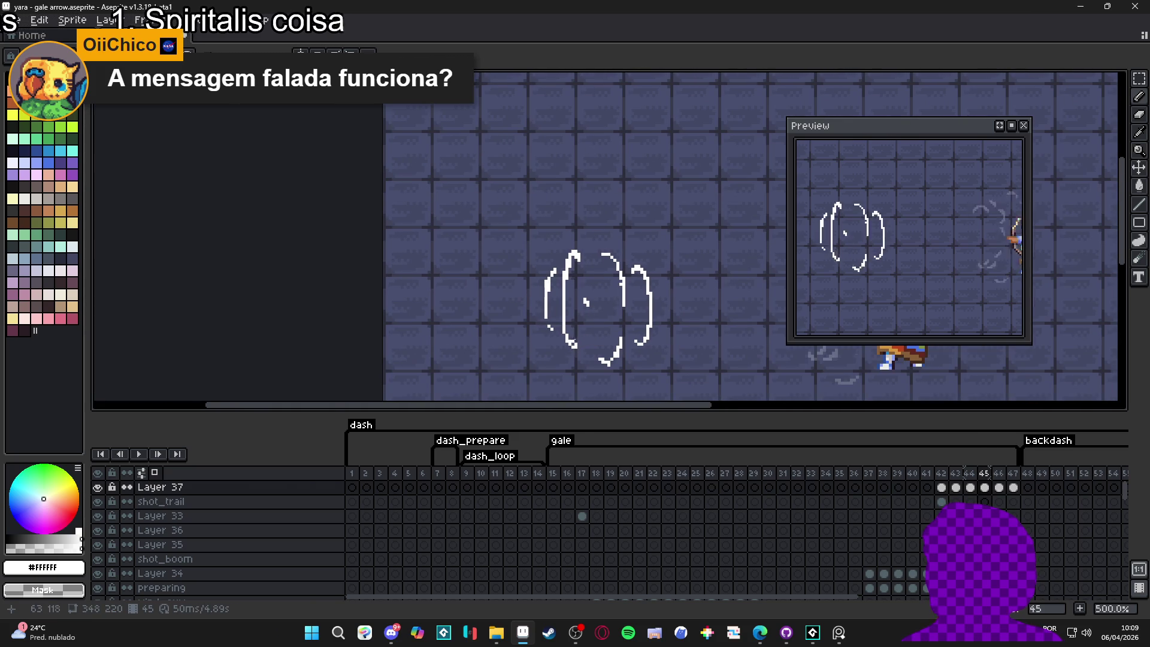
scroll(575, 342, up, 2)
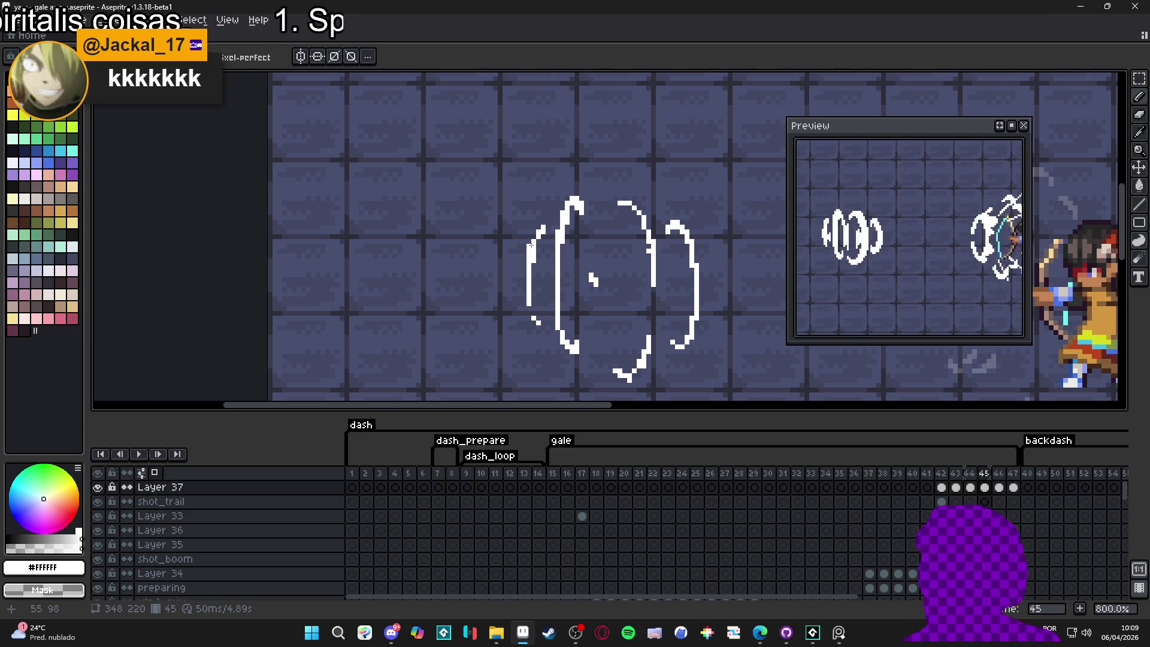
scroll(542, 227, up, 3)
scroll(573, 243, down, 1)
scroll(572, 257, up, 3)
scroll(569, 276, down, 5)
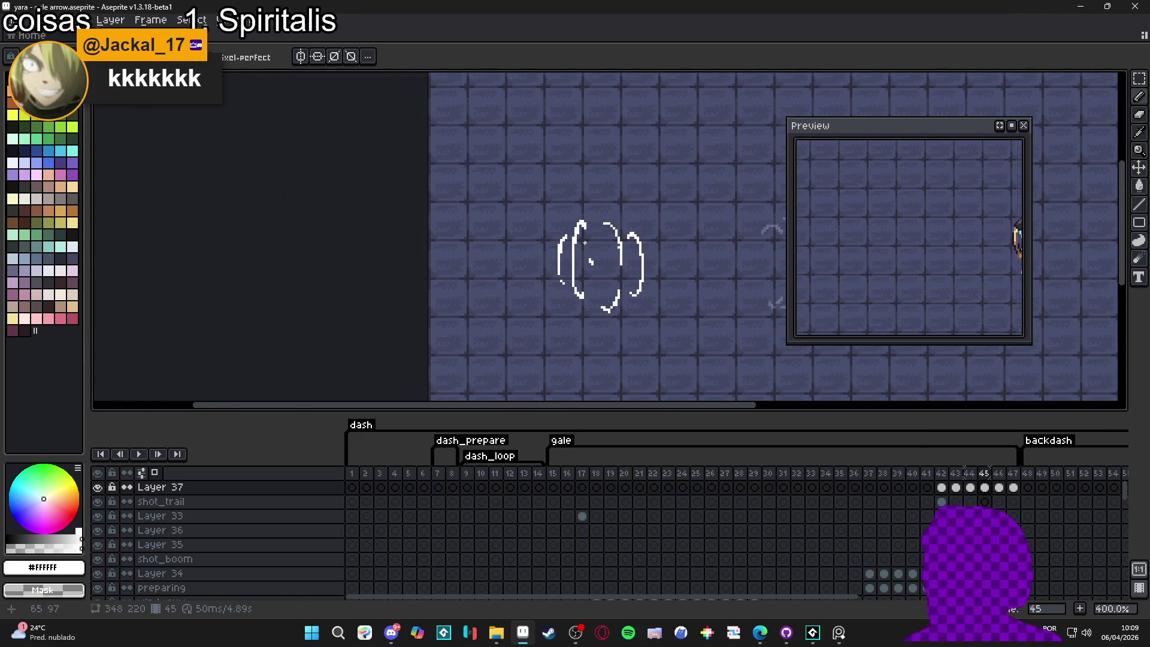
scroll(606, 278, up, 6)
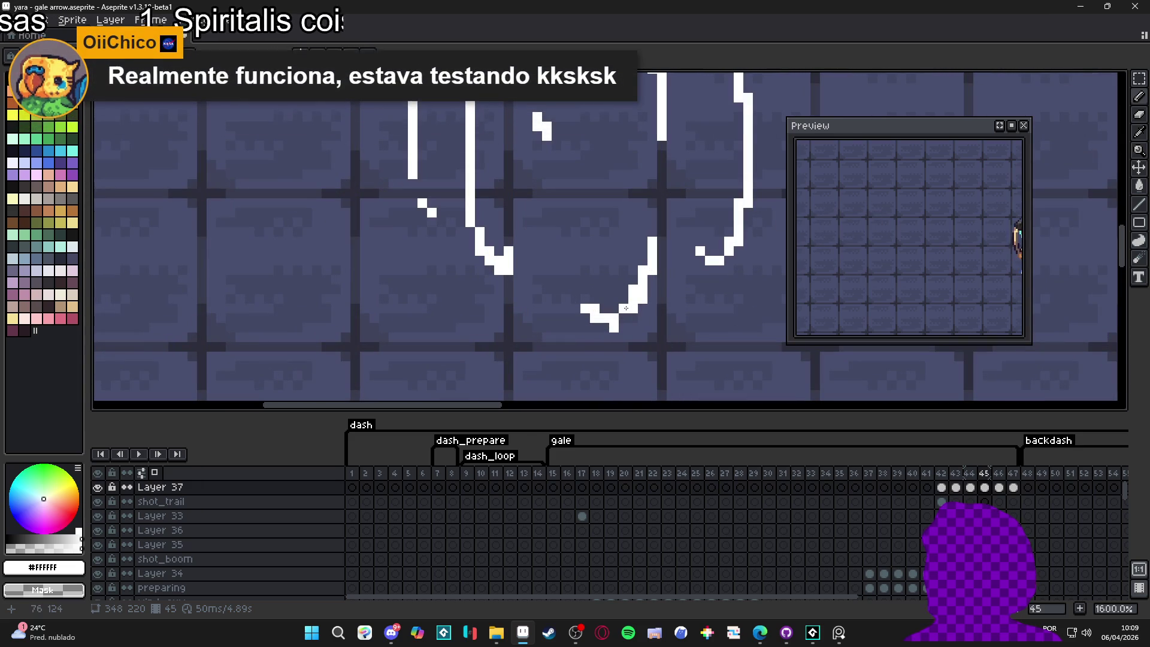
scroll(619, 322, down, 4)
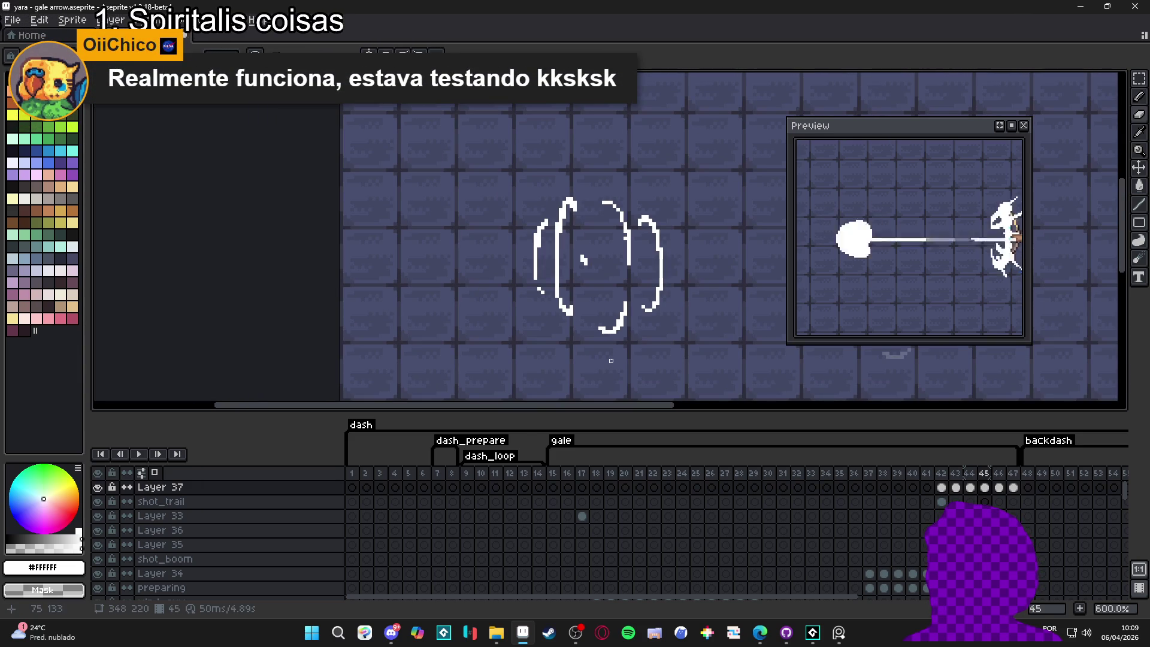
scroll(629, 245, up, 3)
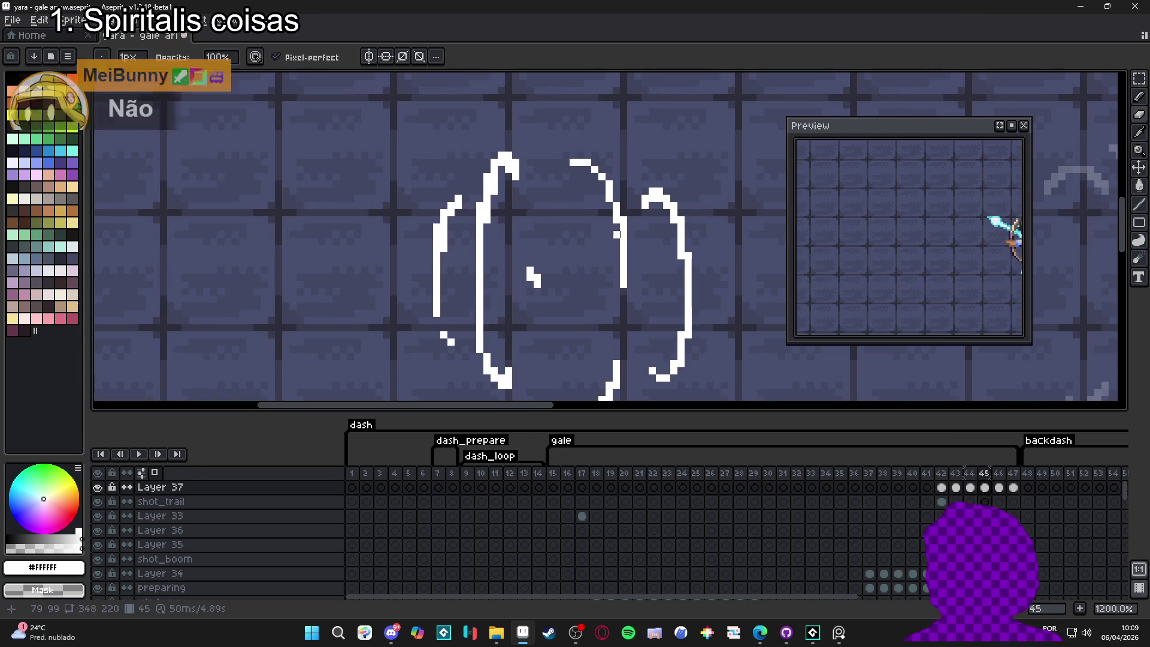
scroll(616, 256, down, 4)
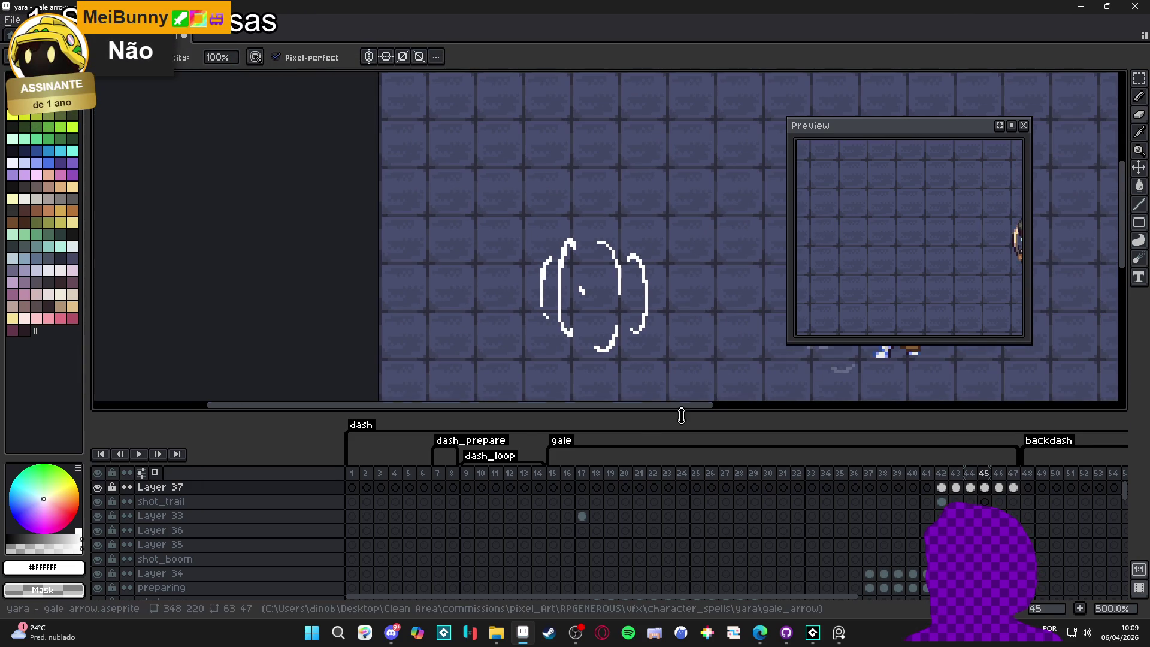
Flip from frame 44 through 45 to frame 46 and zoom on its broken ring
click(971, 487)
click(984, 488)
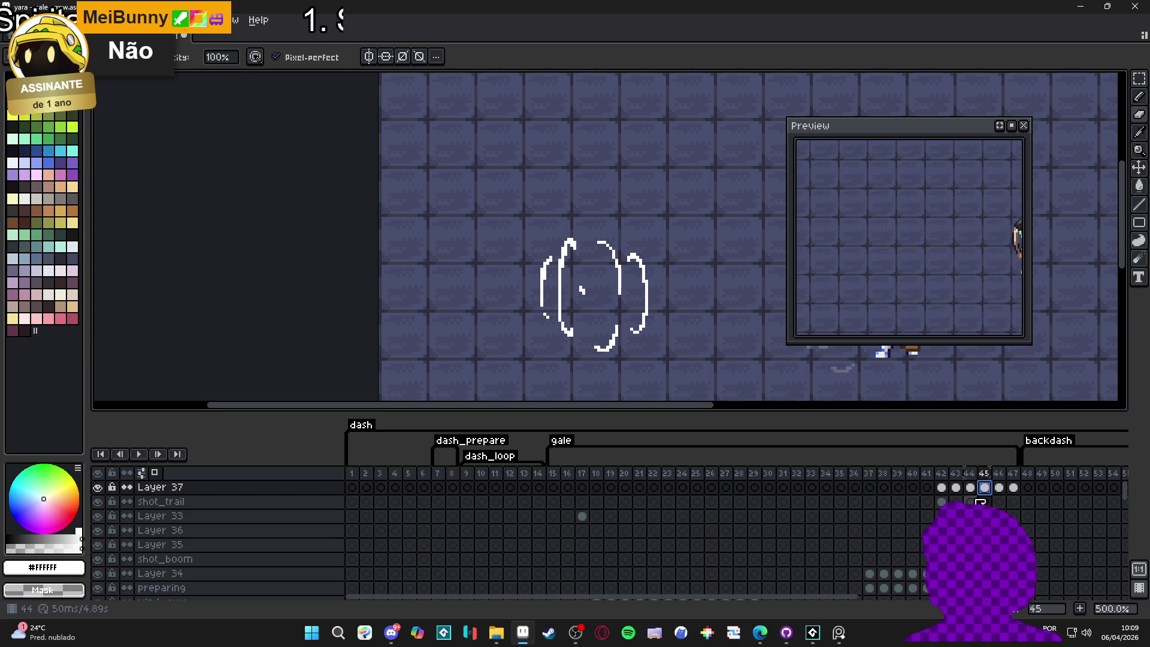
click(998, 487)
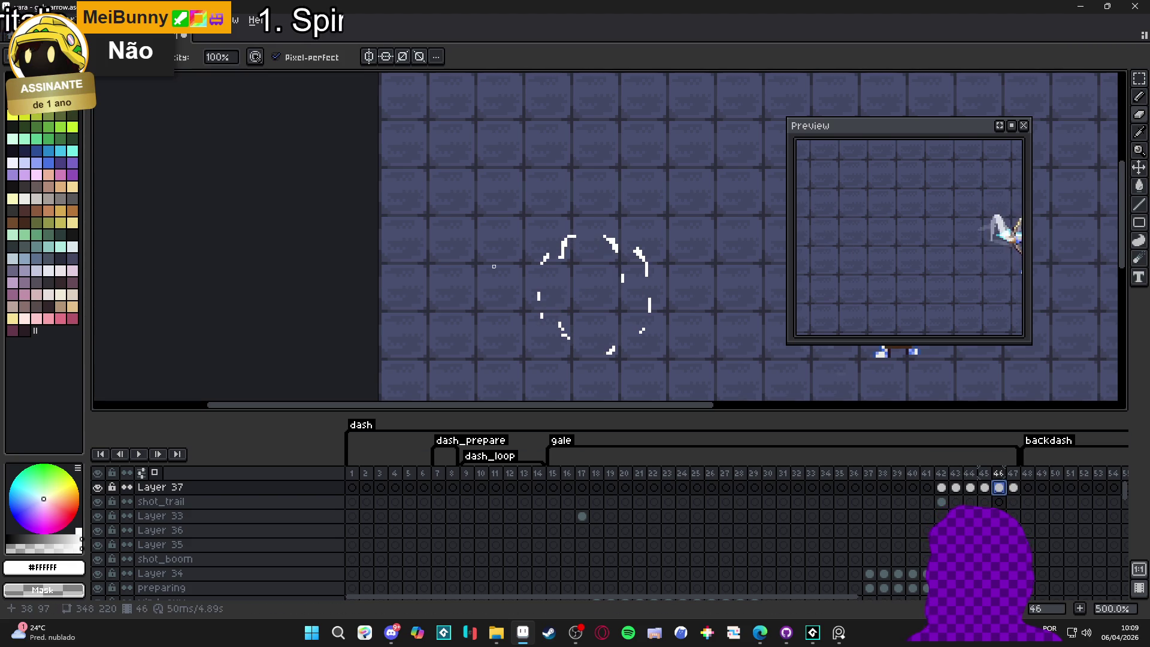
scroll(549, 232, up, 5)
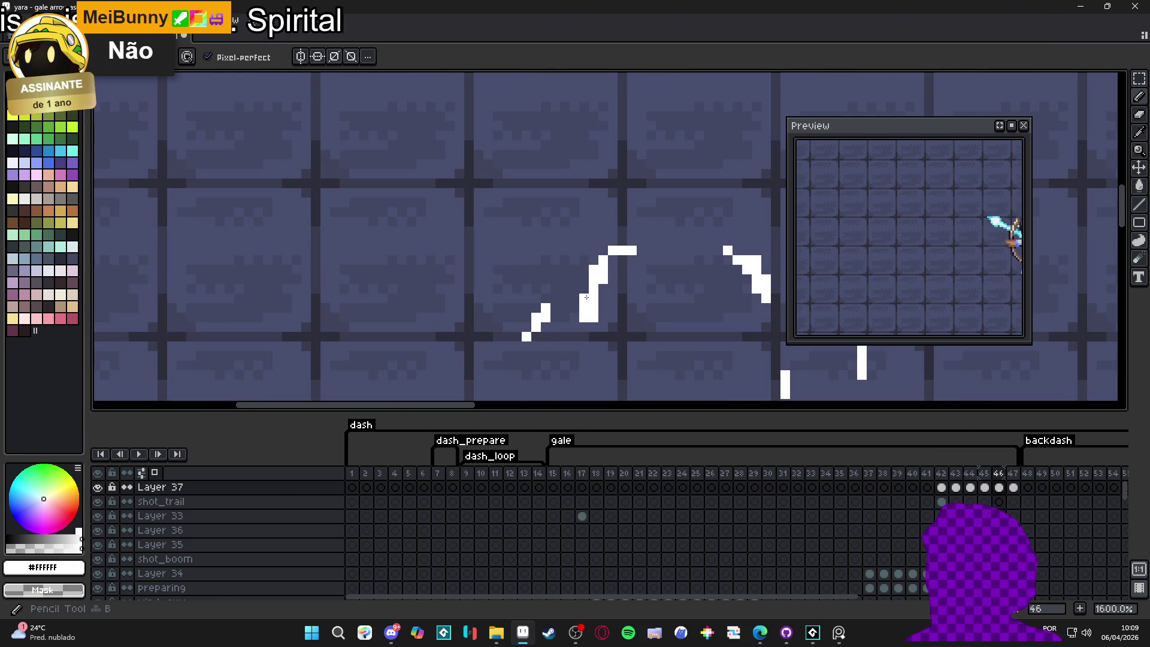
scroll(689, 235, down, 1)
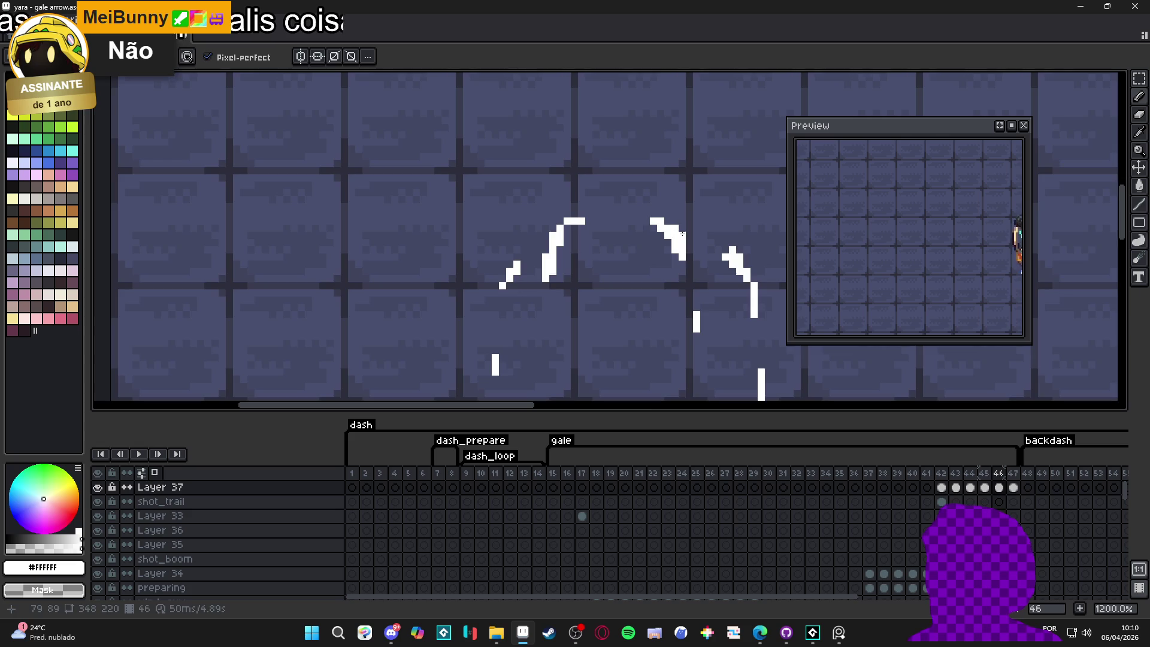
scroll(659, 246, down, 2)
scroll(665, 234, up, 2)
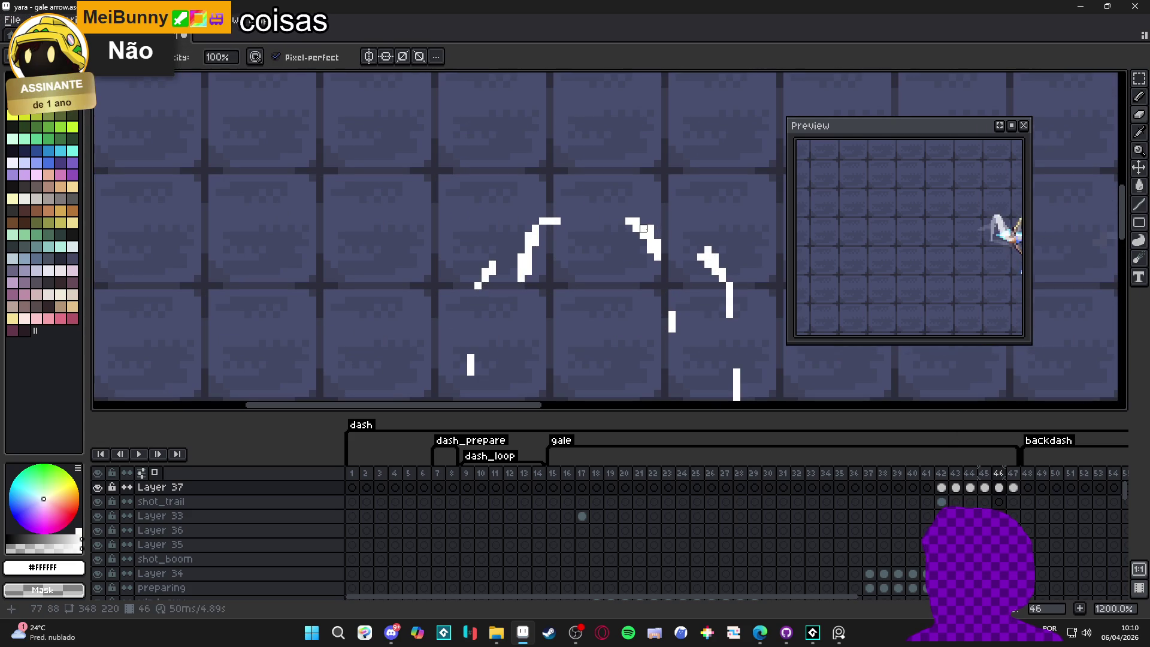
Keep zooming on frame 46's sparse ring, then go back to frame 45
scroll(651, 228, down, 2)
scroll(671, 245, up, 2)
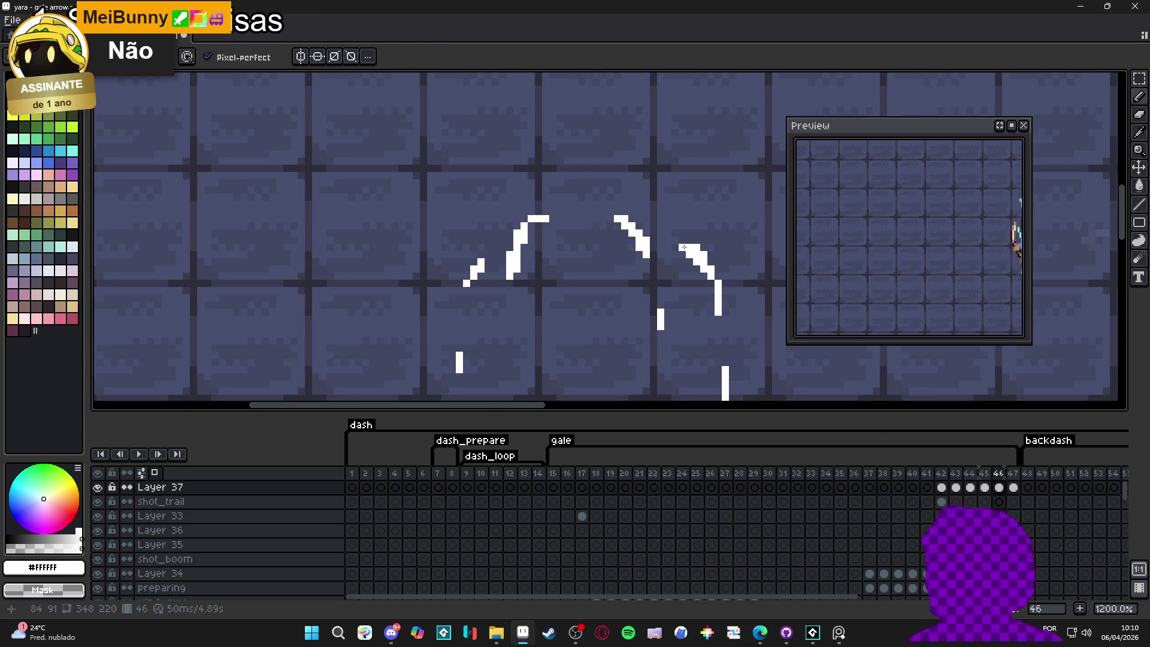
scroll(667, 297, down, 2)
scroll(632, 325, up, 1)
scroll(632, 324, up, 1)
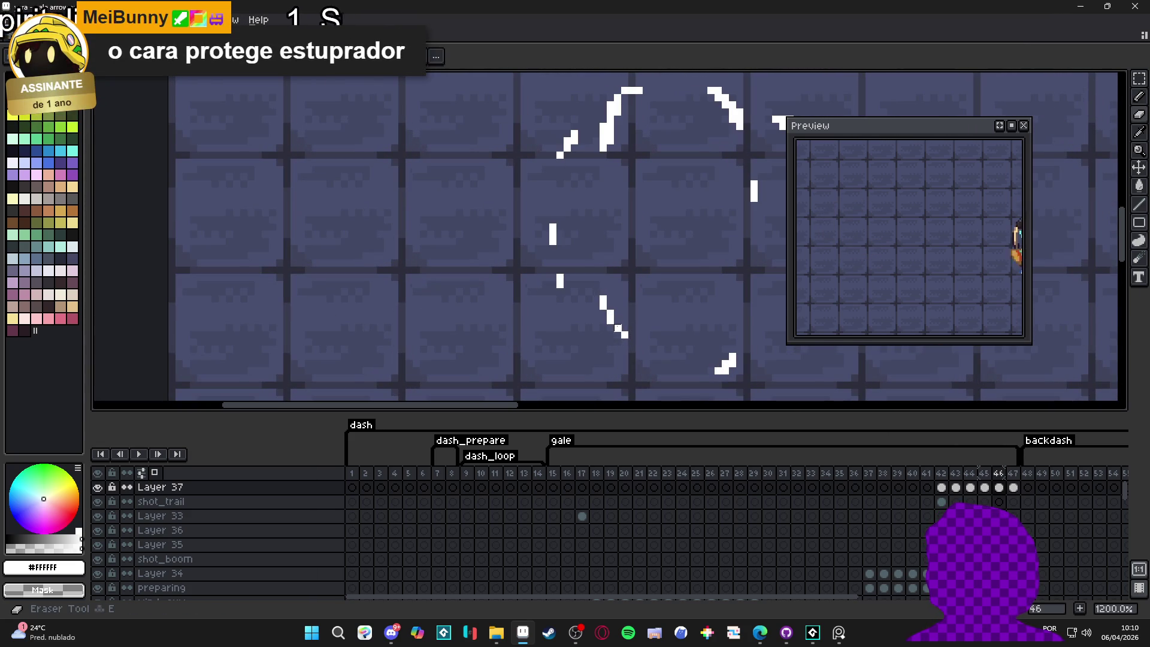
scroll(619, 325, down, 2)
click(985, 488)
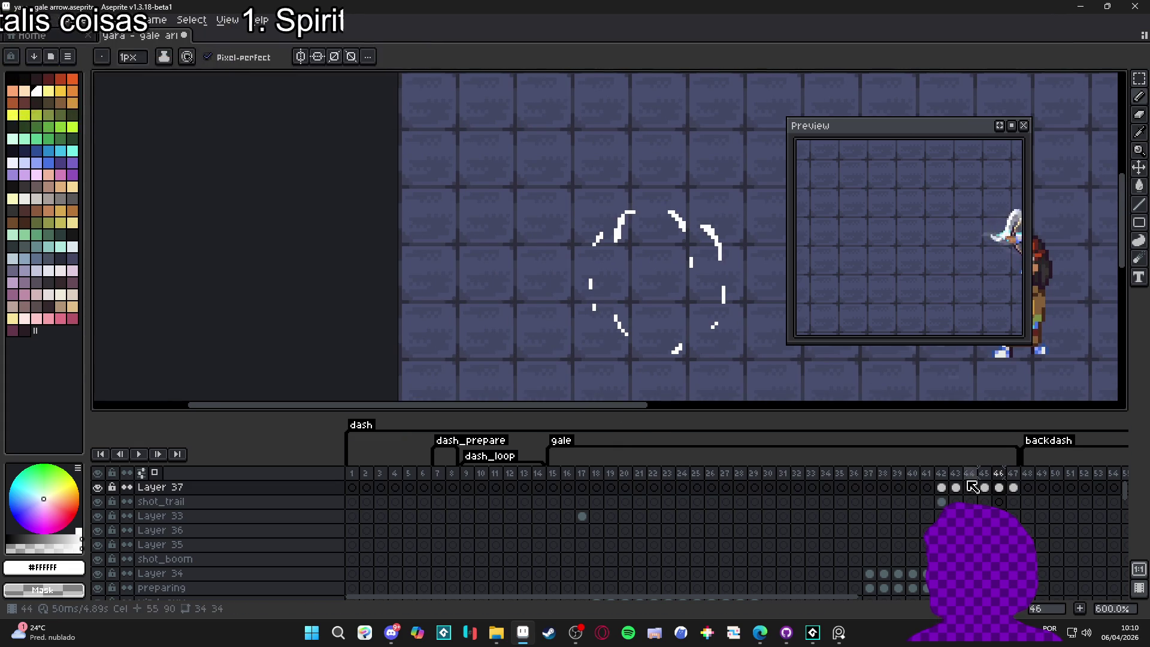
Compare frames 45, 46 and 47, then 42, 43 and 44 of the gale rings
click(999, 488)
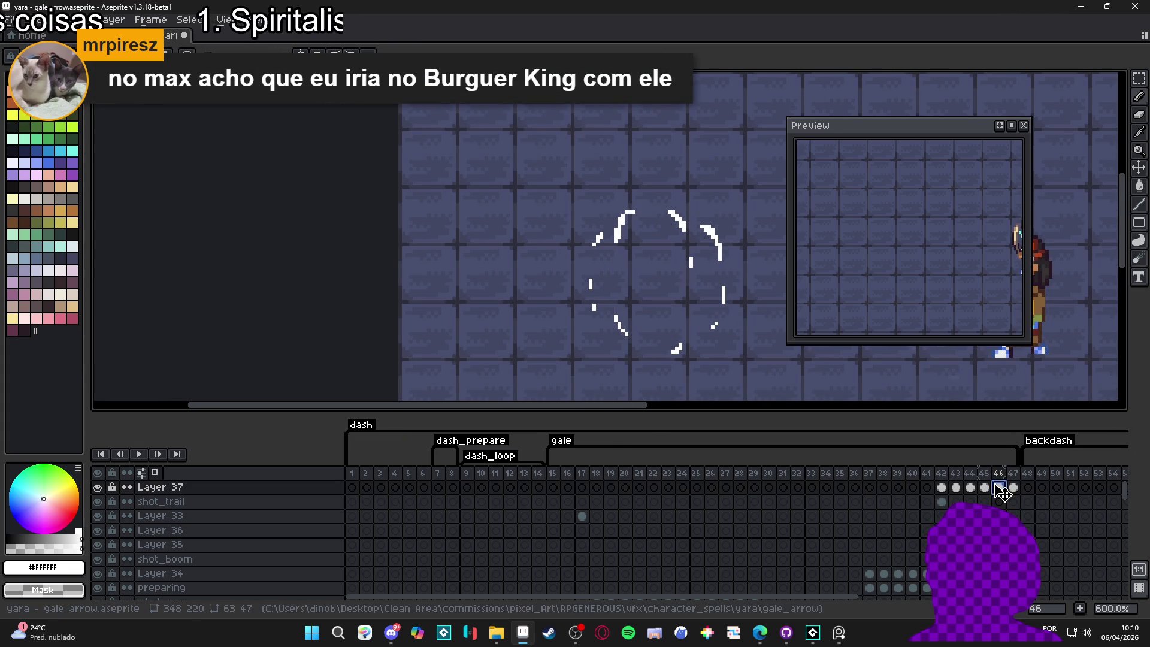
click(985, 488)
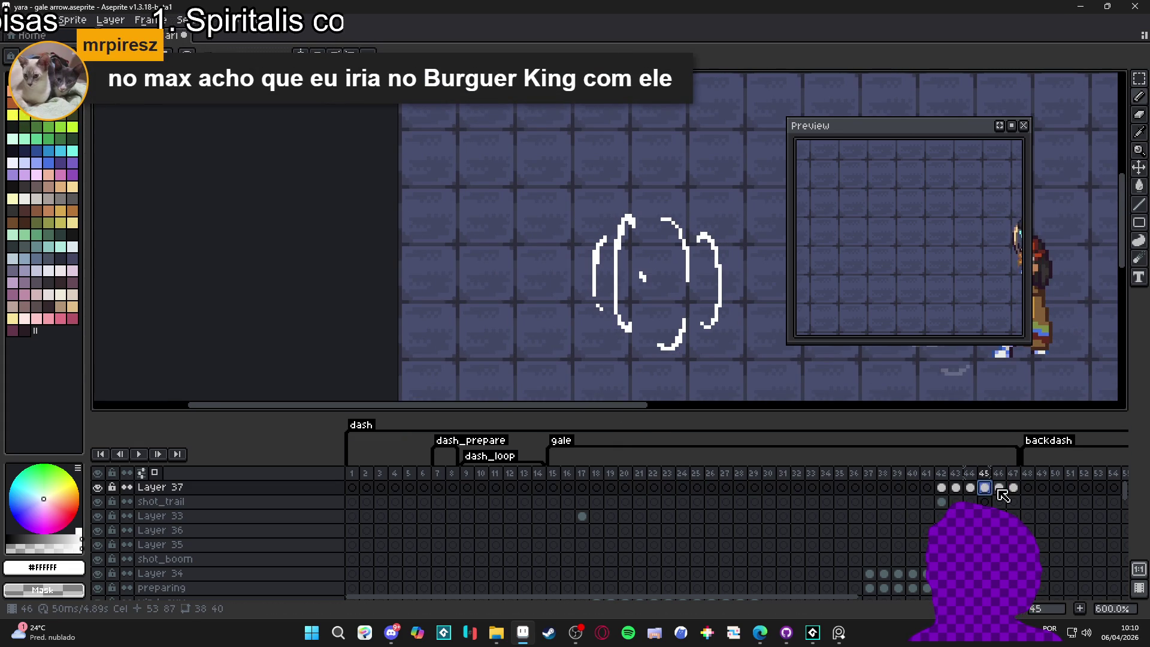
click(999, 488)
click(1013, 488)
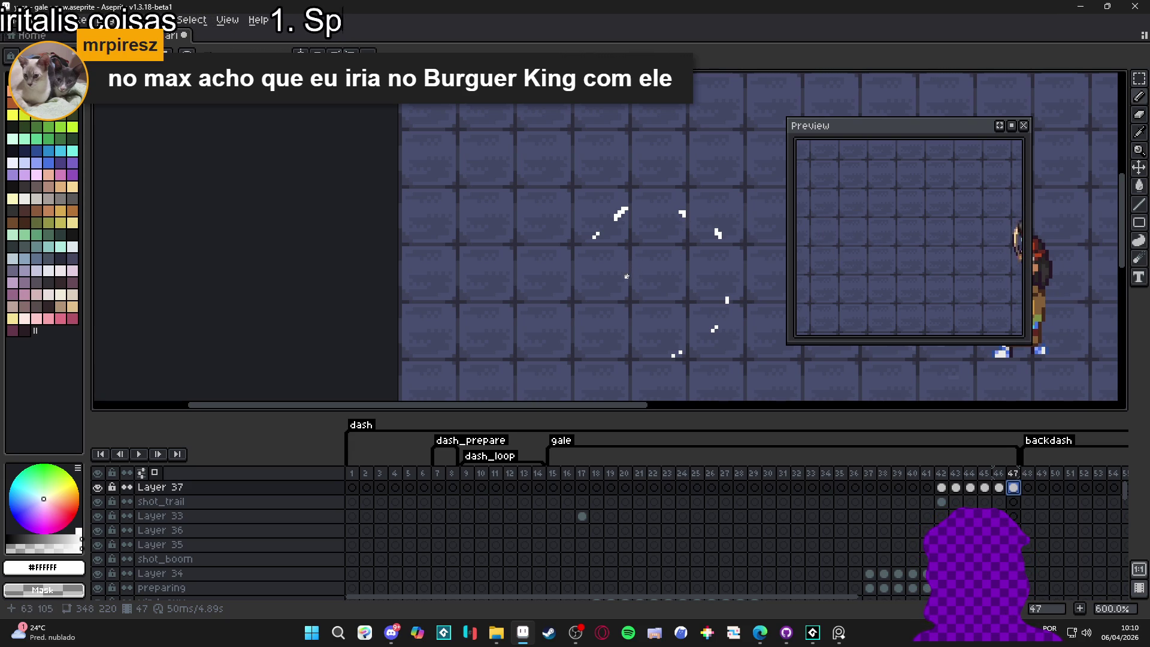
click(941, 488)
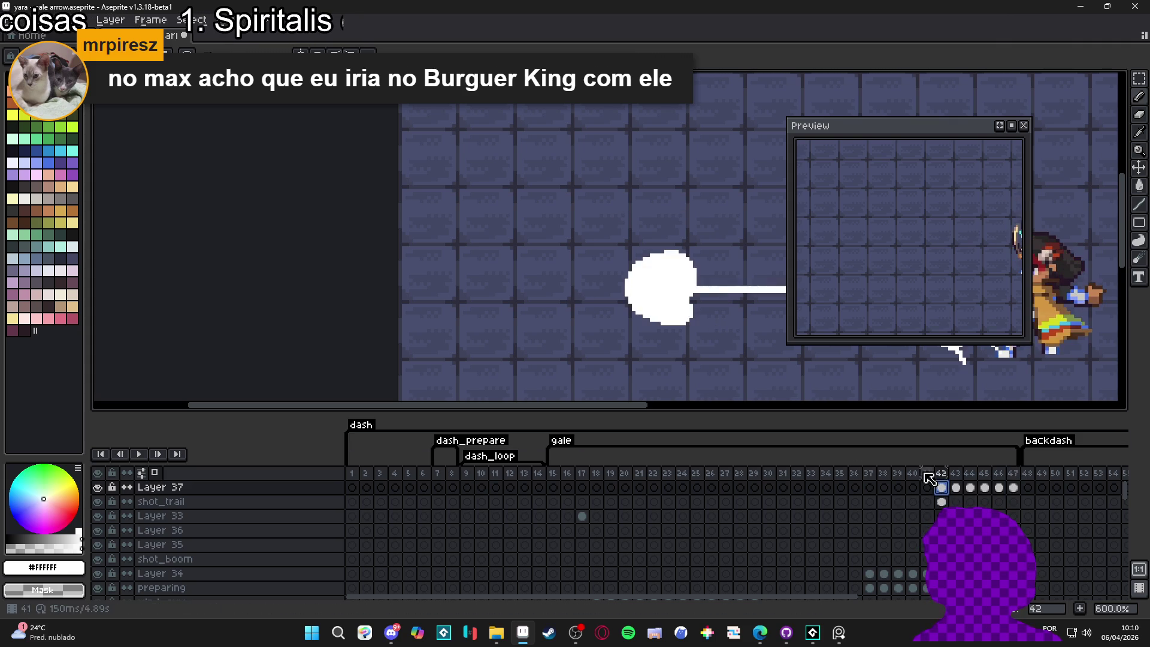
click(958, 489)
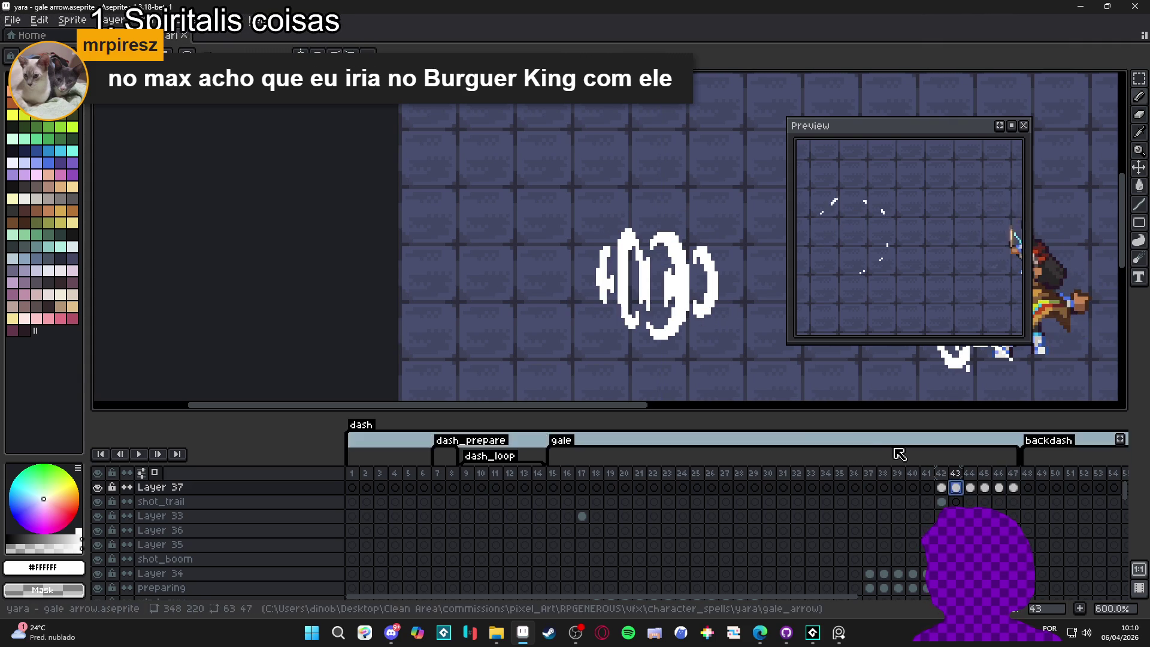
click(970, 488)
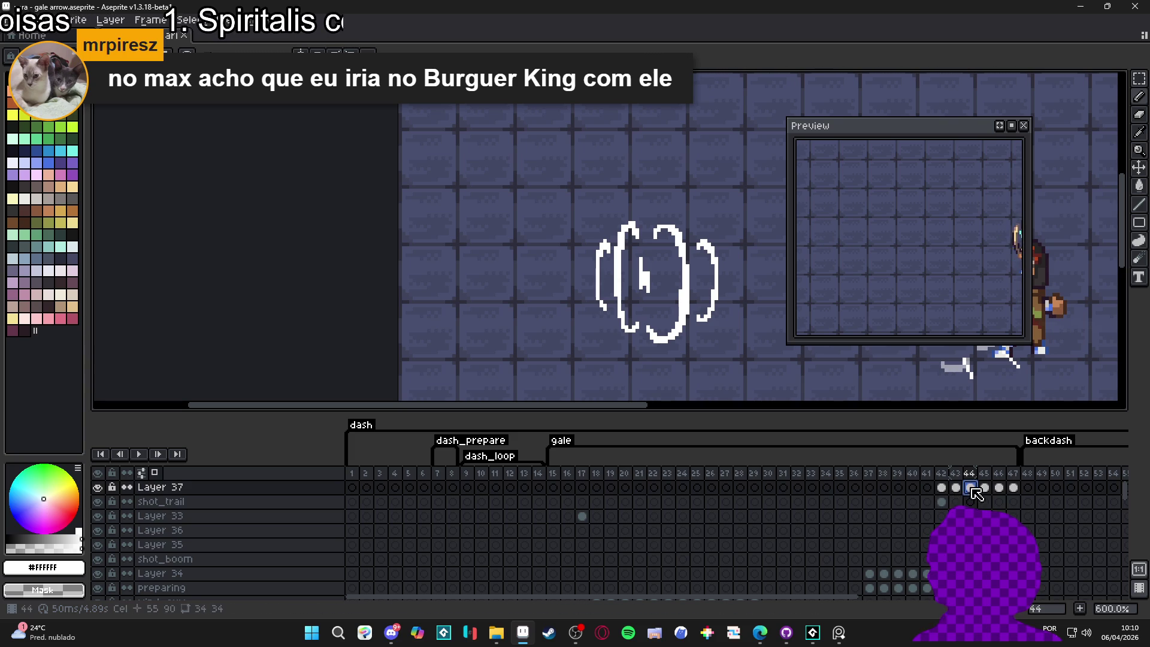
key(Left)
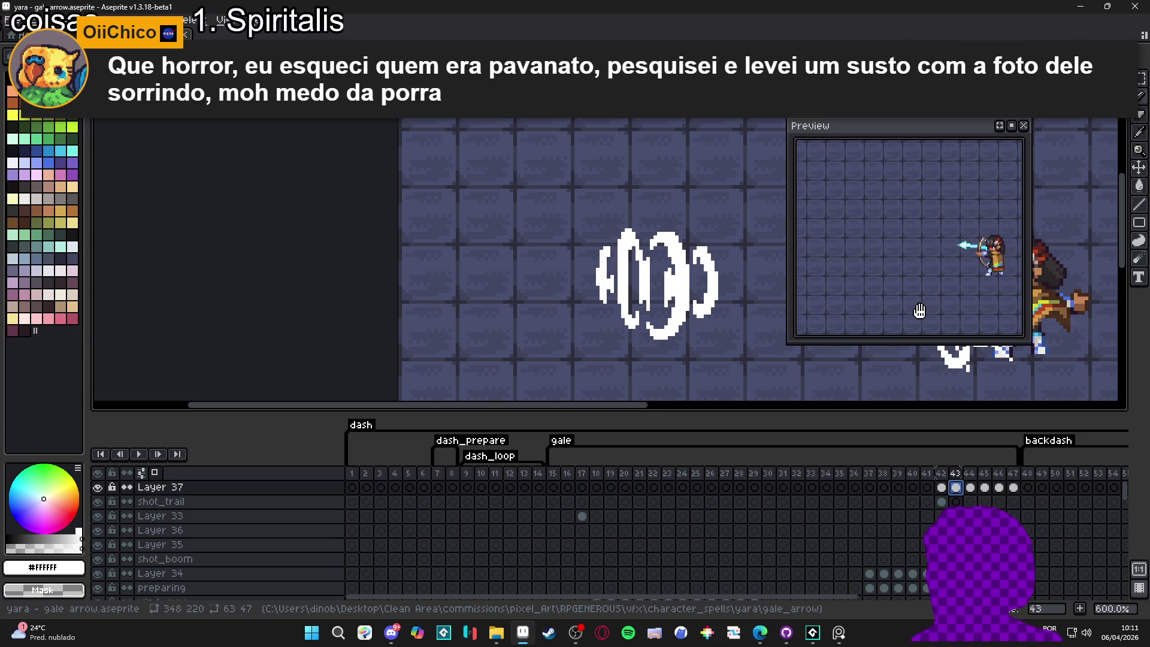
click(969, 488)
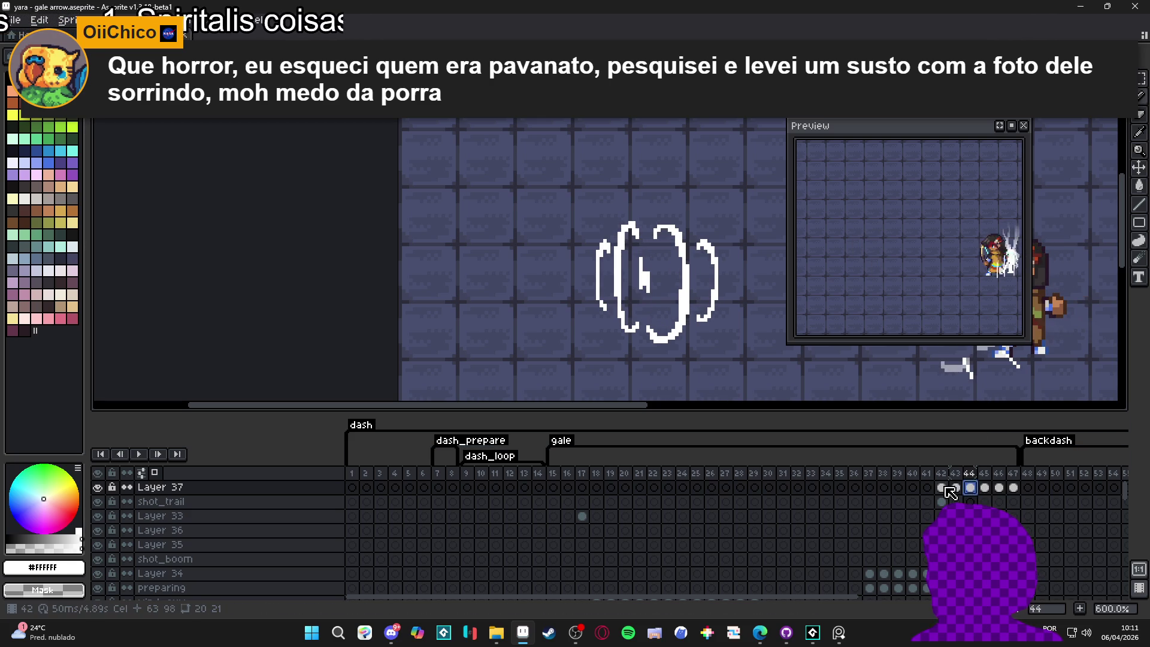
Replay frames 43 to 47, then 42 and 43, and save the gale arrow file
click(955, 488)
click(970, 488)
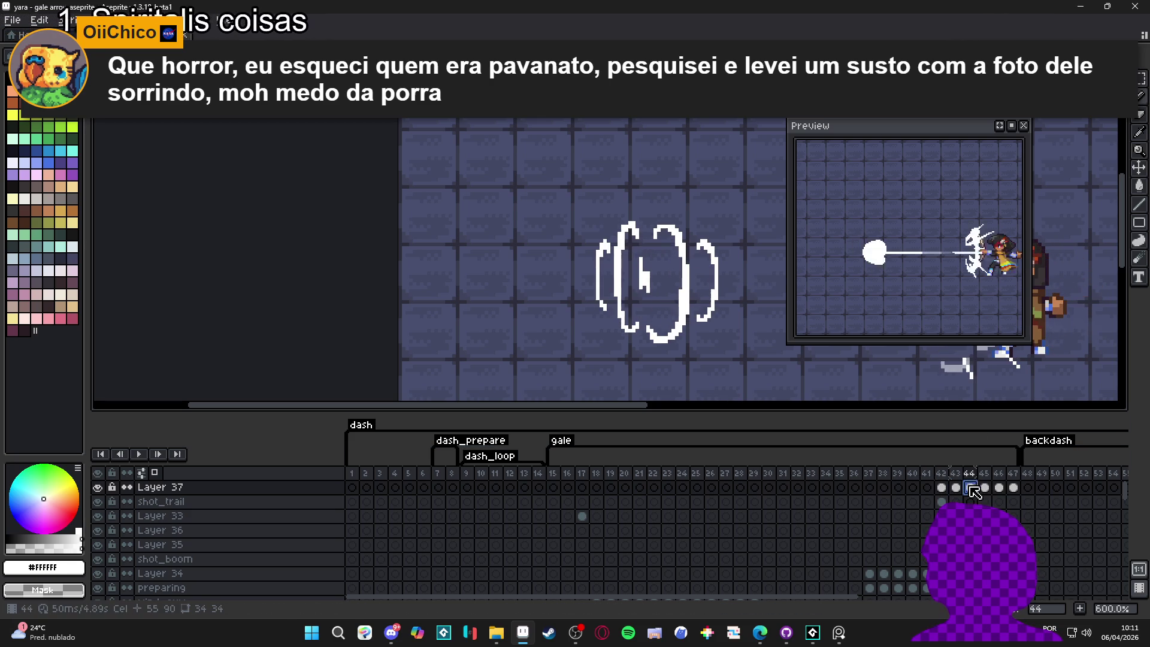
click(989, 487)
click(999, 488)
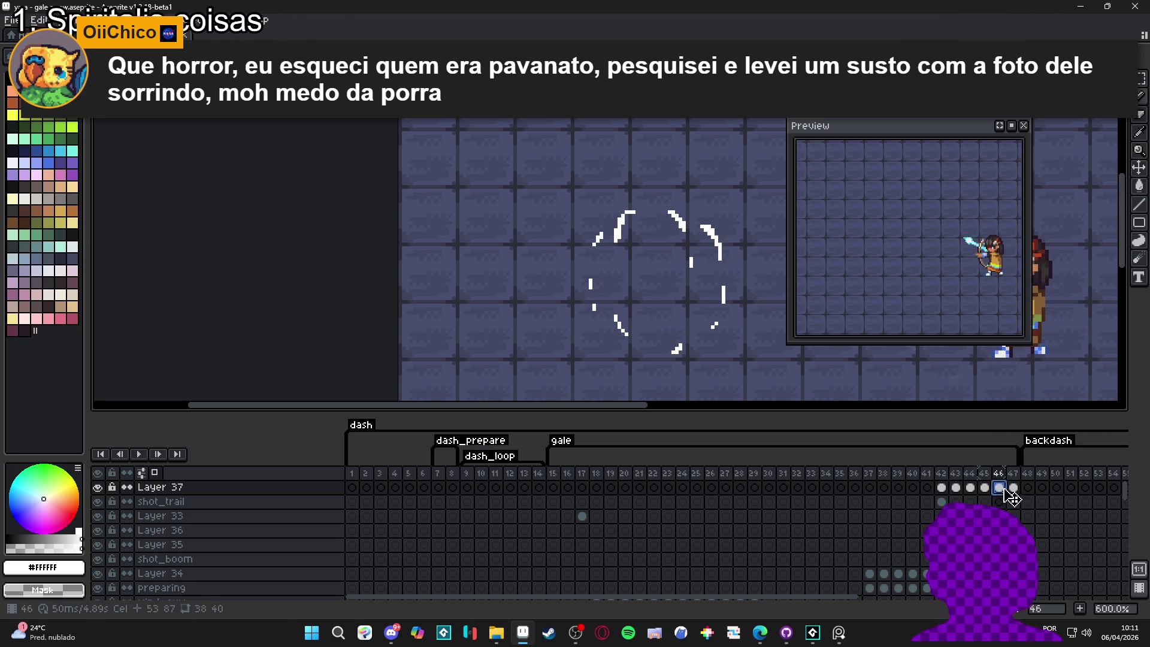
click(1013, 487)
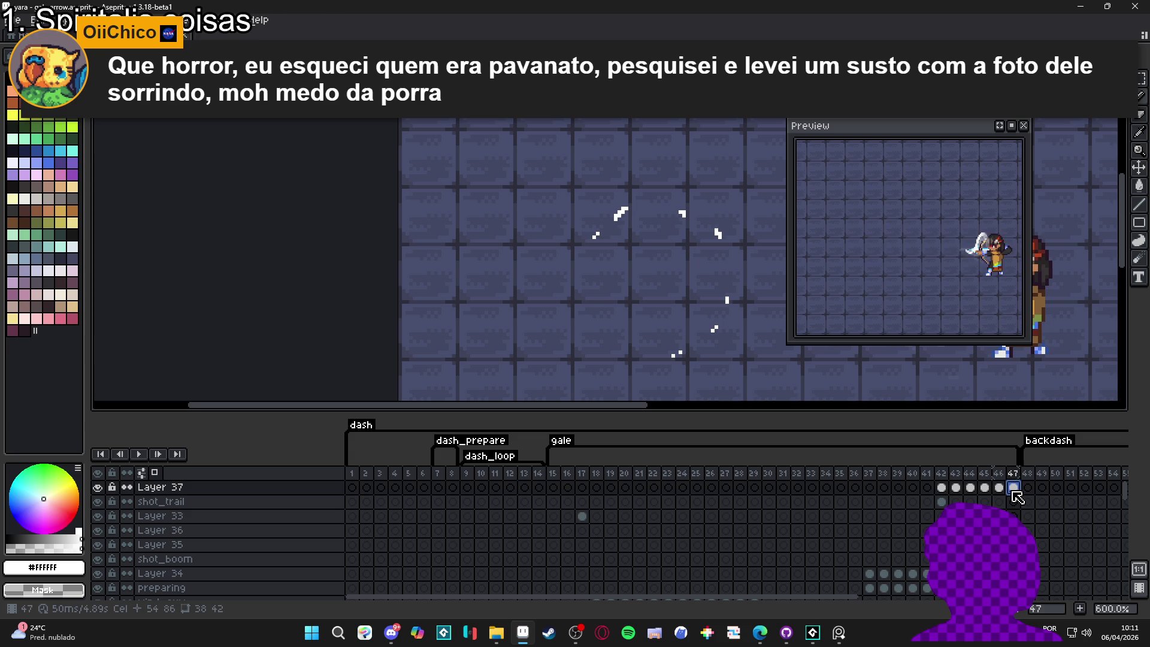
click(942, 488)
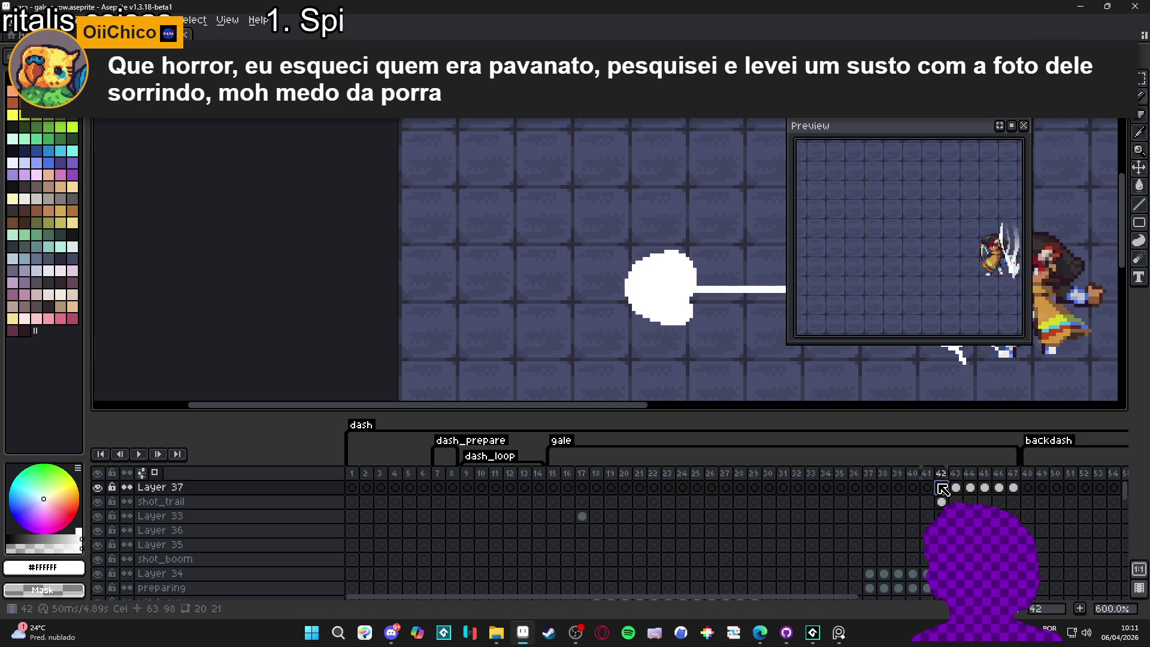
click(956, 488)
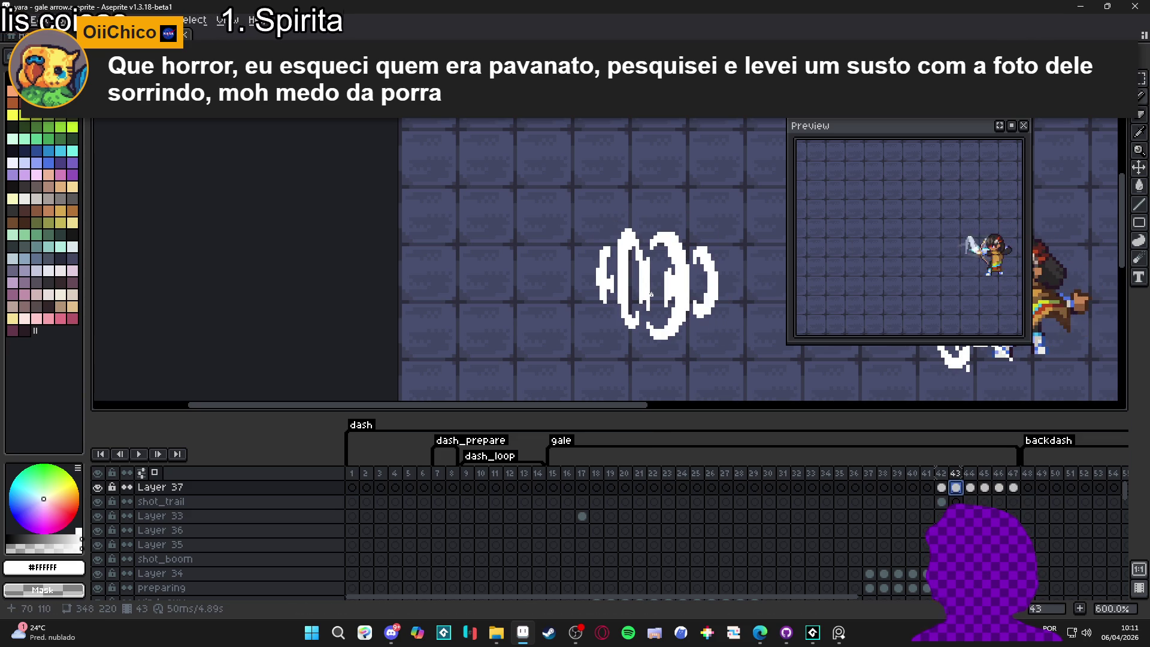
key(ctrl+s)
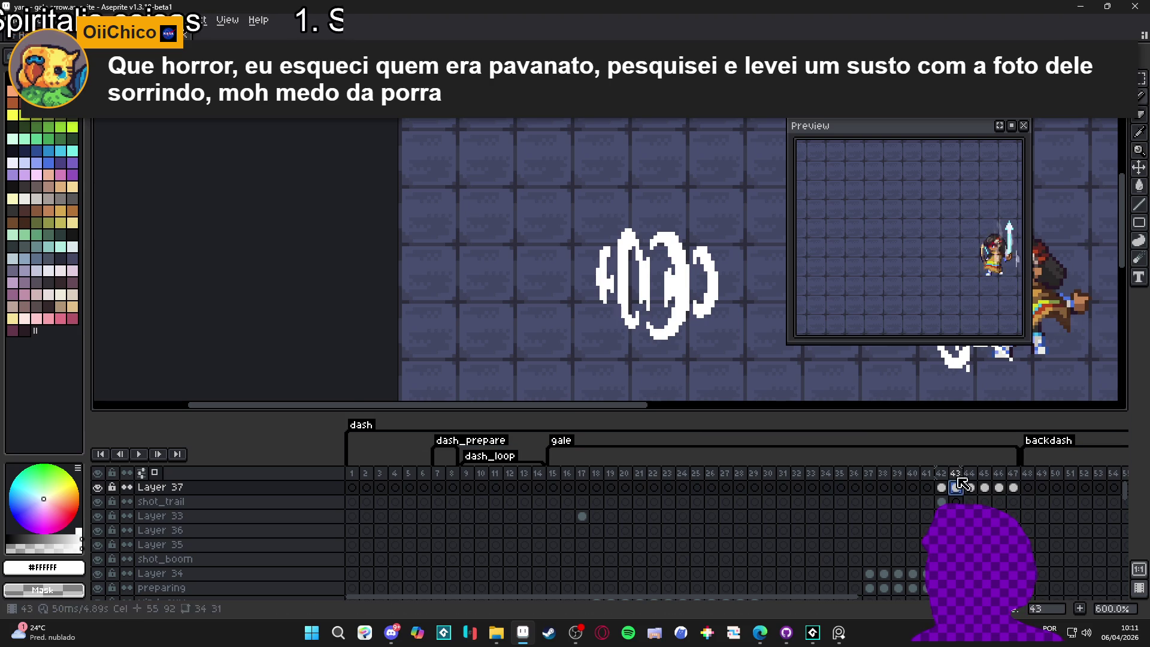
Step through frames 44 to 47 and 42 to 45, save again, then show frame 43
key(Right)
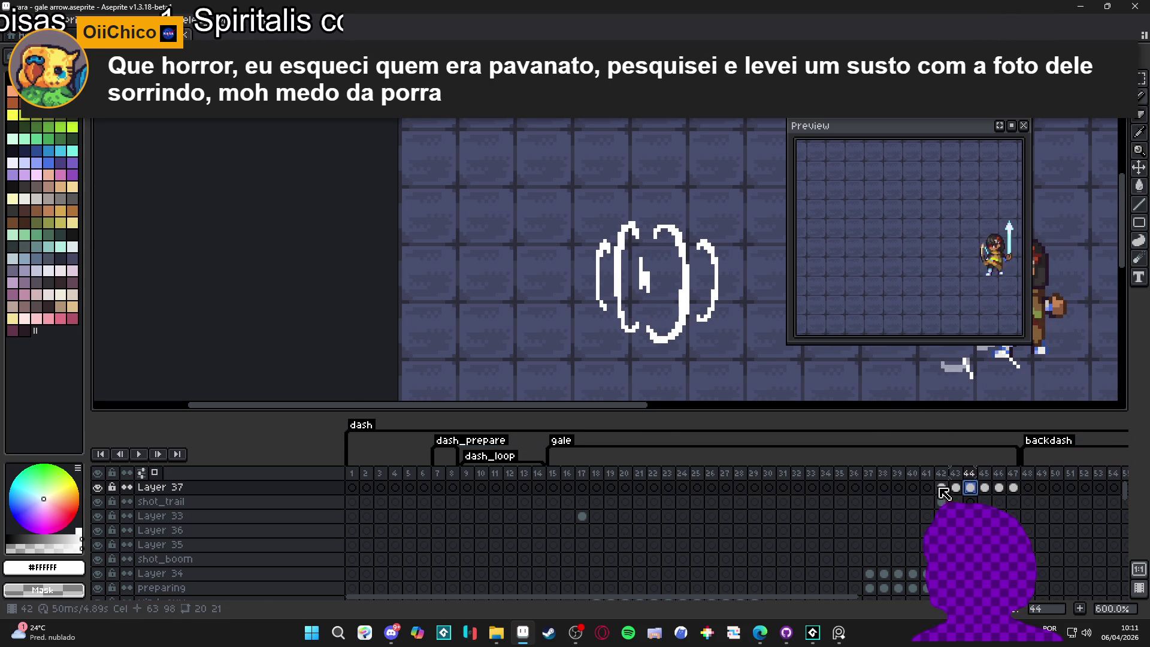
key(Right)
key(Right)
key(Right)
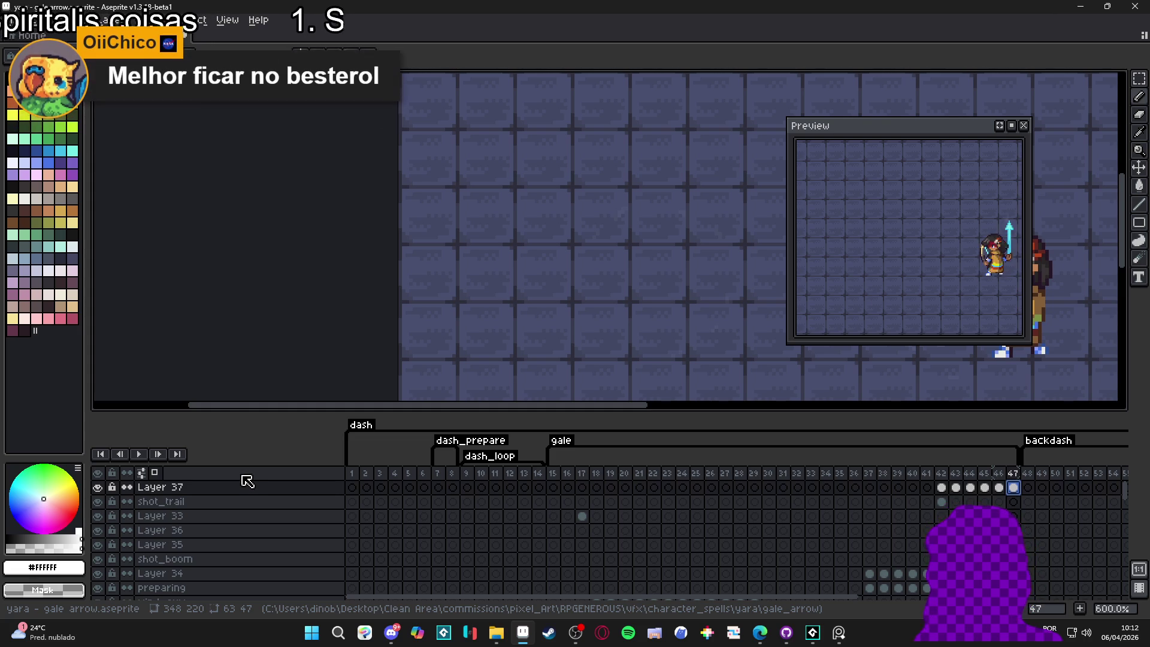
click(944, 488)
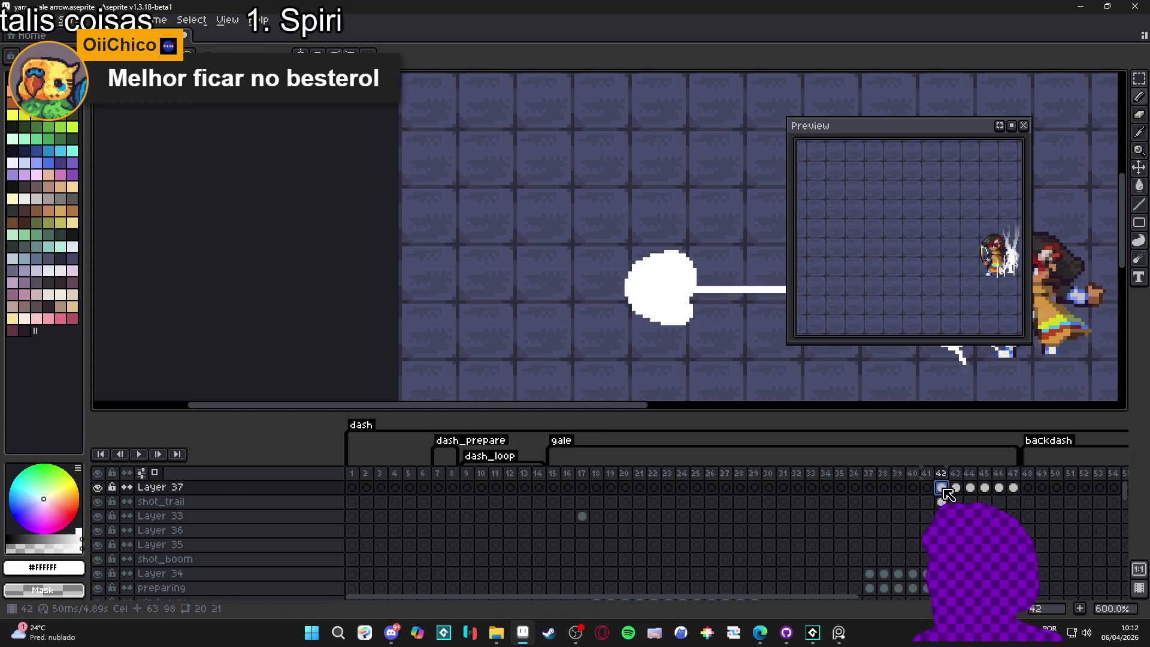
click(955, 487)
click(970, 487)
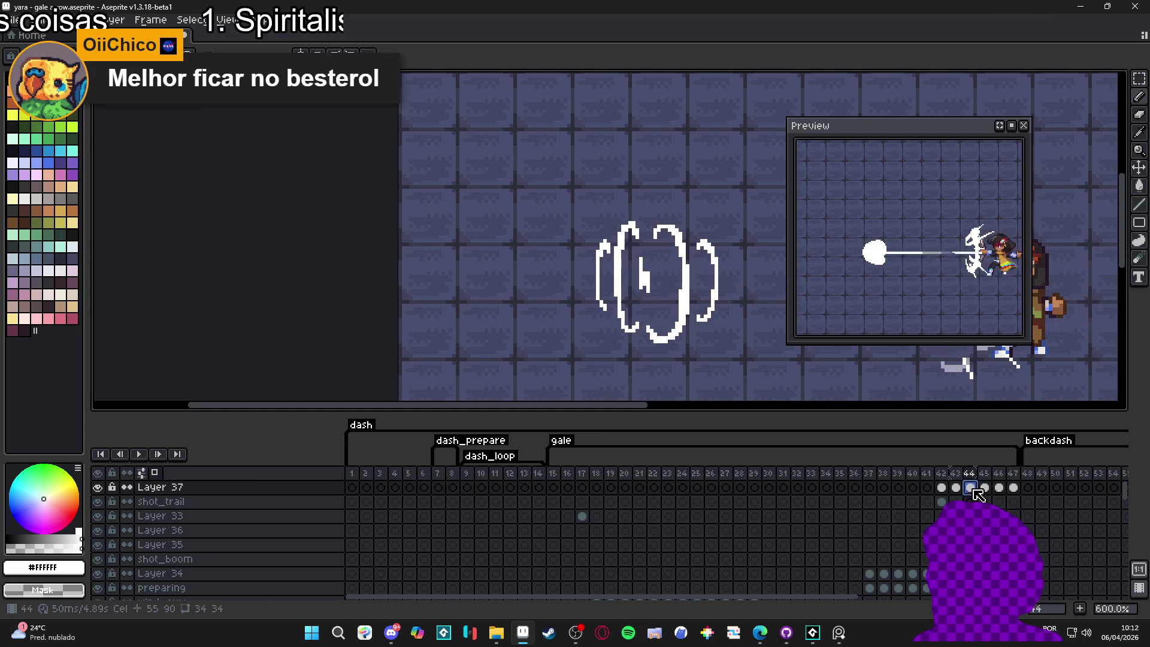
click(985, 488)
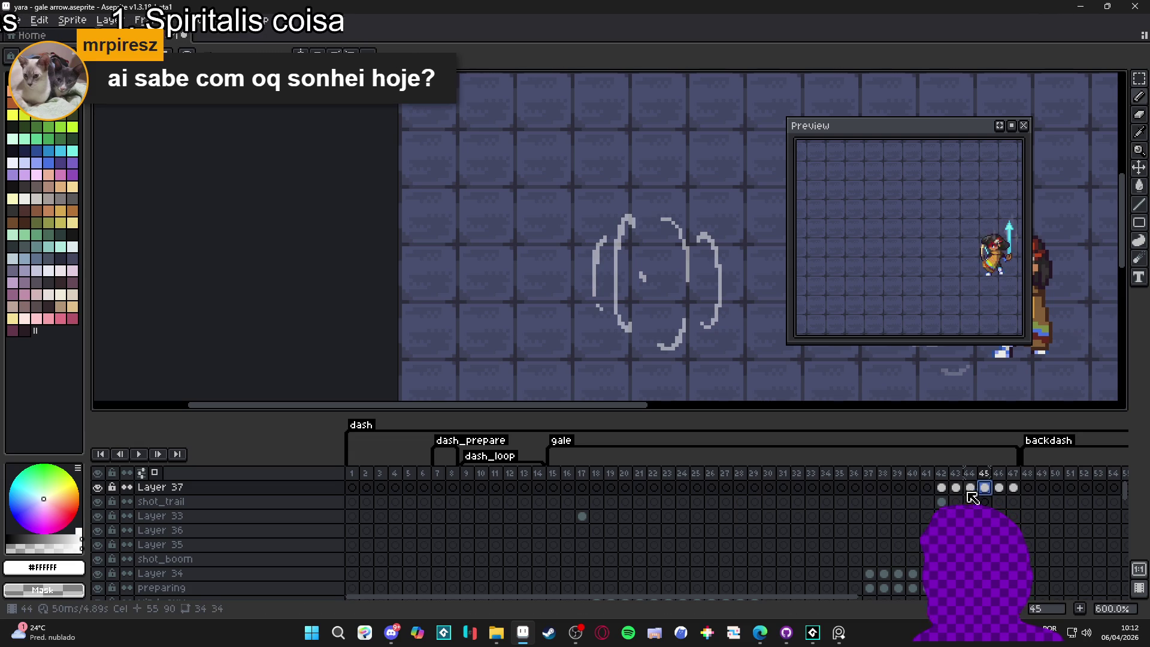
click(942, 489)
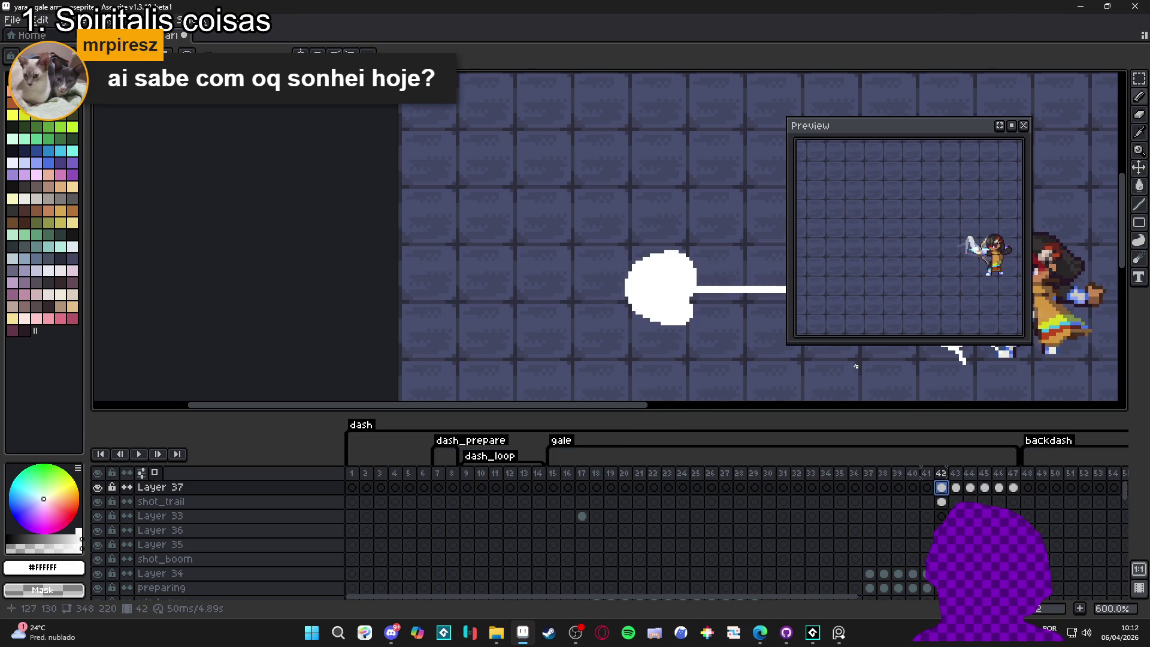
key(ctrl+s)
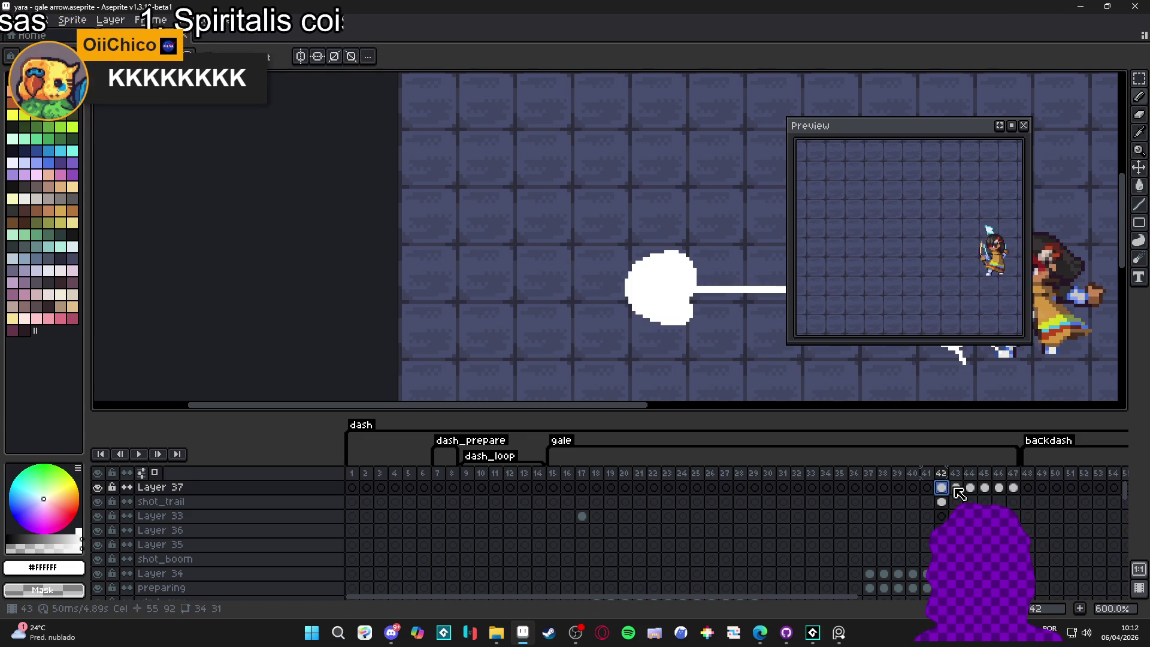
click(956, 489)
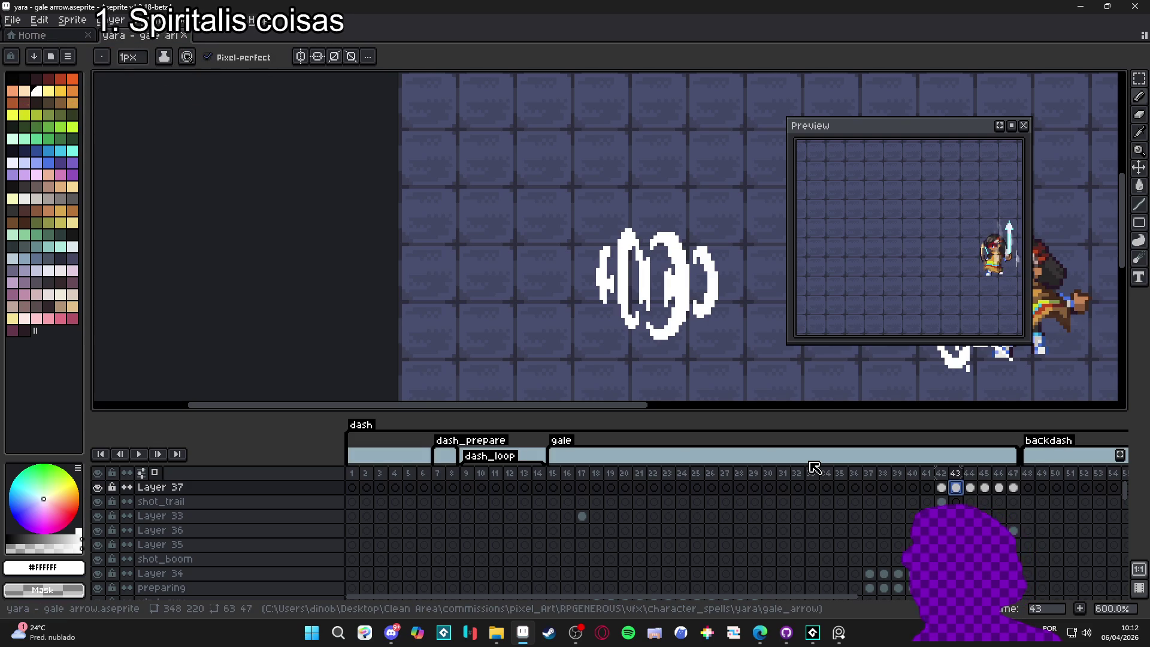
Add a new layer and make the white colour semi-transparent on its frame-43 cel
key(shift+n)
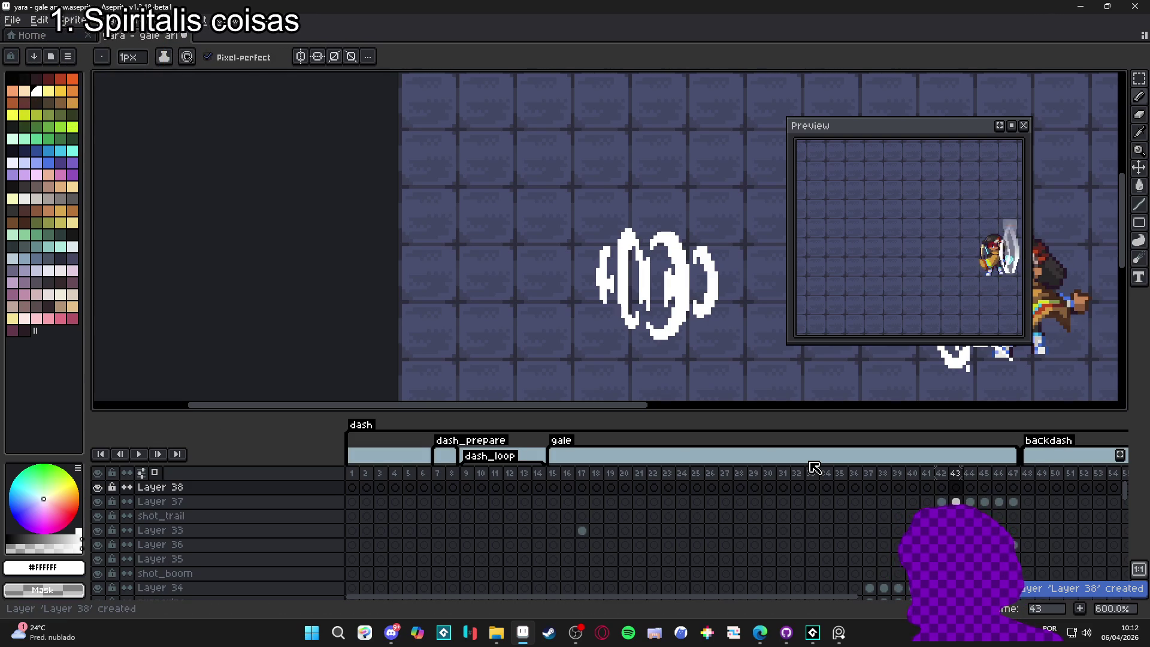
click(957, 487)
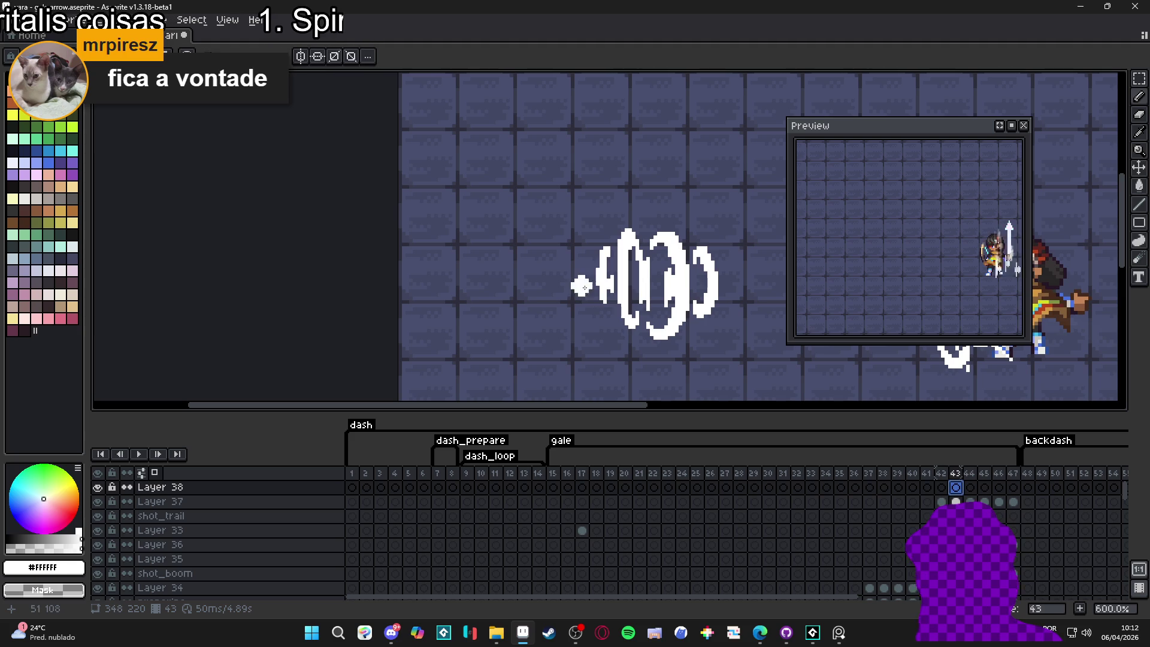
scroll(584, 288, up, 5)
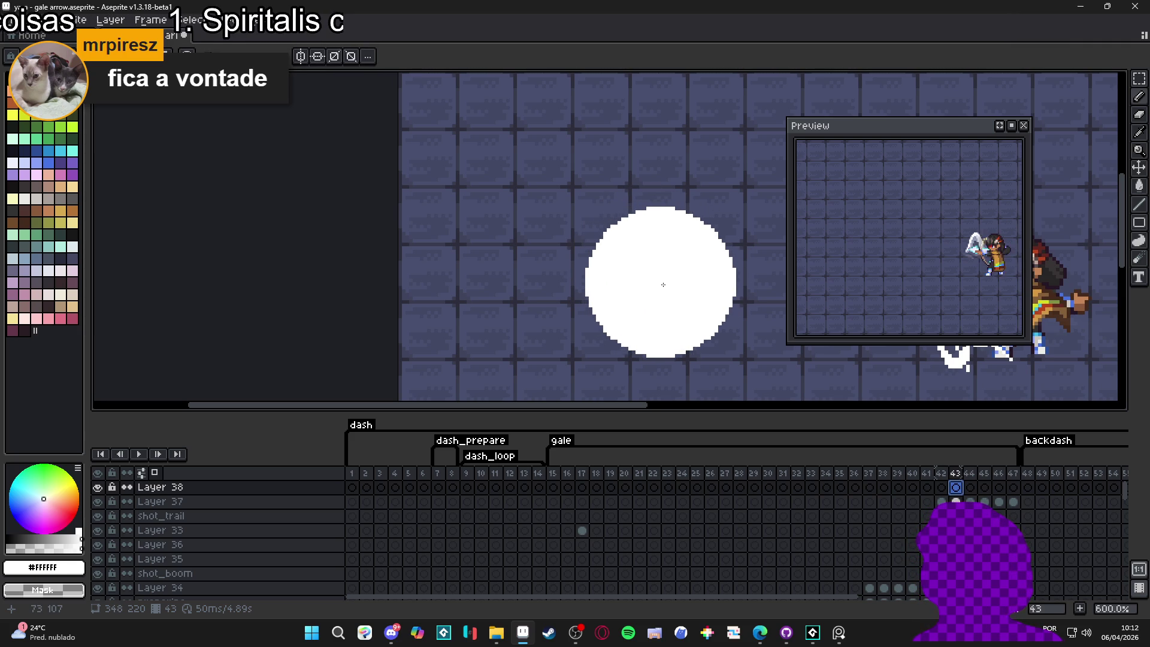
scroll(663, 285, up, 1)
scroll(663, 285, down, 2)
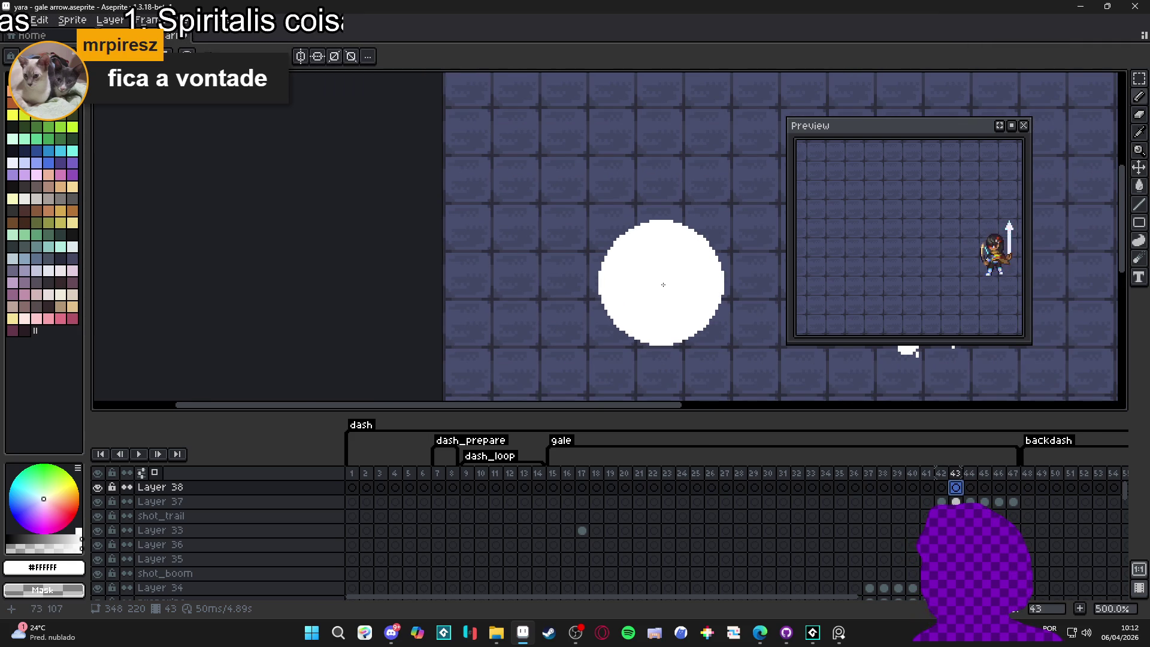
click(42, 546)
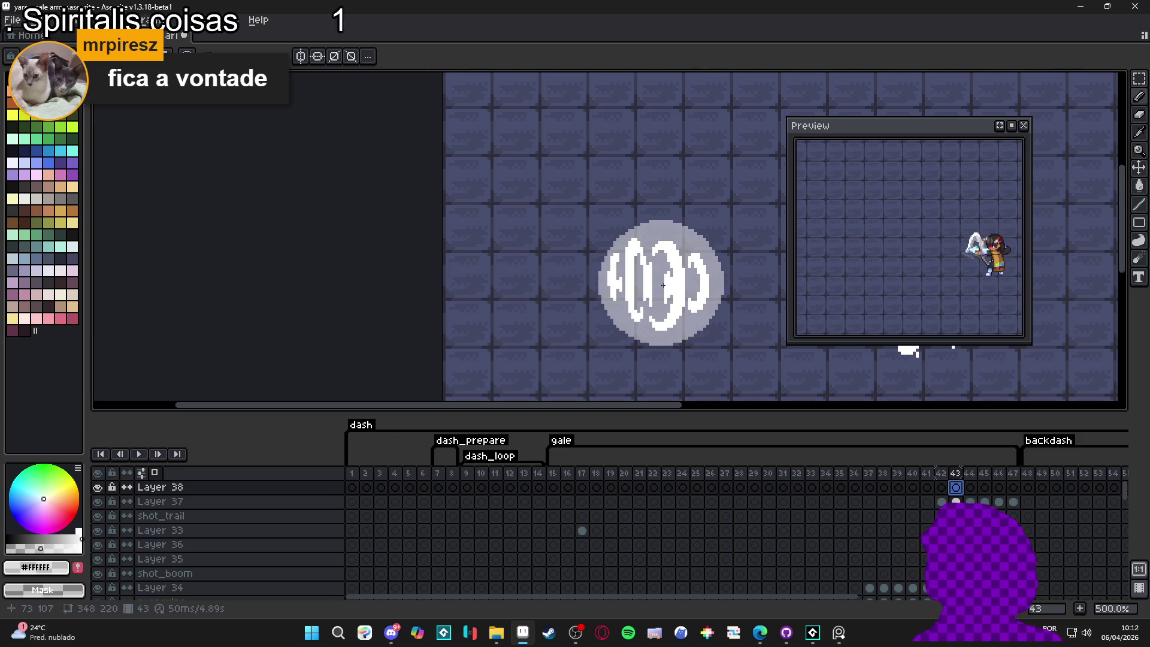
Test erasing part of the disc with an enlarged Eraser, undo it, and readjust the brush size
key(e)
key(plus)
key(plus)
key(plus)
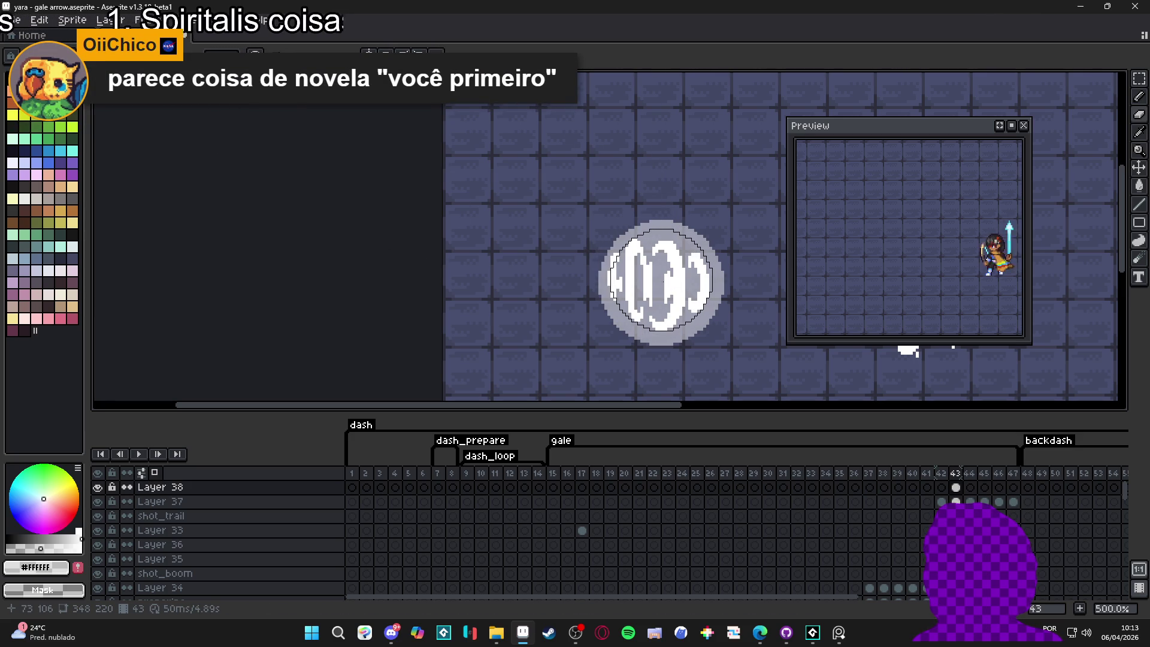
click(661, 283)
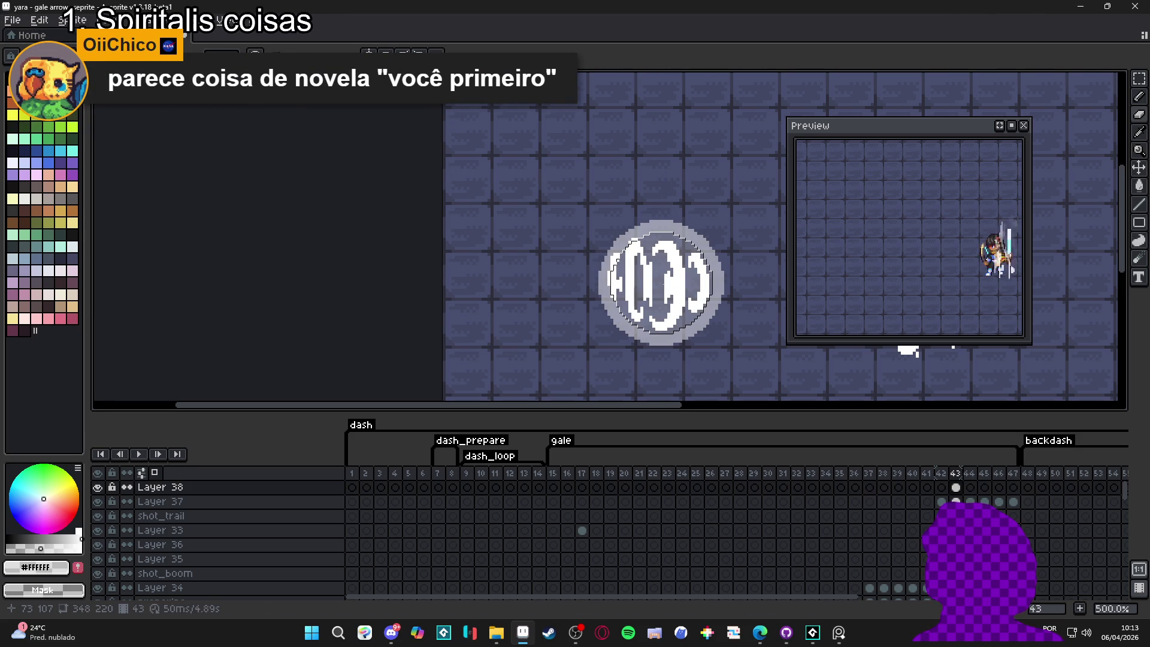
key(ctrl)
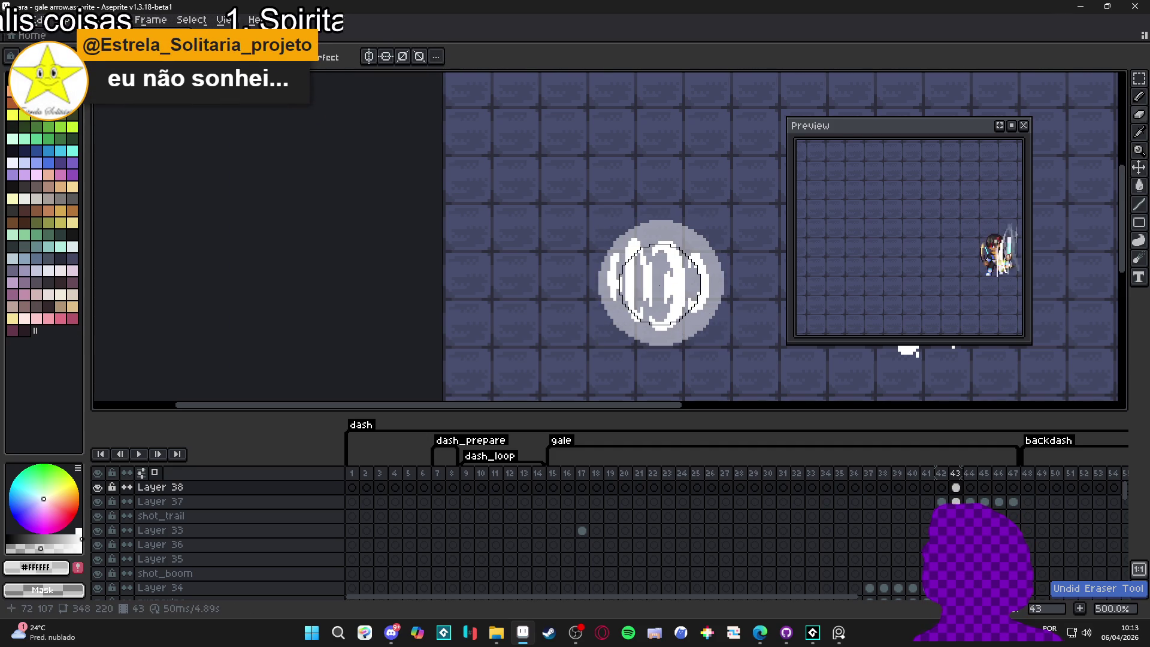
key(ctrl)
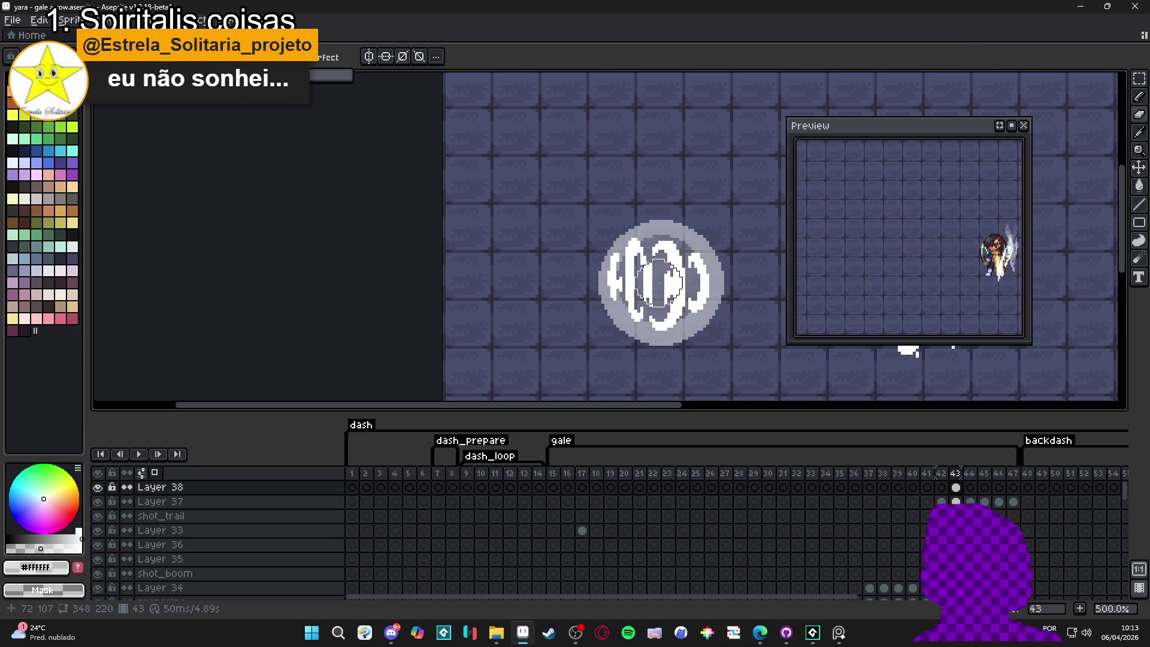
key(plus)
key(plus)
key(plus)
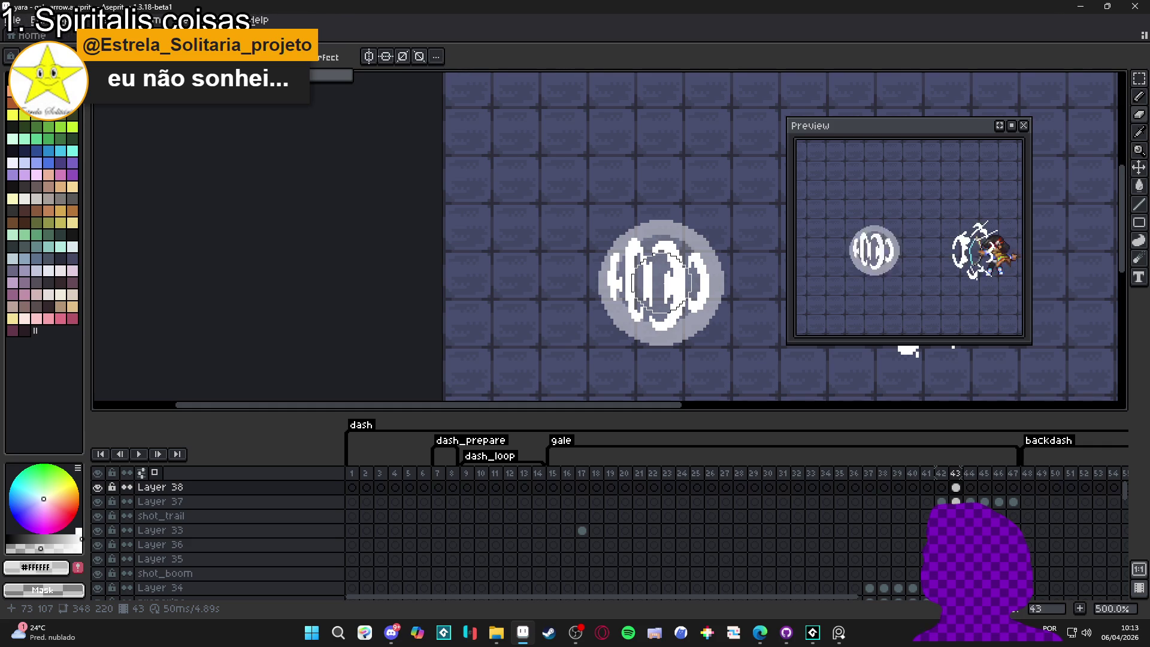
key(minus)
key(minus)
key(minus)
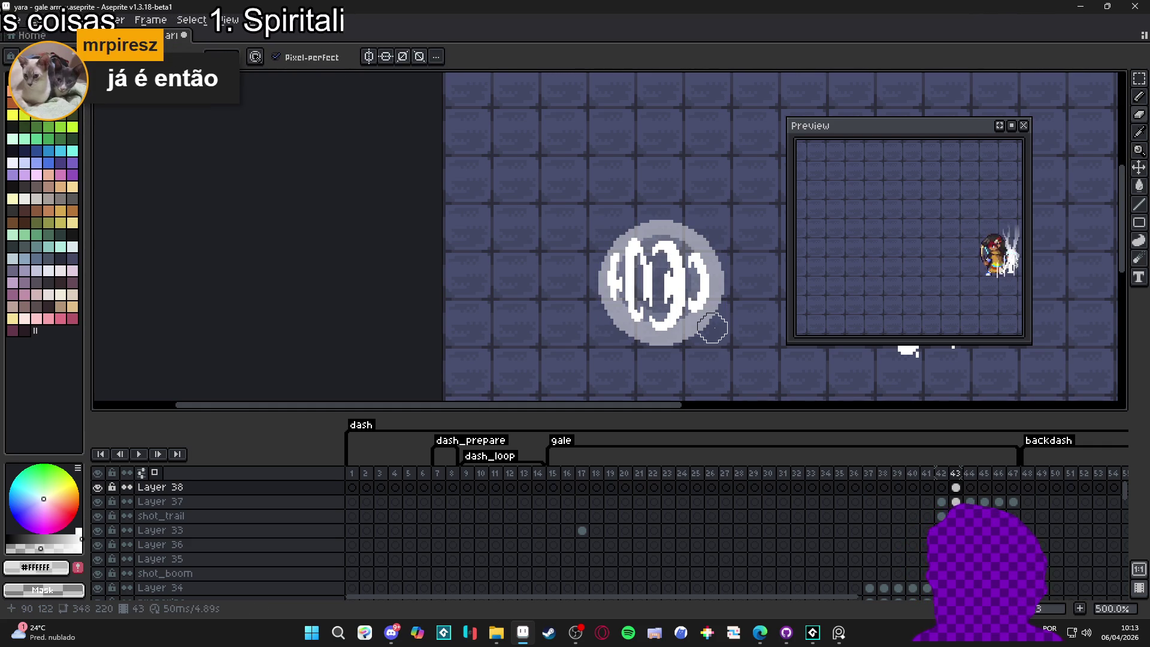
scroll(713, 327, down, 2)
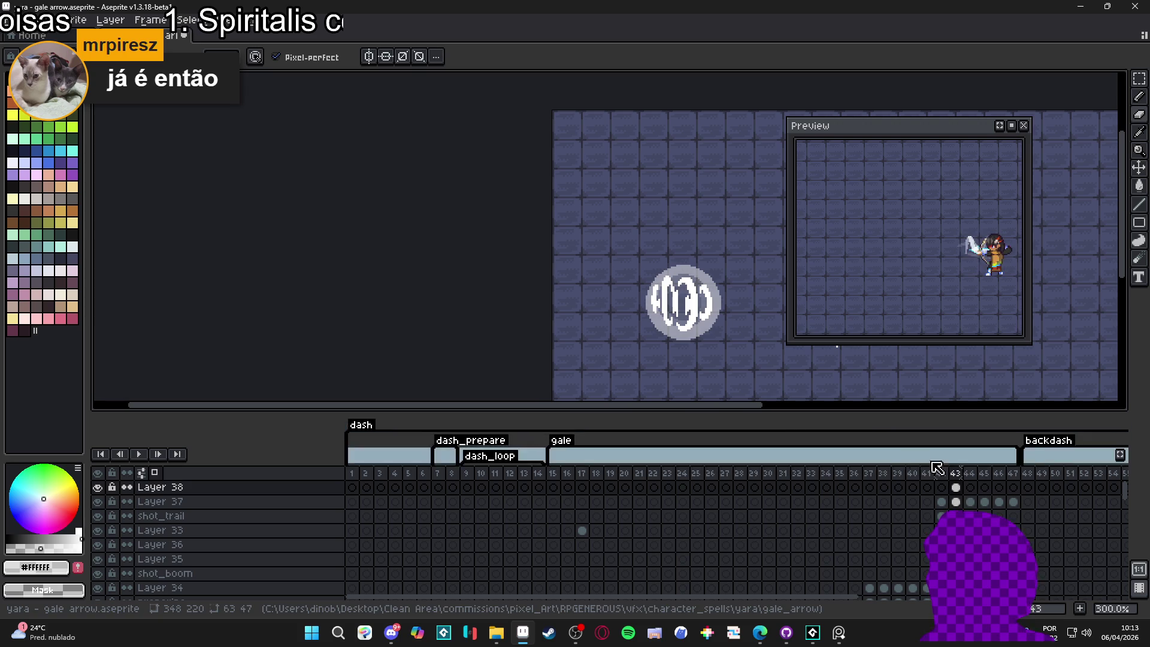
click(941, 487)
click(955, 487)
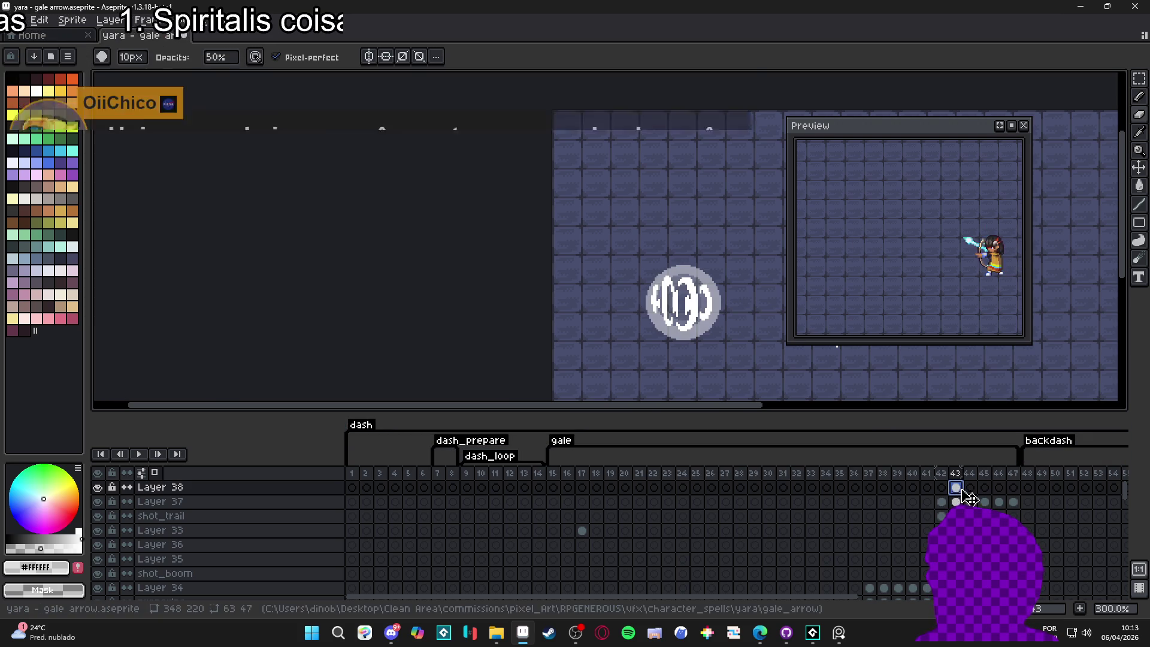
click(970, 489)
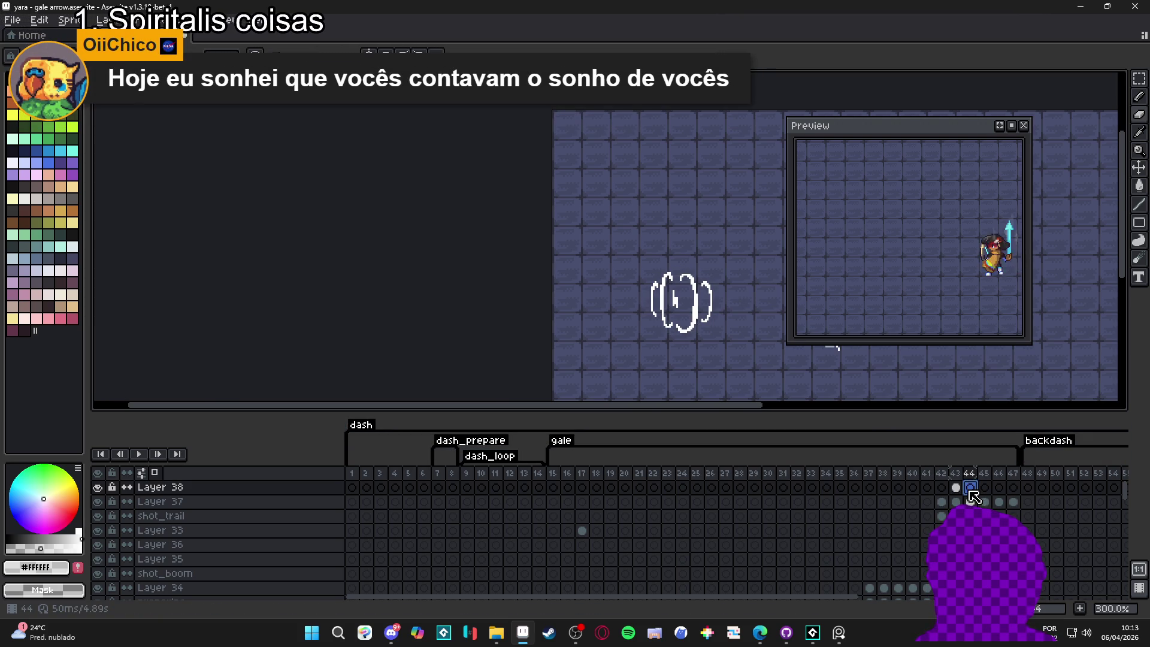
click(959, 487)
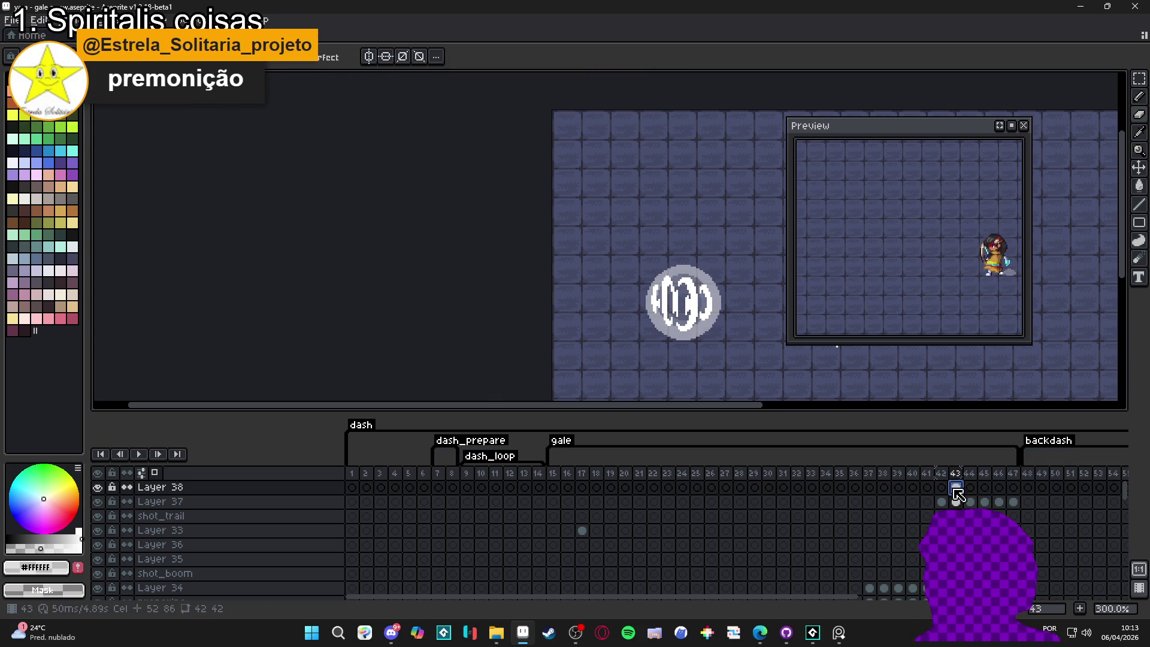
key(ctrl+z)
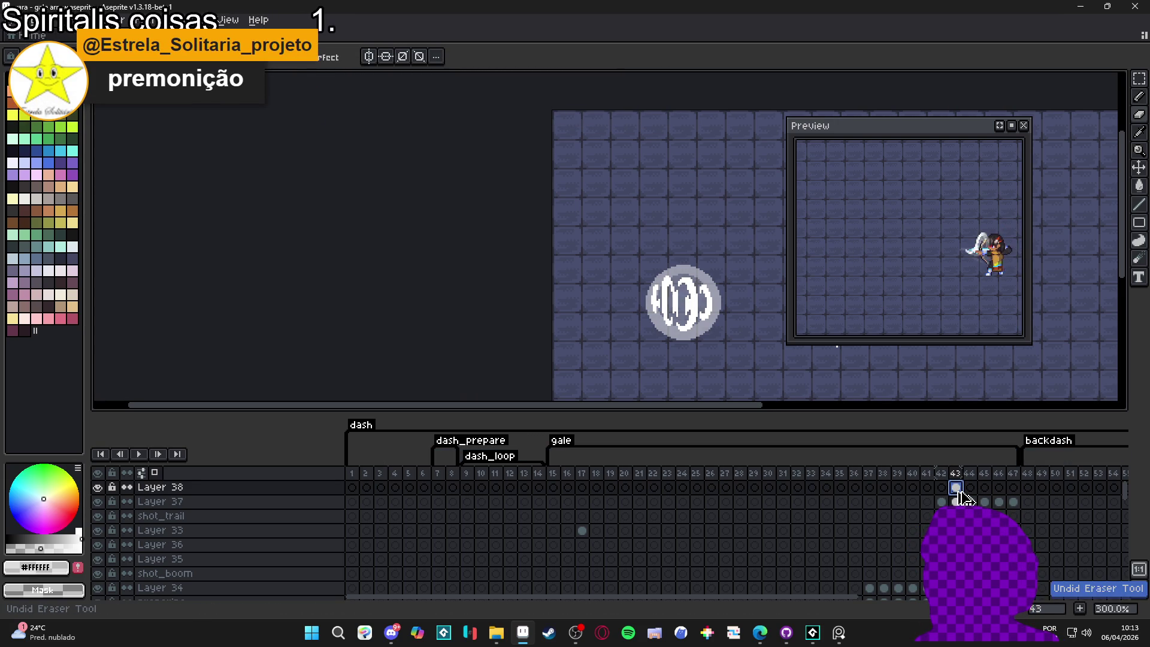
key(ctrl+y)
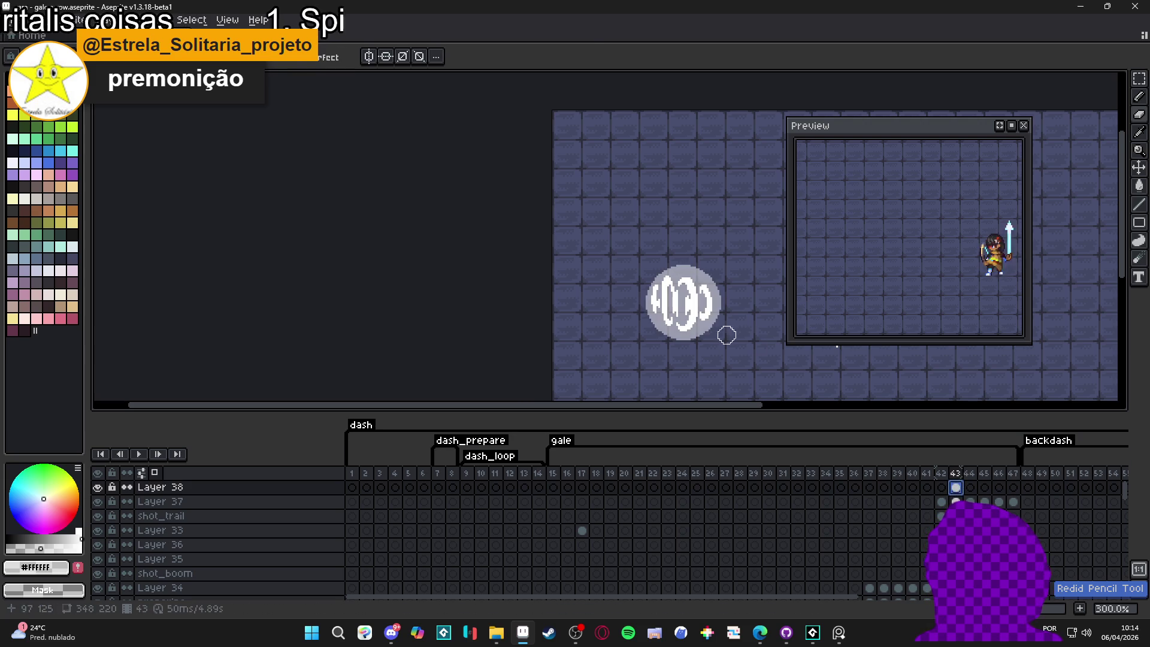
key(w)
click(684, 323)
key(ctrl+j)
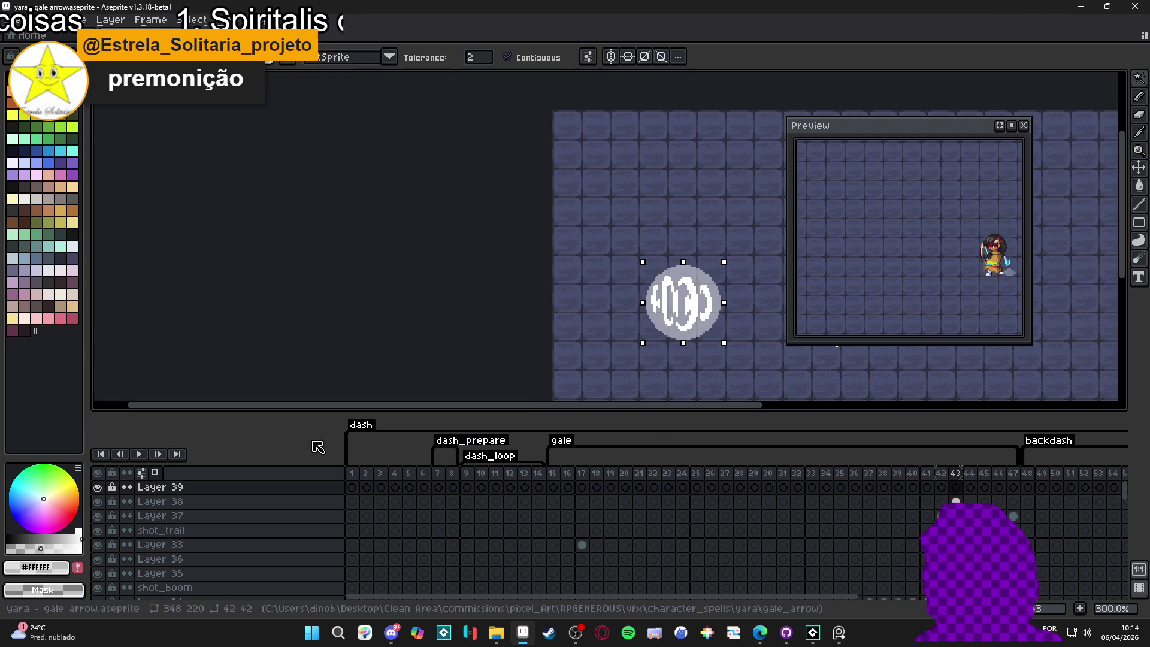
Hide the translucent disc layer (Layer 38) and switch to the Gradient tool
click(97, 505)
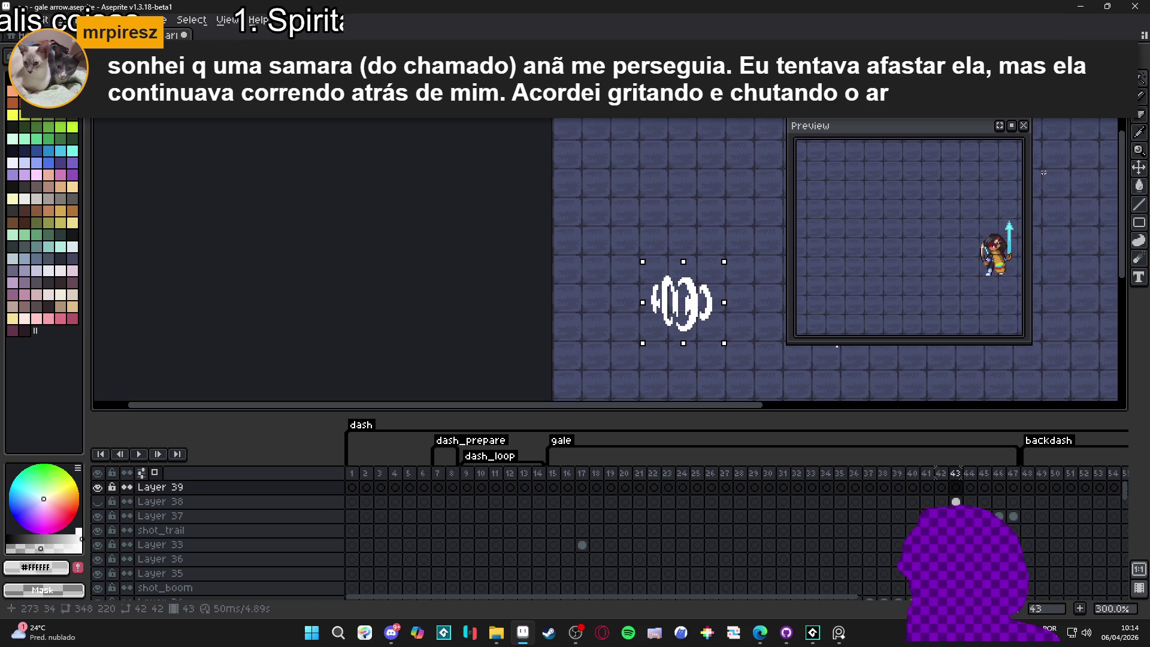
click(1139, 227)
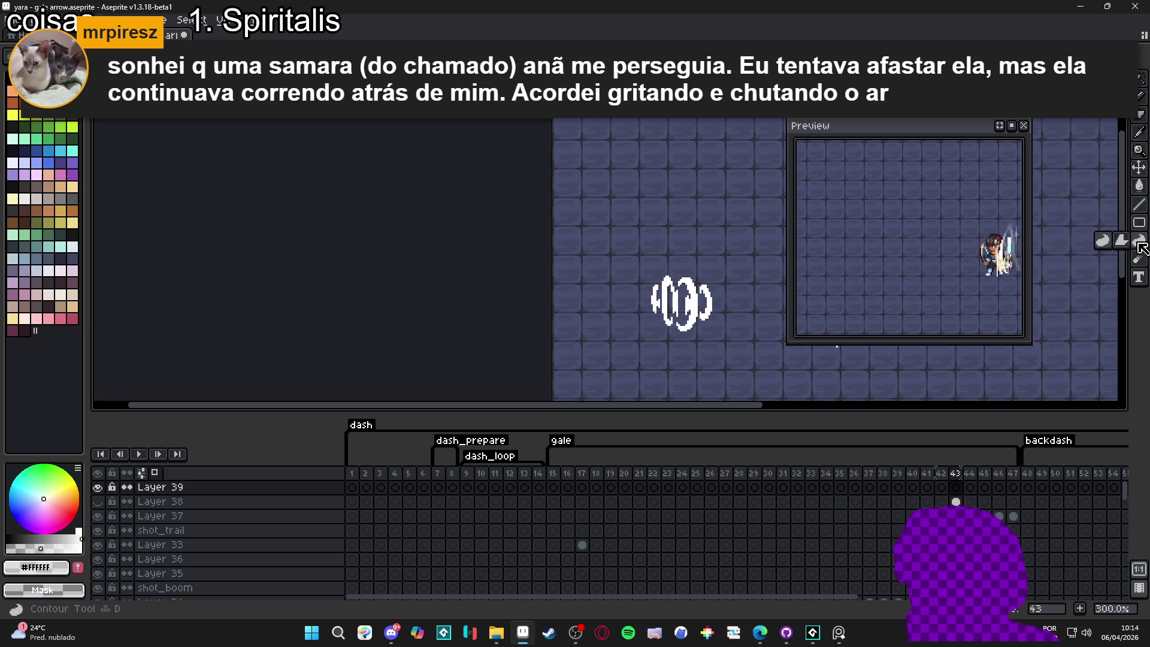
click(1139, 187)
click(1122, 186)
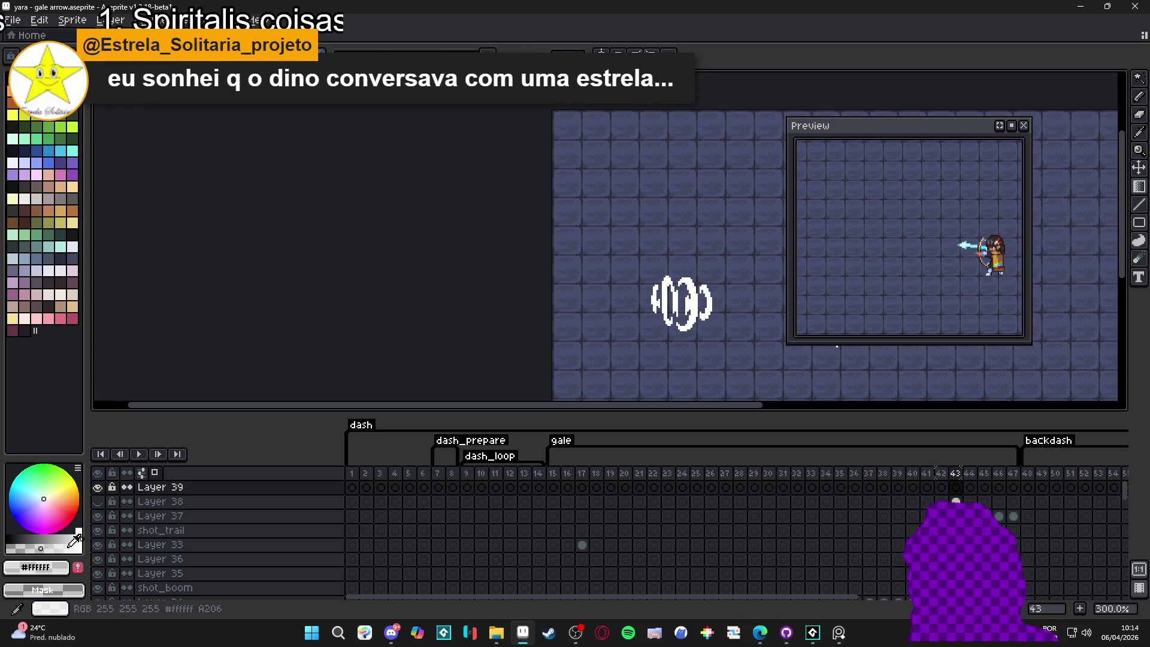
Set white as the secondary colour and red as the main colour, restore the circle selection, and fill it white
right_click(69, 537)
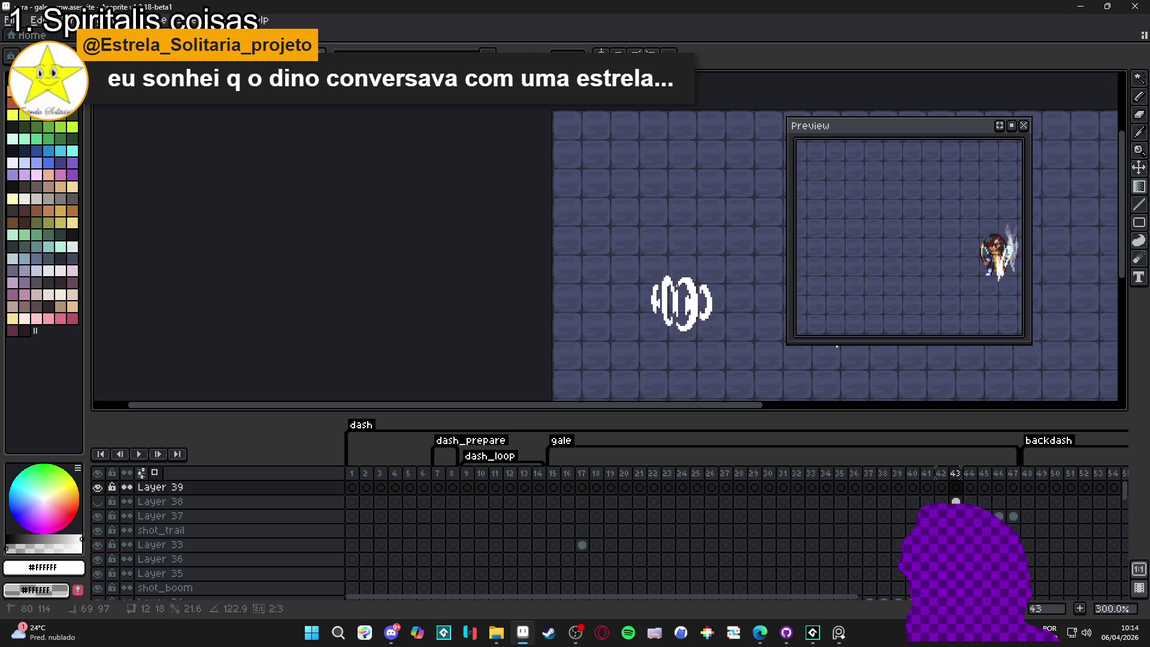
key(ctrl+shift+d)
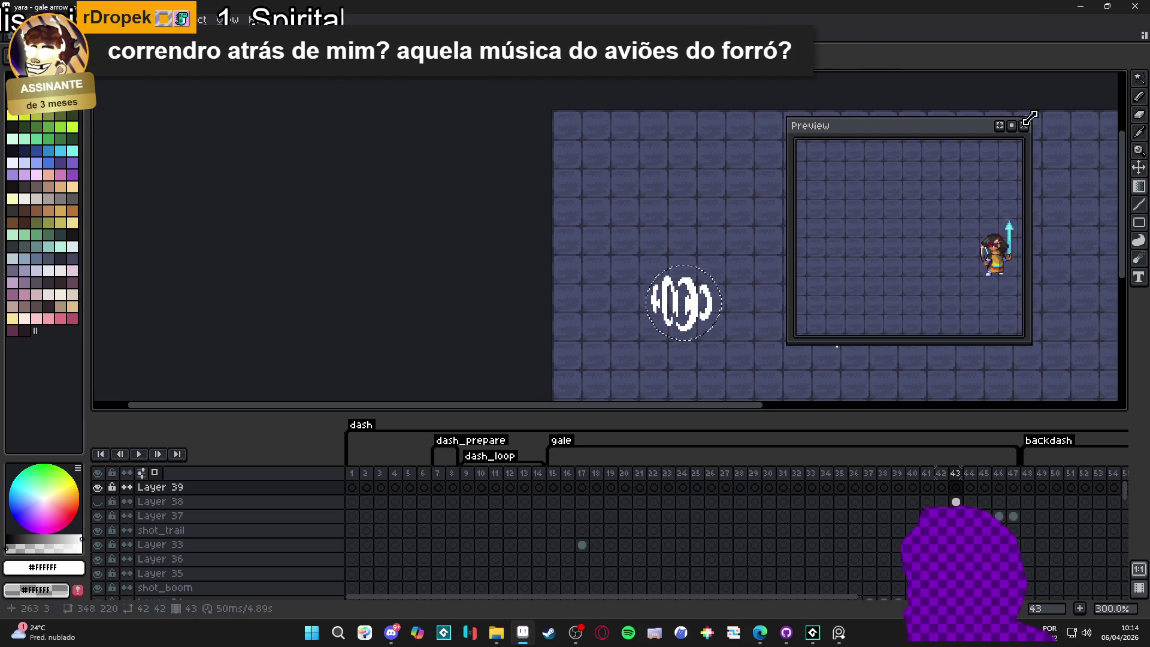
mouse_move(1126, 193)
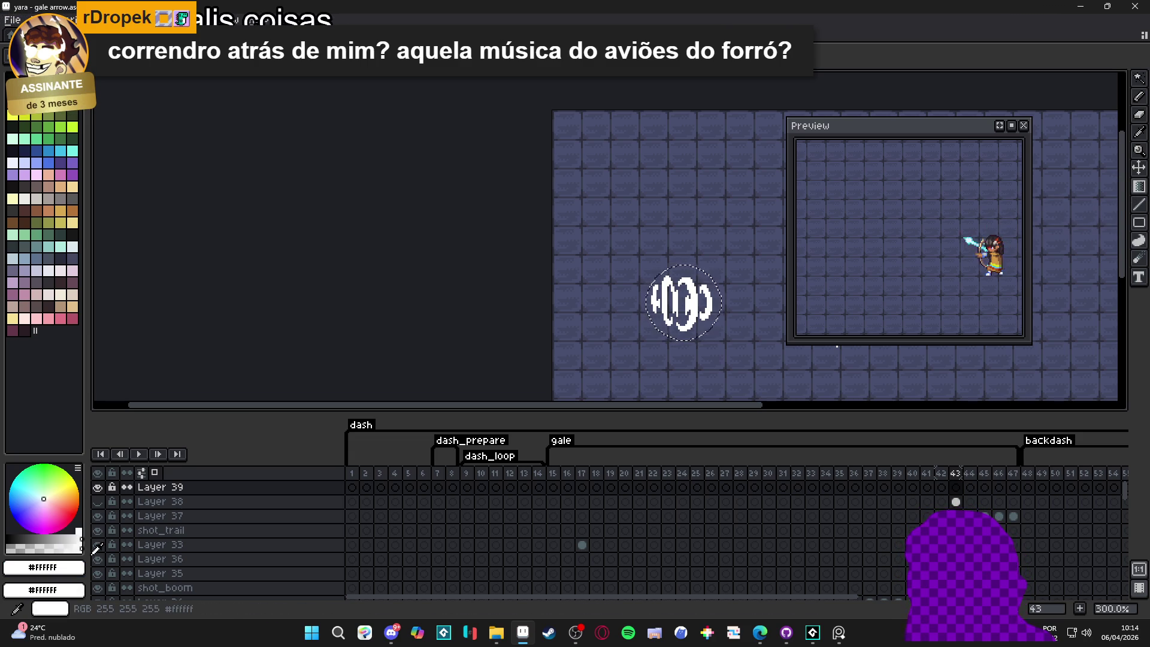
click(64, 510)
right_click(669, 314)
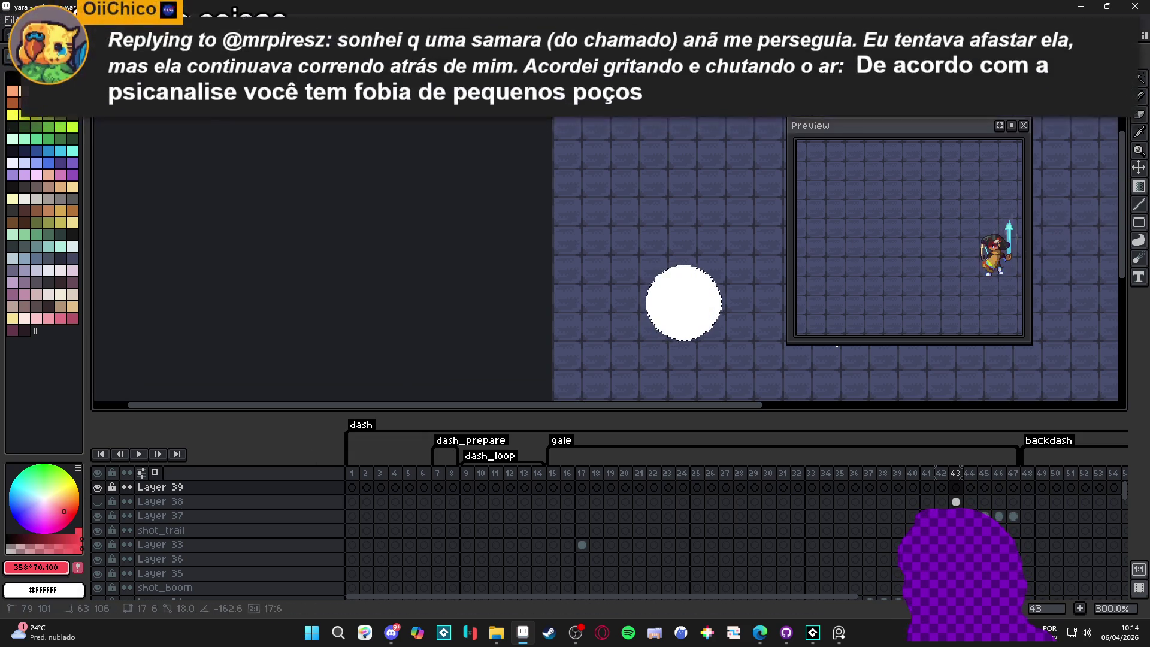
Undo the white and red fills and drag a radial gradient inside the circle
key(ctrl+z)
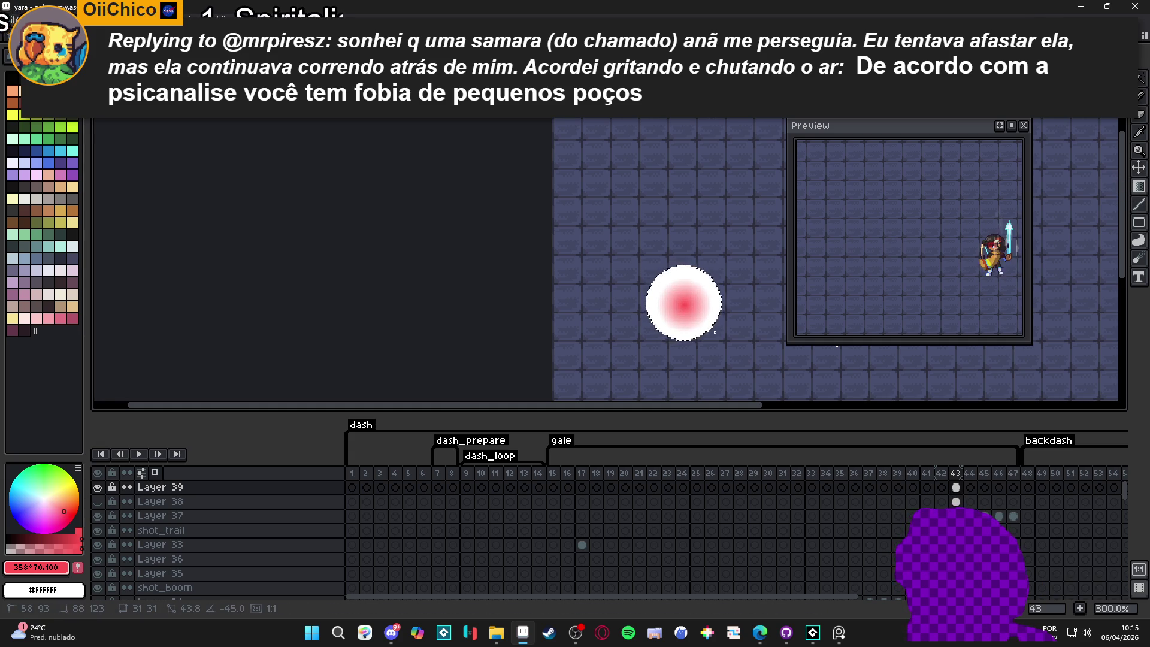
key(ctrl+z)
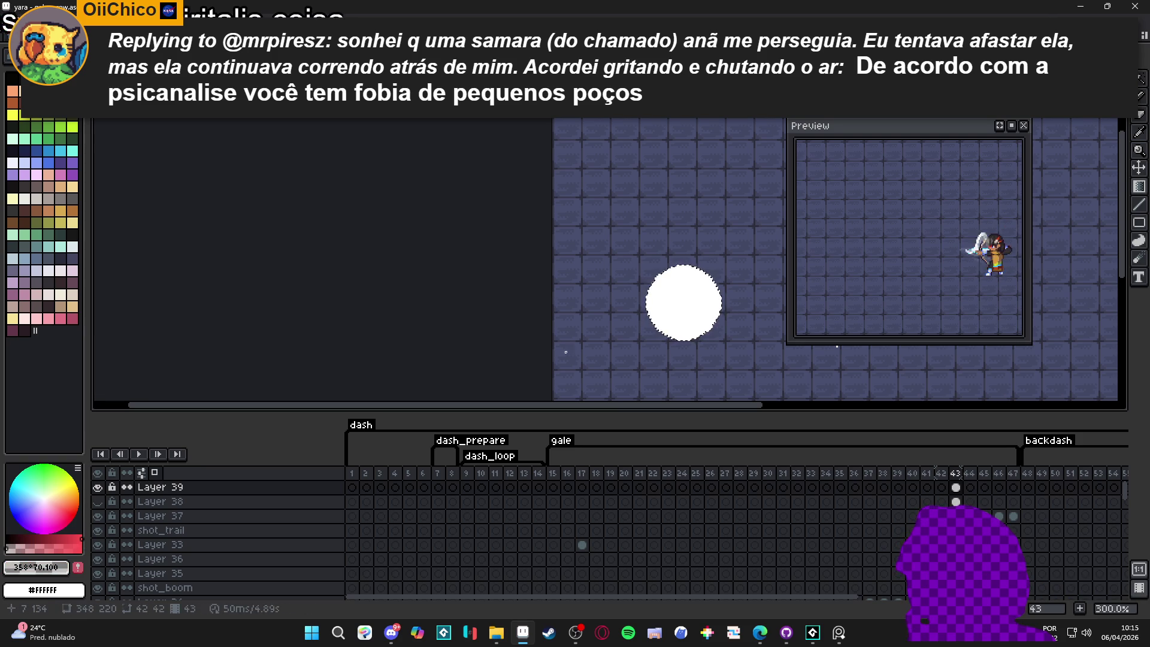
drag(693, 294, 678, 306)
drag(735, 353, 681, 308)
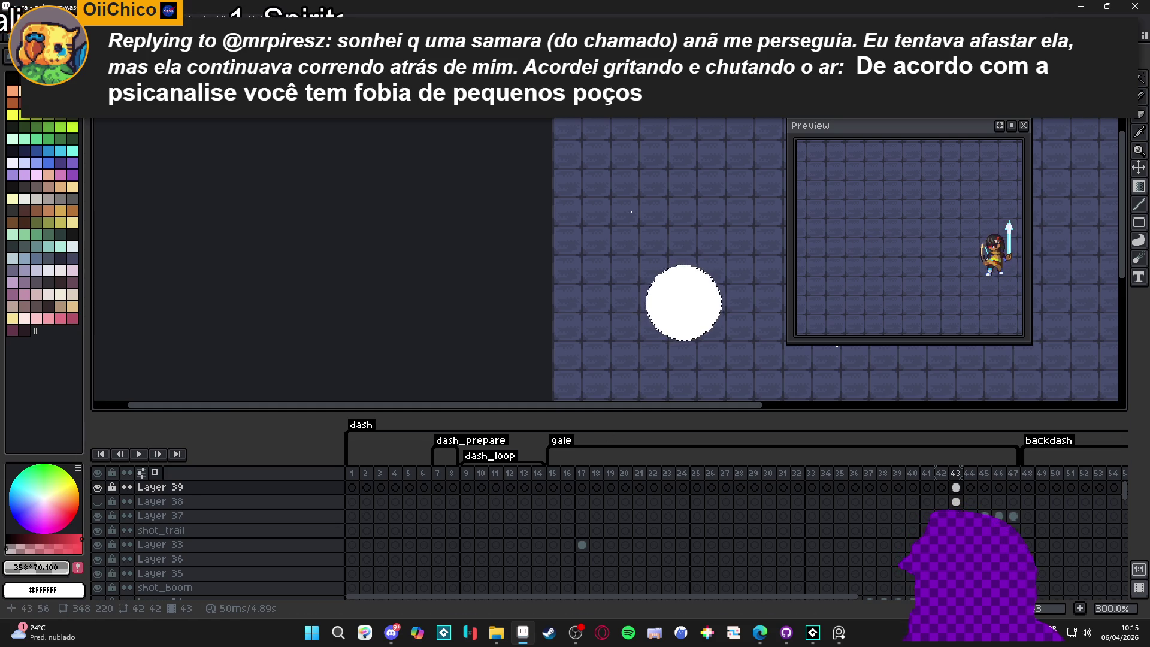
mouse_move(625, 177)
mouse_down()
mouse_move(675, 213)
mouse_move(727, 328)
mouse_move(756, 303)
mouse_move(731, 290)
mouse_move(721, 254)
mouse_move(734, 275)
mouse_move(711, 260)
mouse_move(671, 296)
mouse_up()
Show Layer 38 again, return to Layer 39's frame-43 cel, and draw over the rings with the Line tool
click(956, 486)
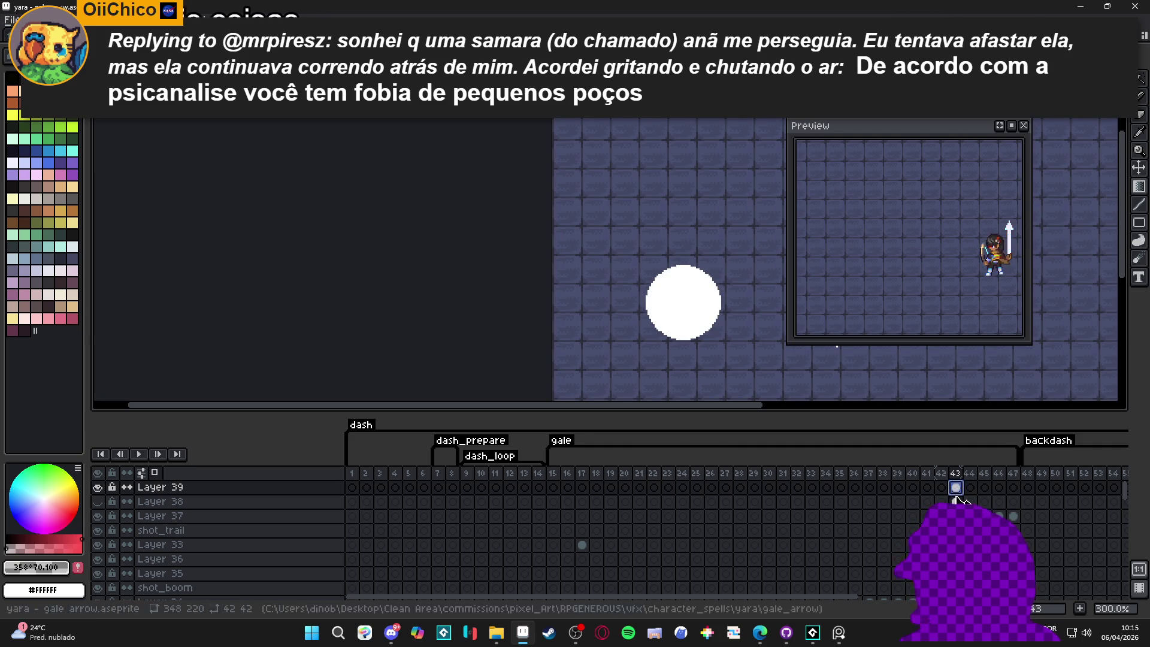
click(97, 501)
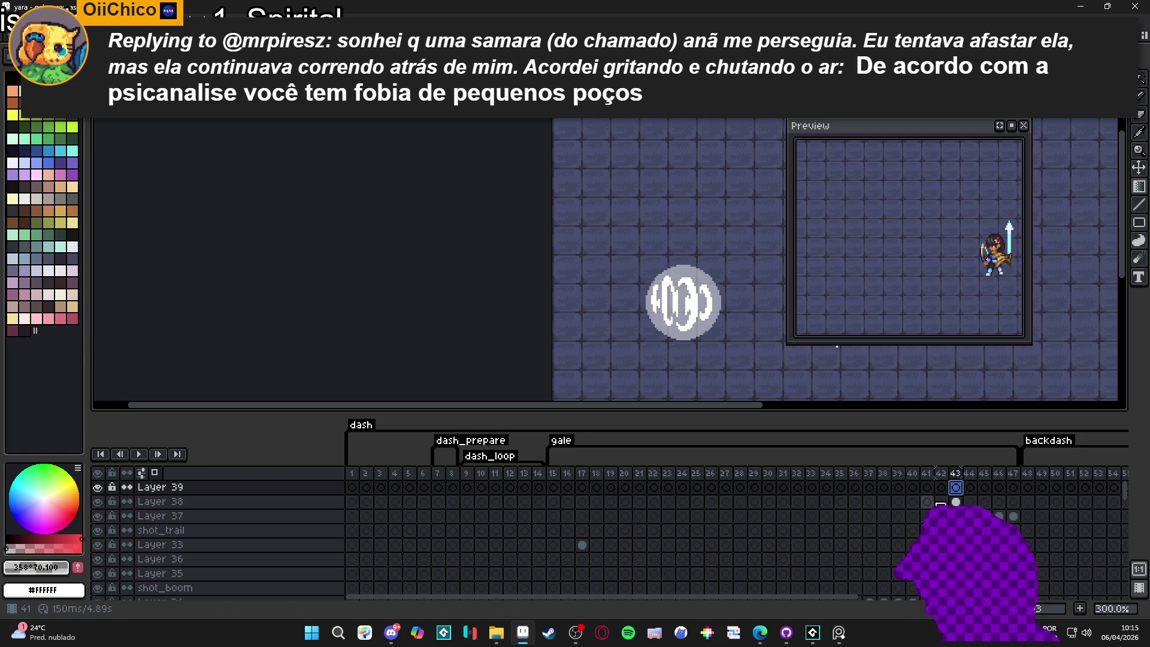
click(956, 501)
click(956, 487)
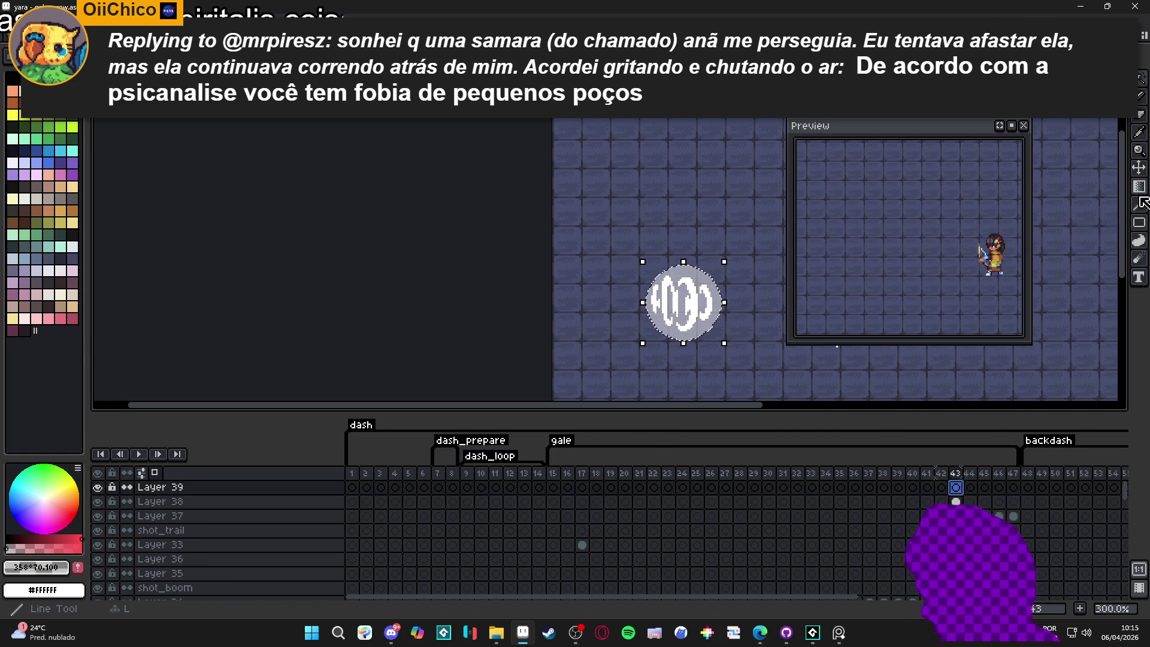
click(1139, 203)
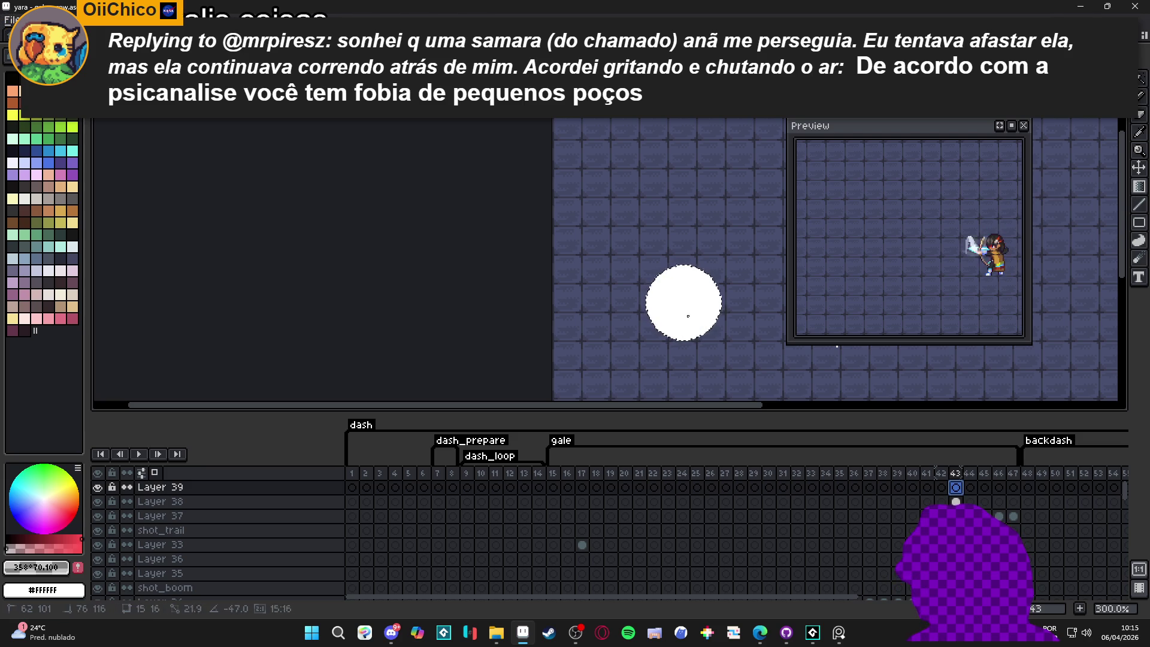
drag(688, 315, 688, 314)
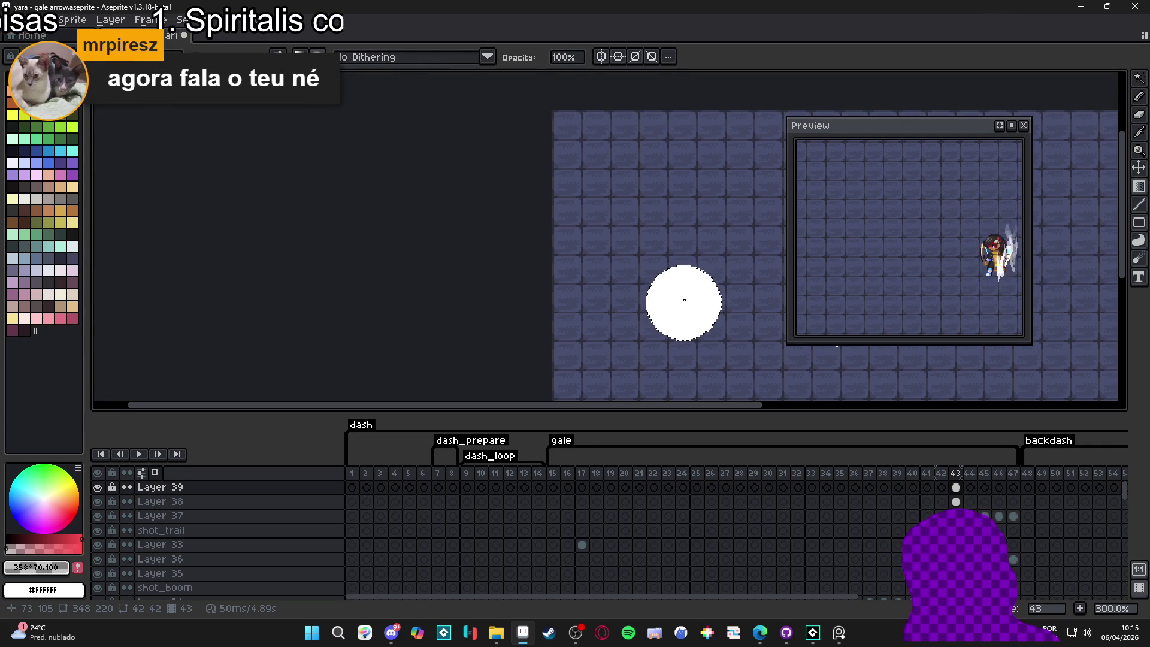
scroll(647, 218, up, 1)
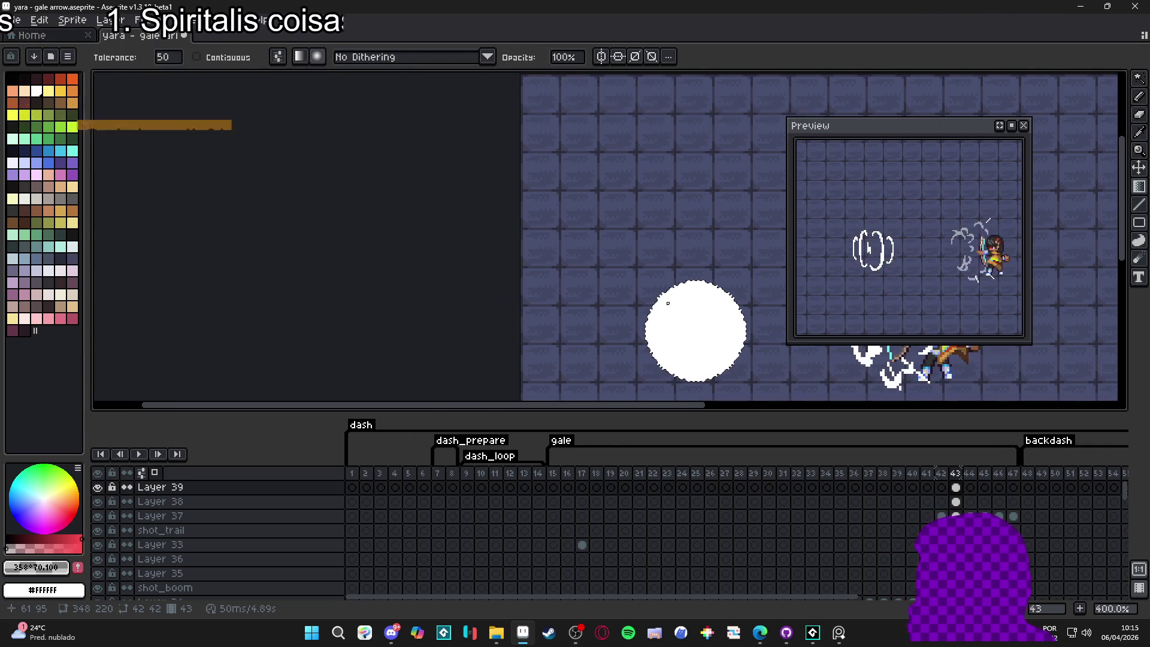
Delete the solid white disc from Layer 39's frame-43 cel
drag(658, 287, 670, 301)
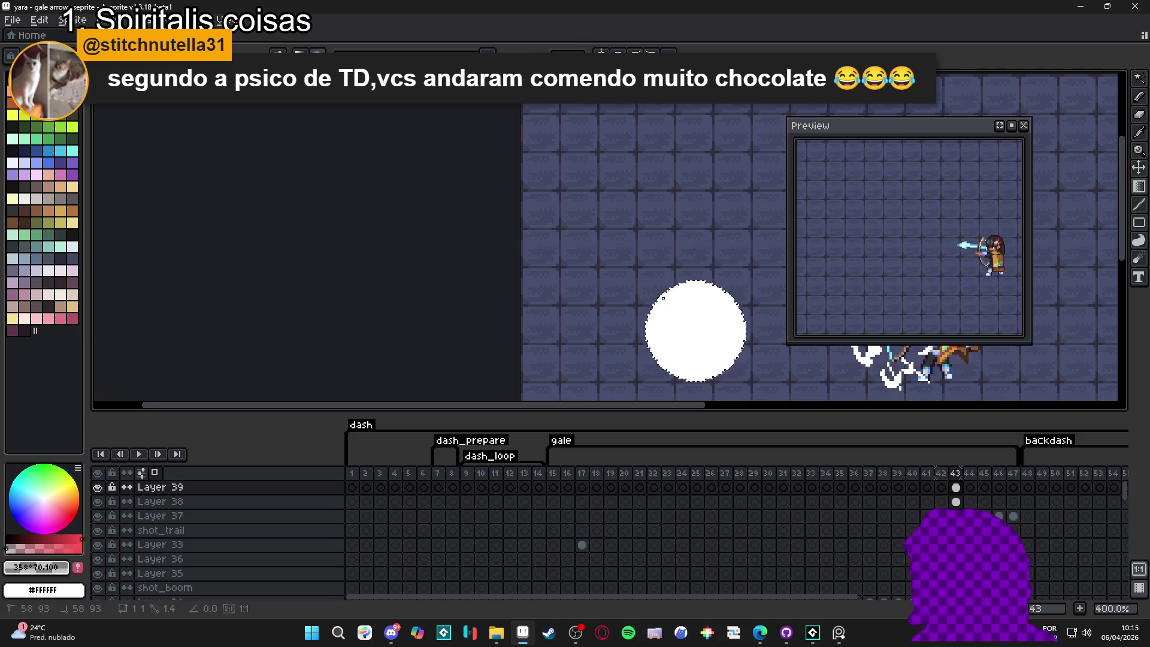
click(131, 508)
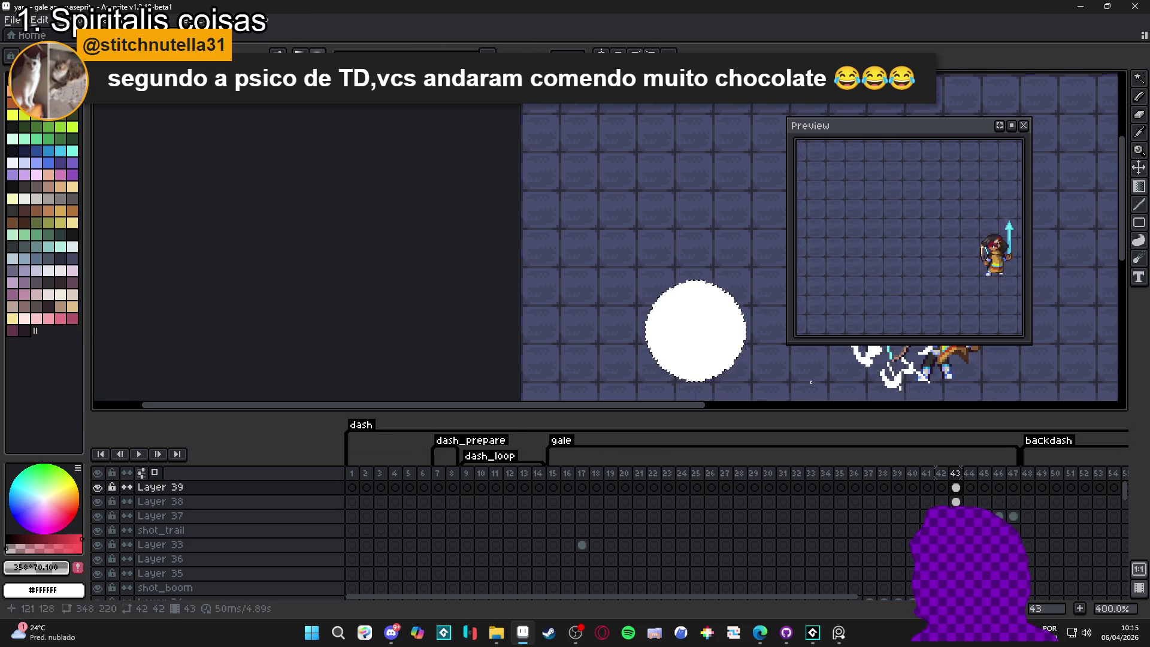
click(958, 487)
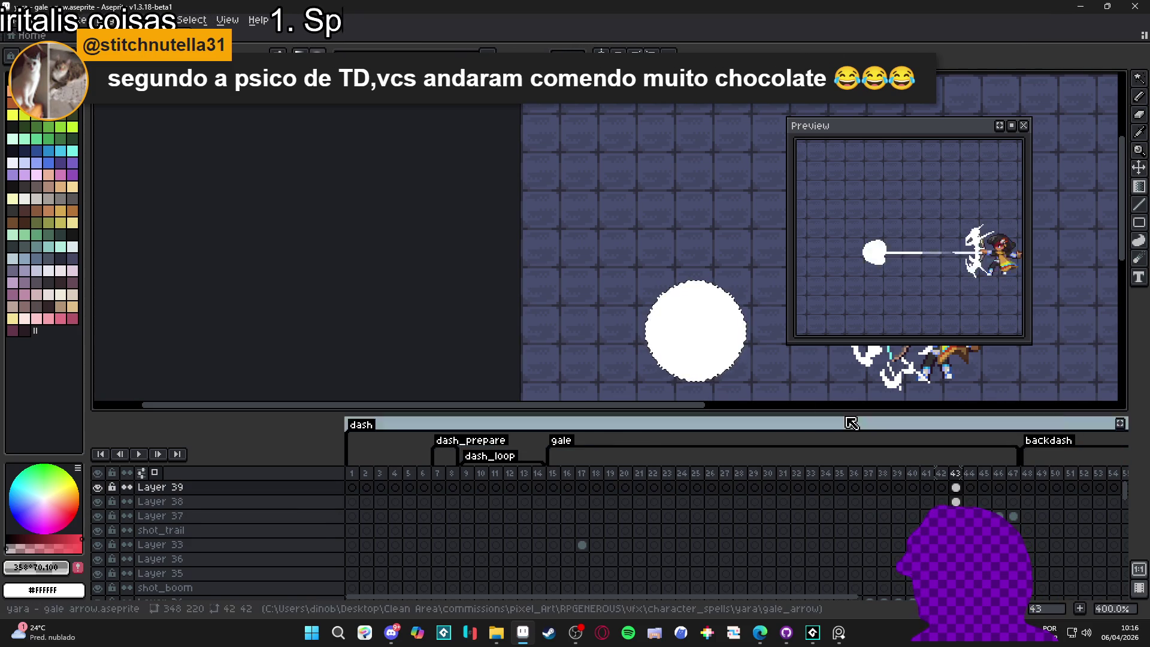
key(Delete)
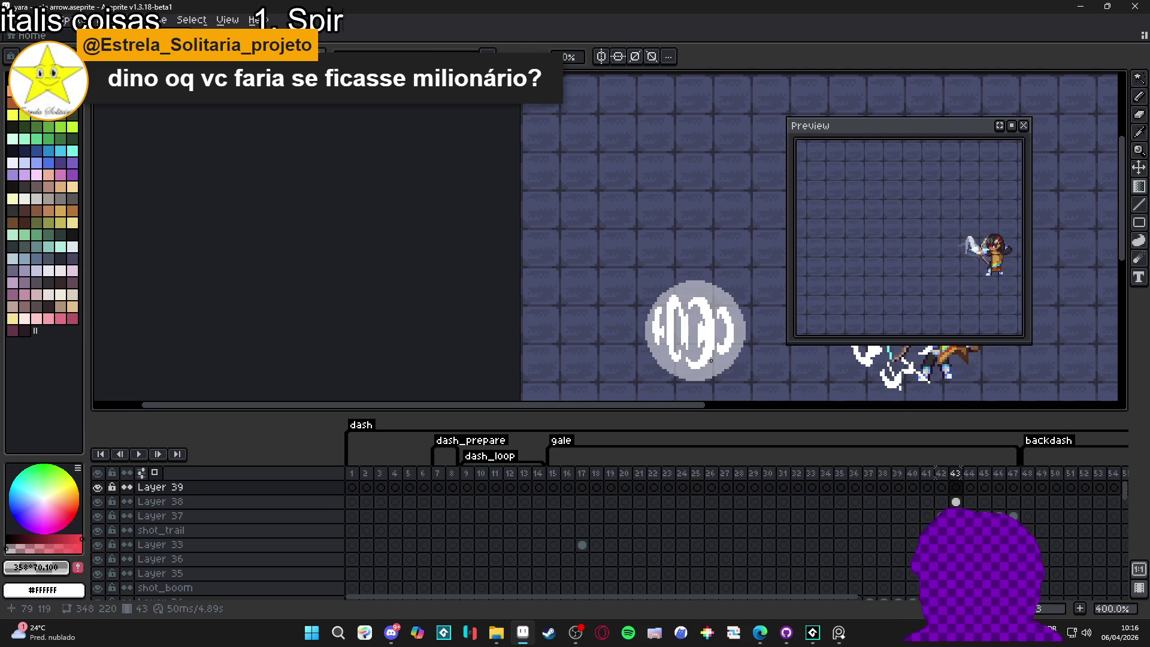
Select the grey disc on Layer 38 with the Rectangular Marquee and cut it out
click(214, 503)
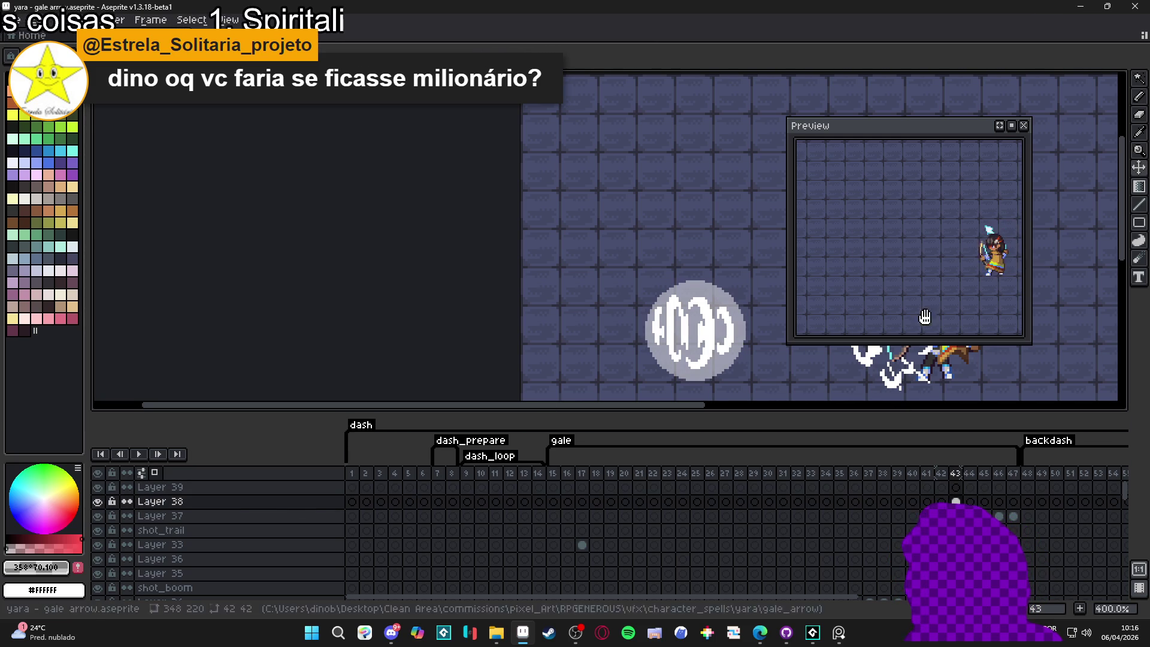
click(1139, 80)
click(1048, 78)
drag(636, 279, 751, 385)
key(Delete)
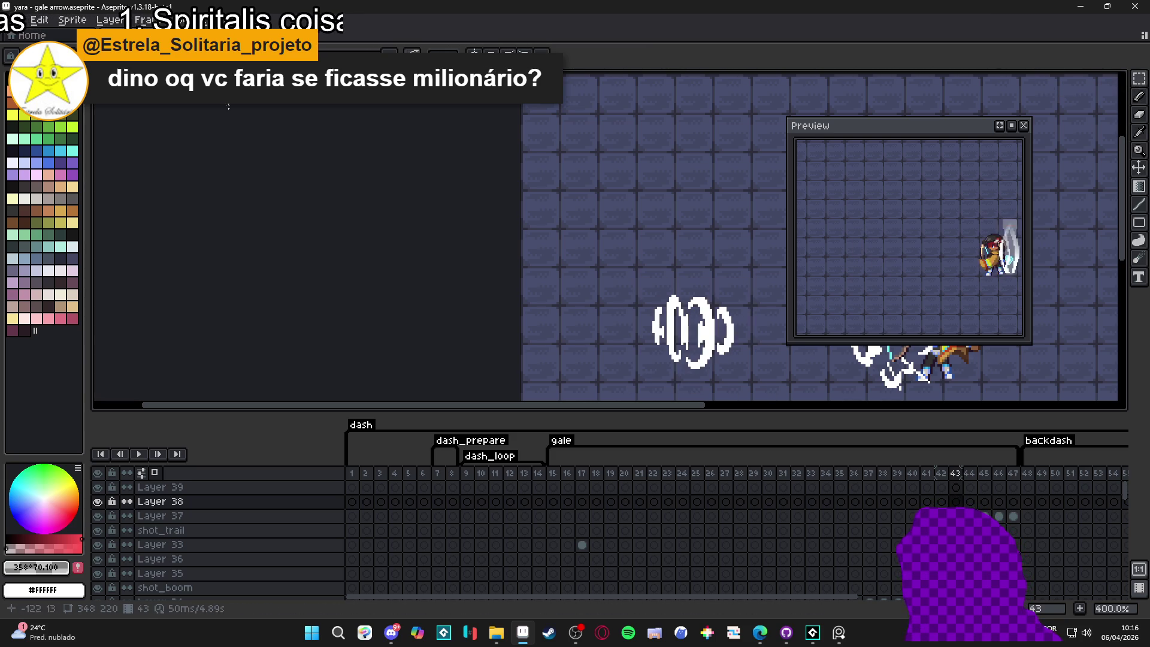
click(12, 20)
Create a new 49×45 sprite and paste the grey disc into it
click(27, 37)
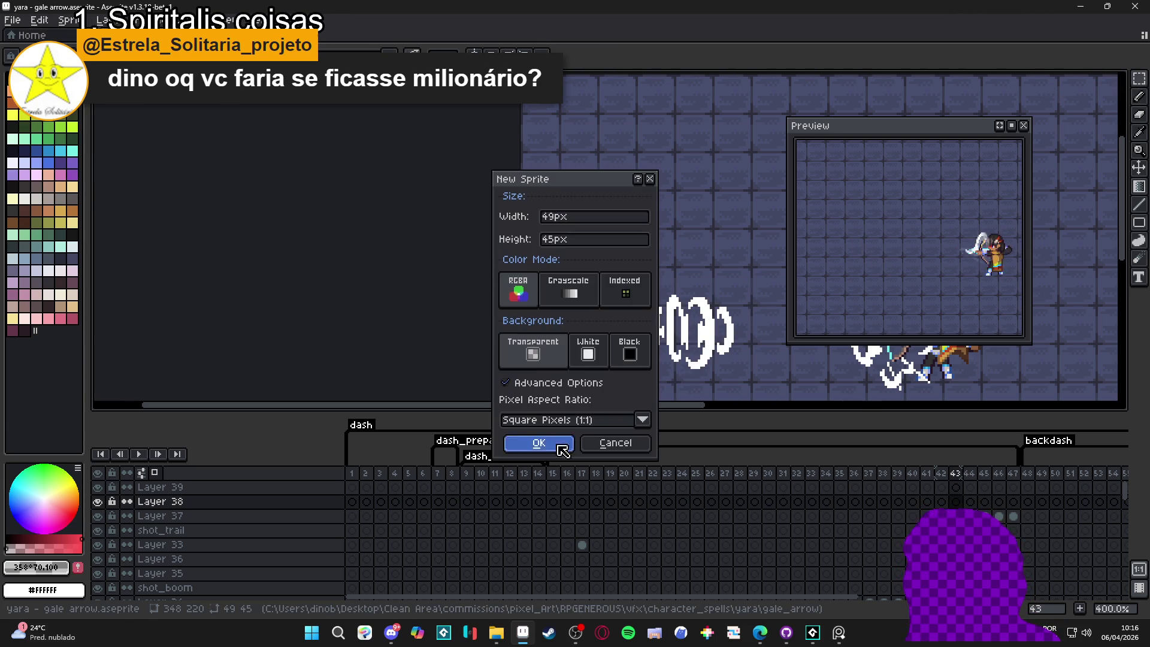
click(557, 447)
key(ctrl+v)
scroll(623, 241, up, 3)
Trim the canvas to 42×42 px, cutting 2 bottom, 3 right, 1 top and 4 left pixels
key(ctrl+alt+c)
drag(500, 365, 535, 348)
drag(652, 271, 629, 261)
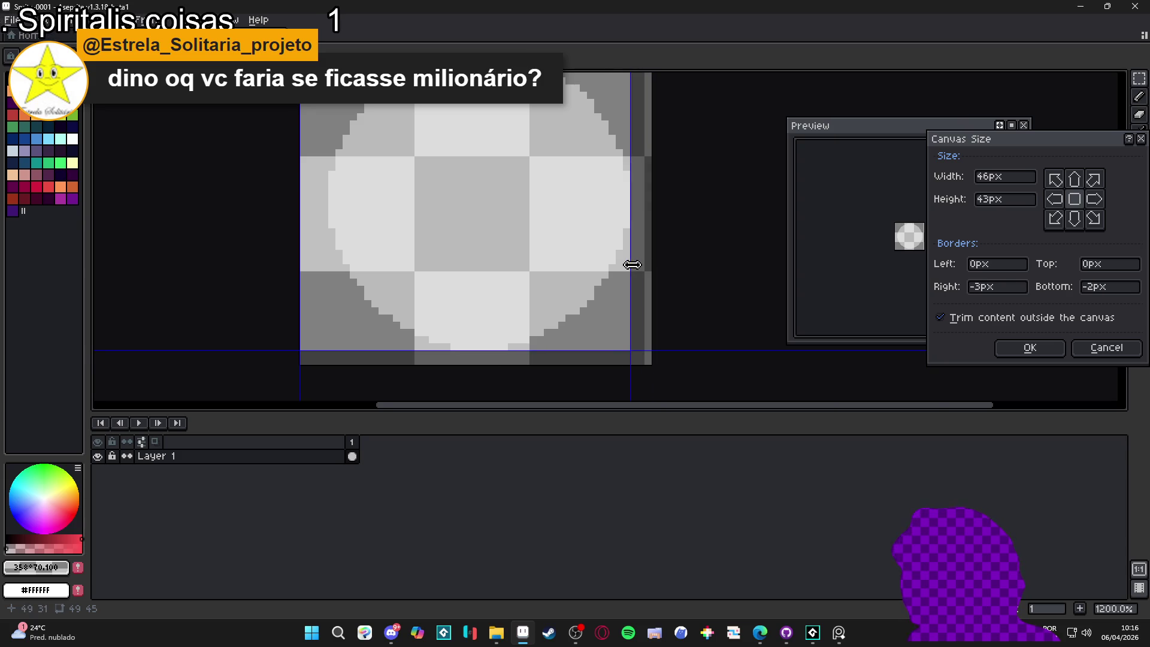
scroll(547, 234, down, 3)
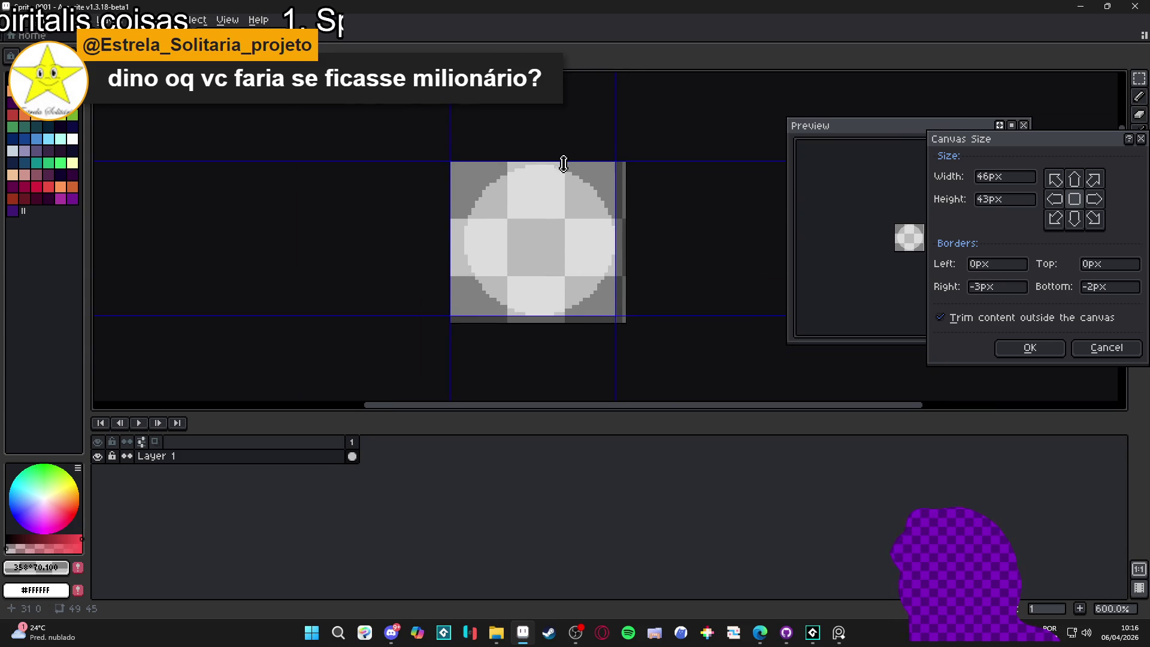
drag(554, 162, 546, 165)
drag(461, 256, 466, 252)
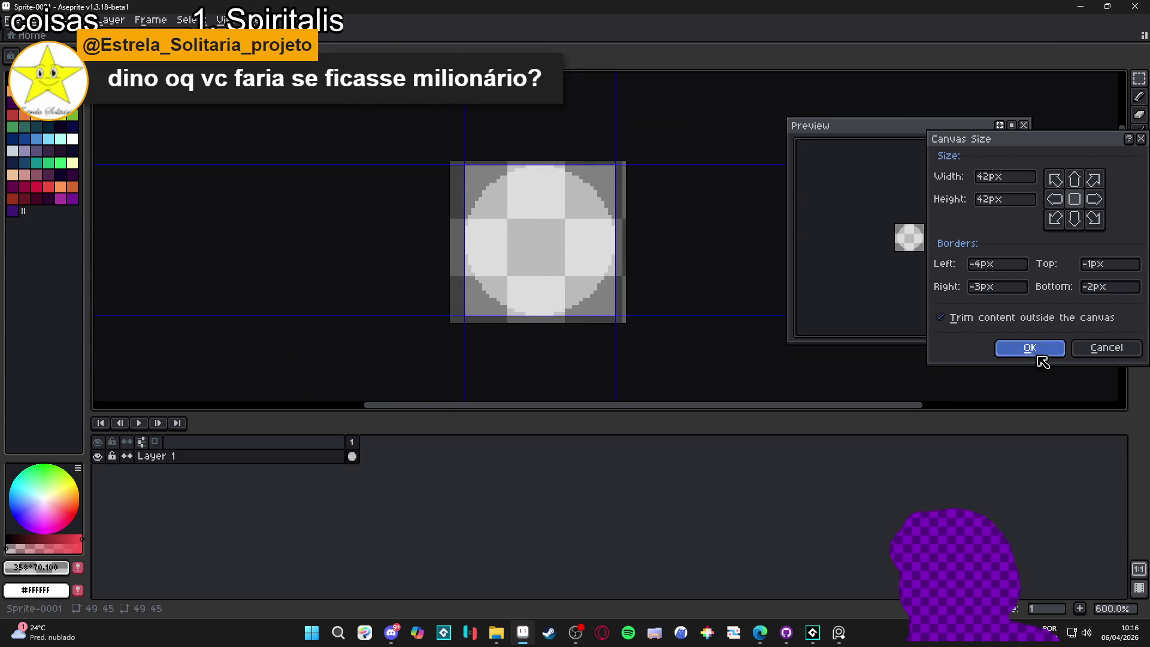
click(1036, 352)
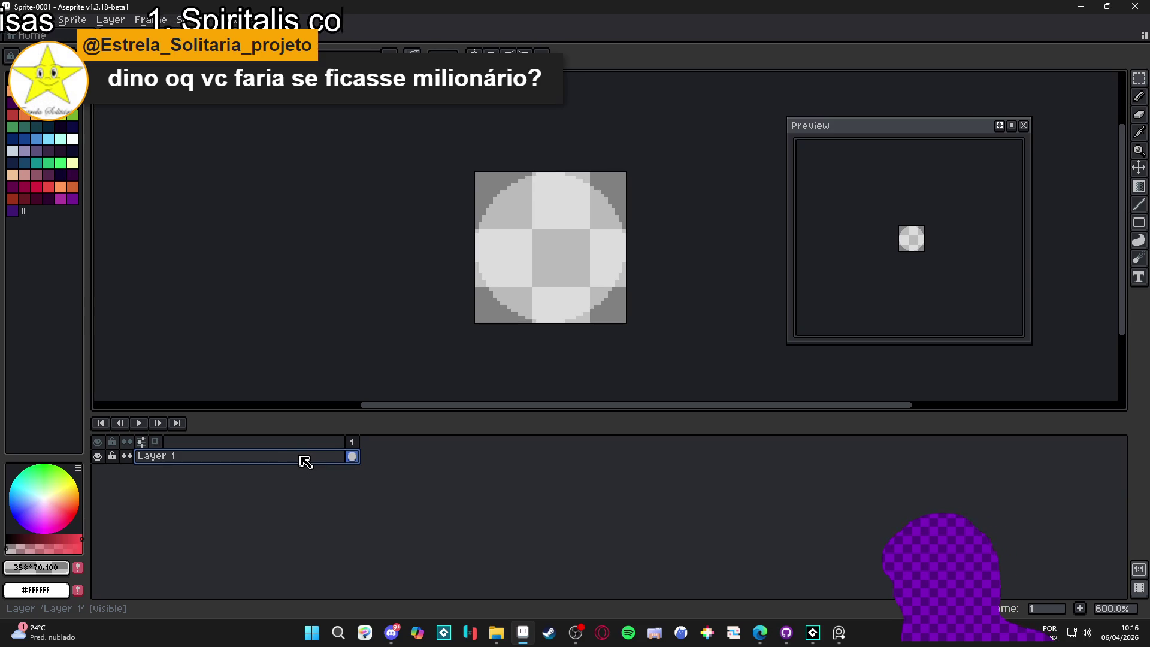
Add Layer 2 and wash it with a white gradient toward the bottom-right
key(shift+n)
click(304, 462)
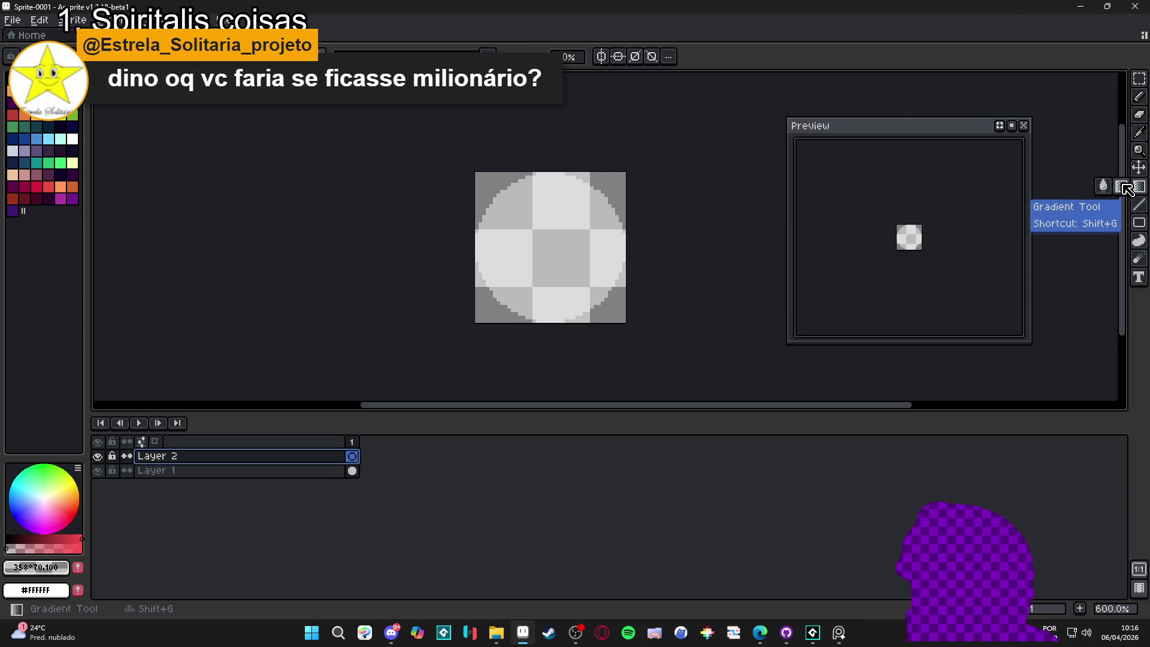
click(1122, 190)
drag(521, 216, 609, 319)
key(ctrl+z)
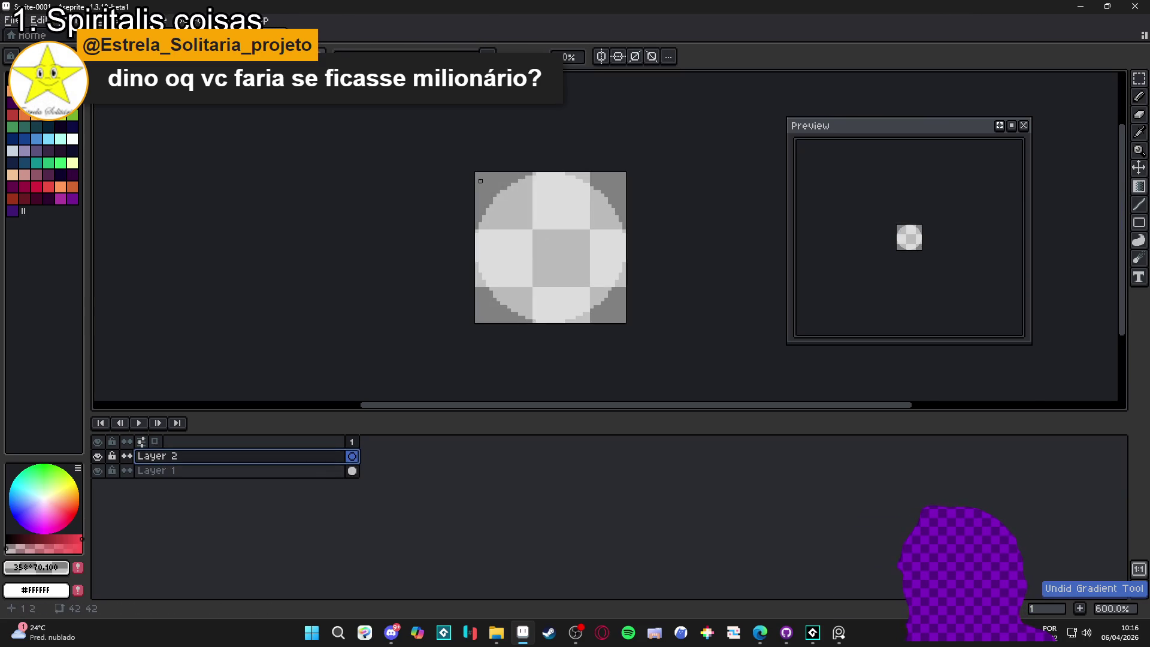
mouse_move(473, 174)
mouse_down()
mouse_move(587, 300)
mouse_move(624, 321)
mouse_up()
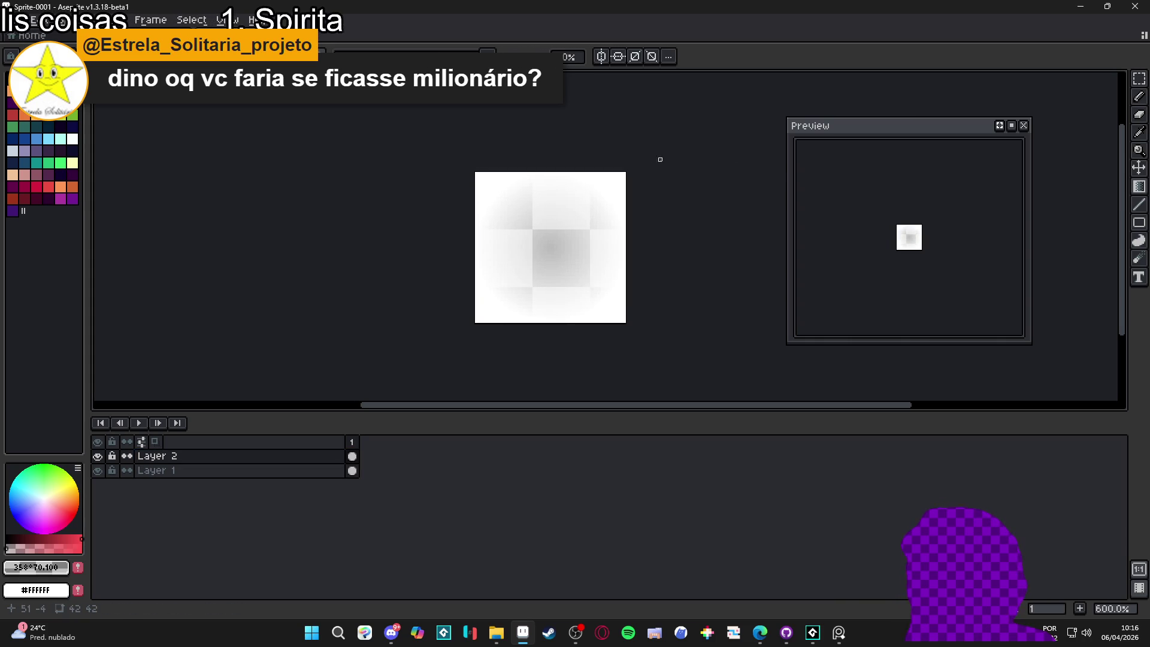
Hide the gradient Layer 2 and open Layer 1's properties
key(ctrl+a)
key(ctrl+d)
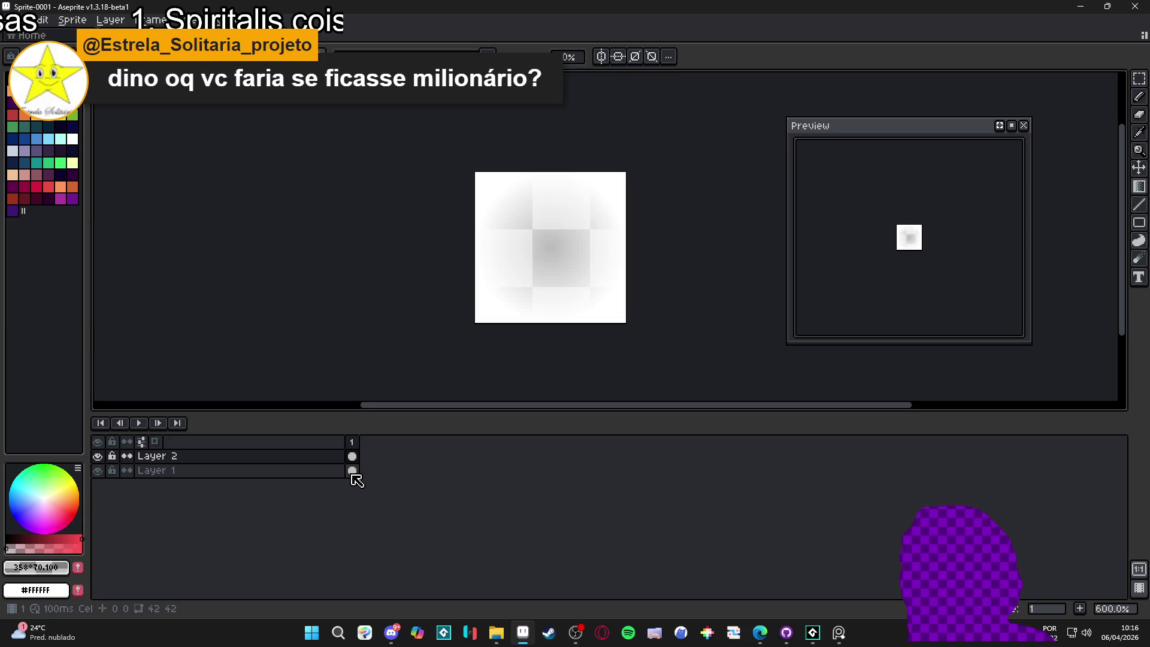
click(355, 481)
key(ctrl+j)
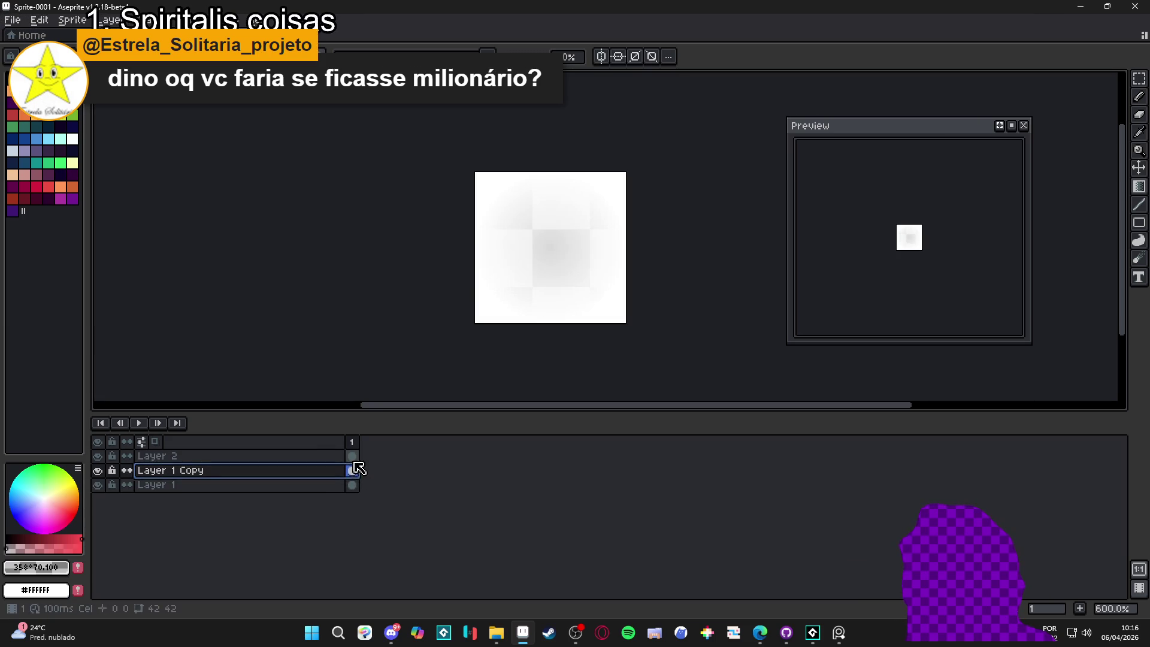
key(ctrl+z)
click(98, 456)
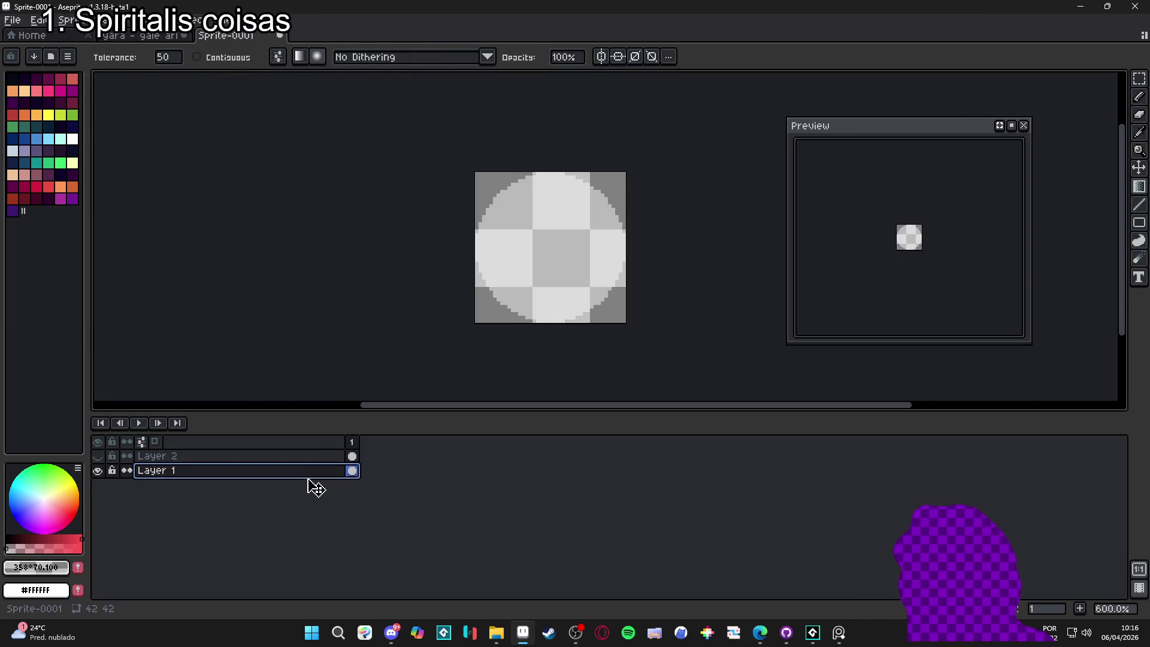
double_click(340, 472)
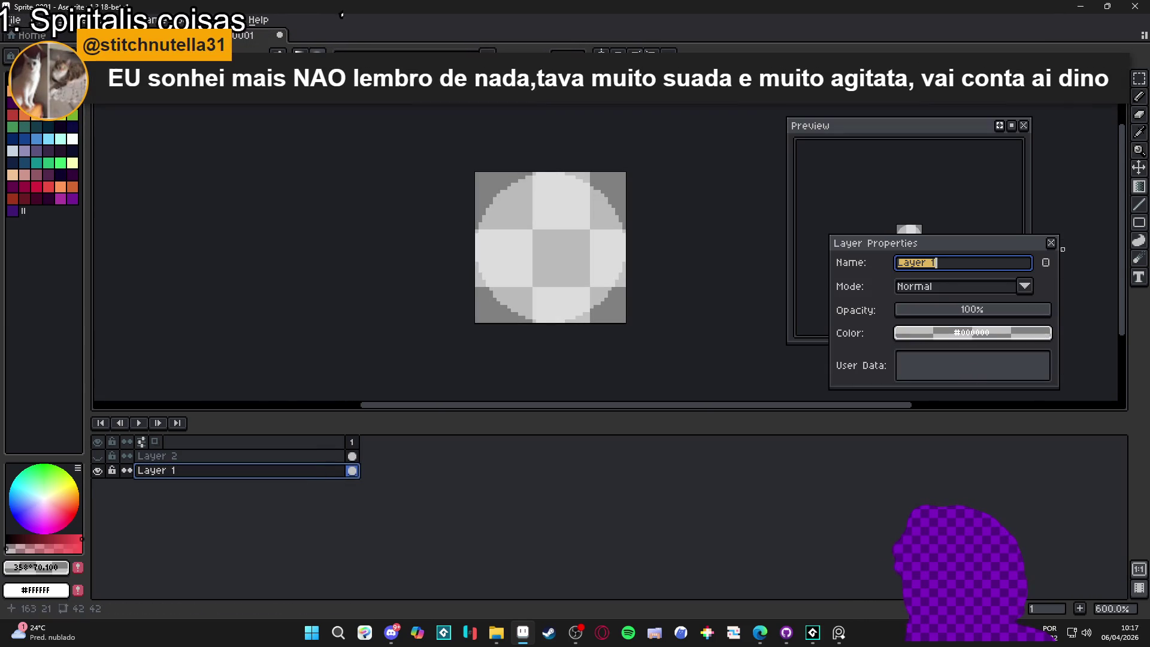
Stamp a solid white 42px circle on Layer 1 and load its outline as a selection from Layer 2
click(1051, 243)
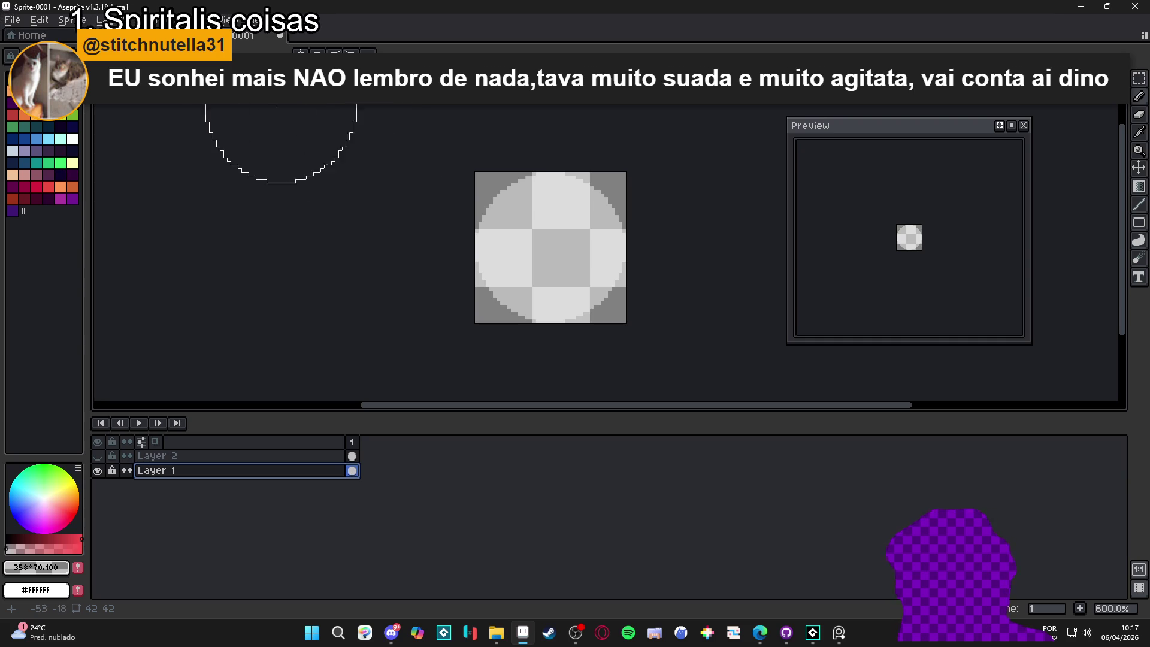
click(72, 139)
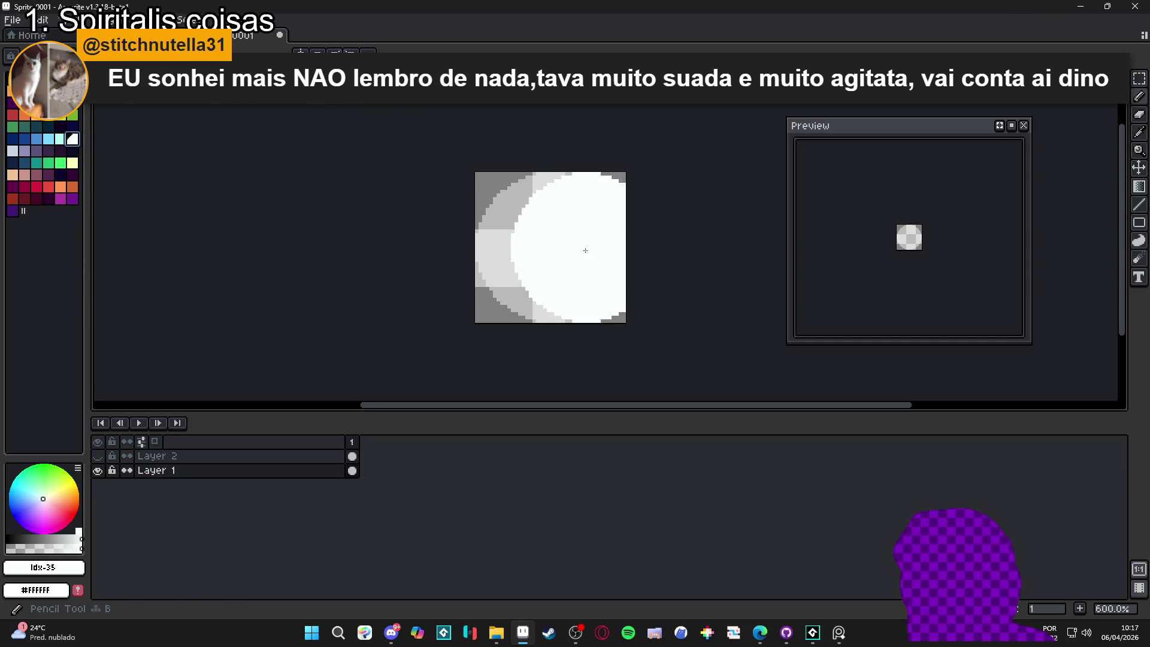
click(551, 247)
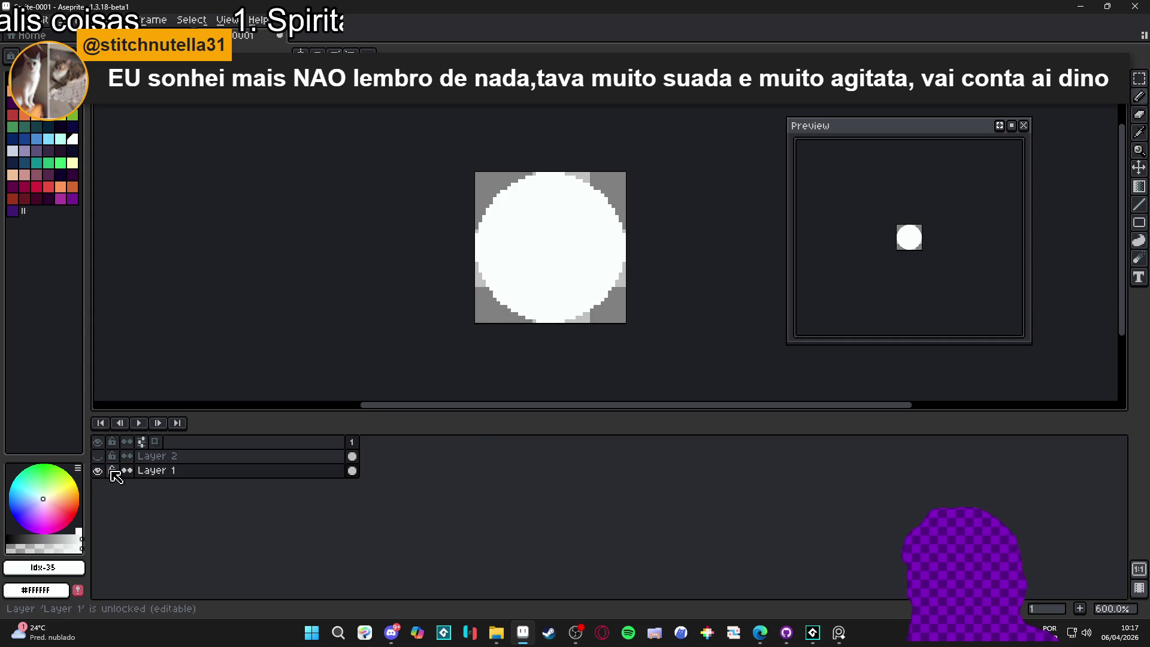
ctrl+click(352, 456)
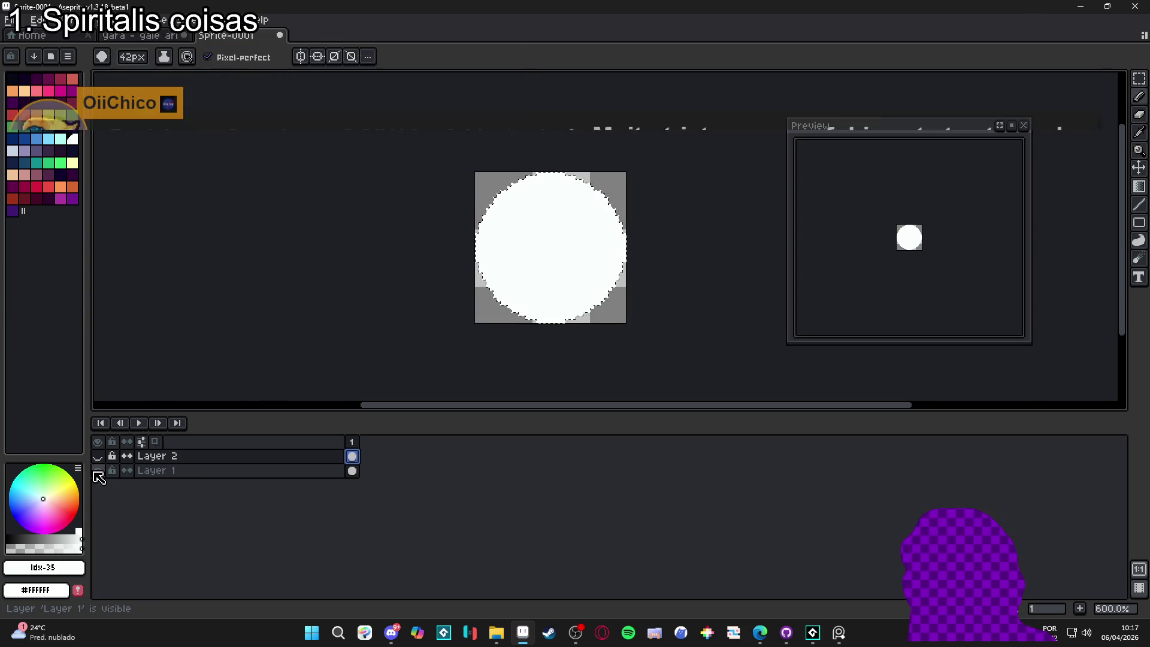
Hide Layer 1's white circle and show Layer 2's soft gradient cut to a round disc
click(97, 470)
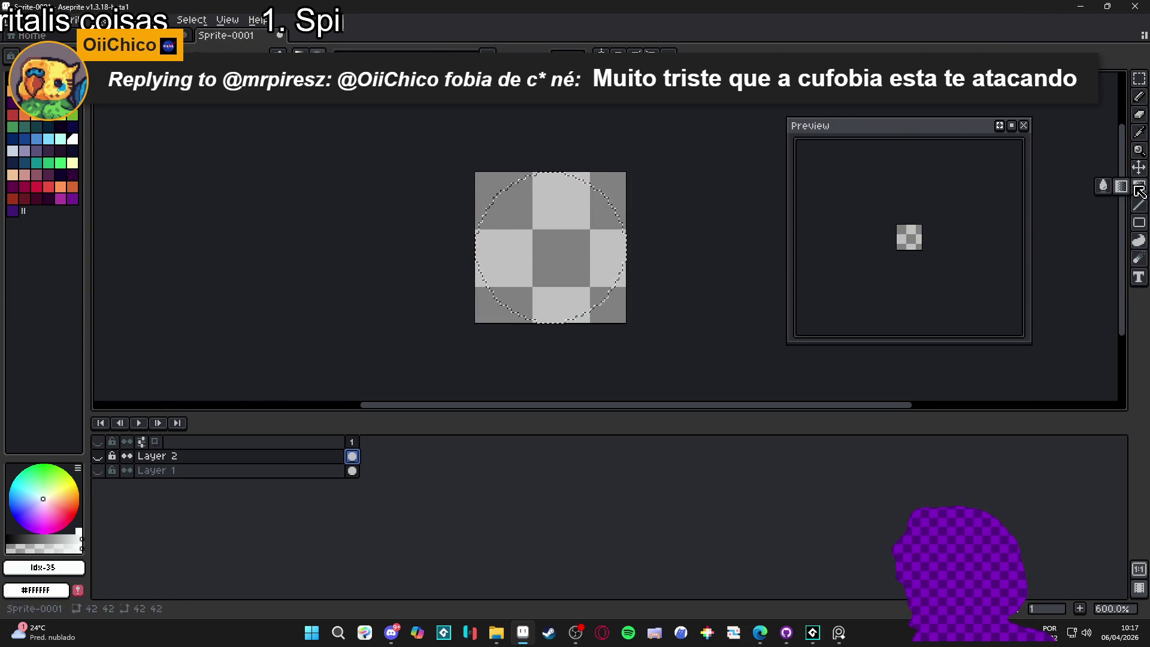
click(99, 456)
click(99, 457)
click(98, 456)
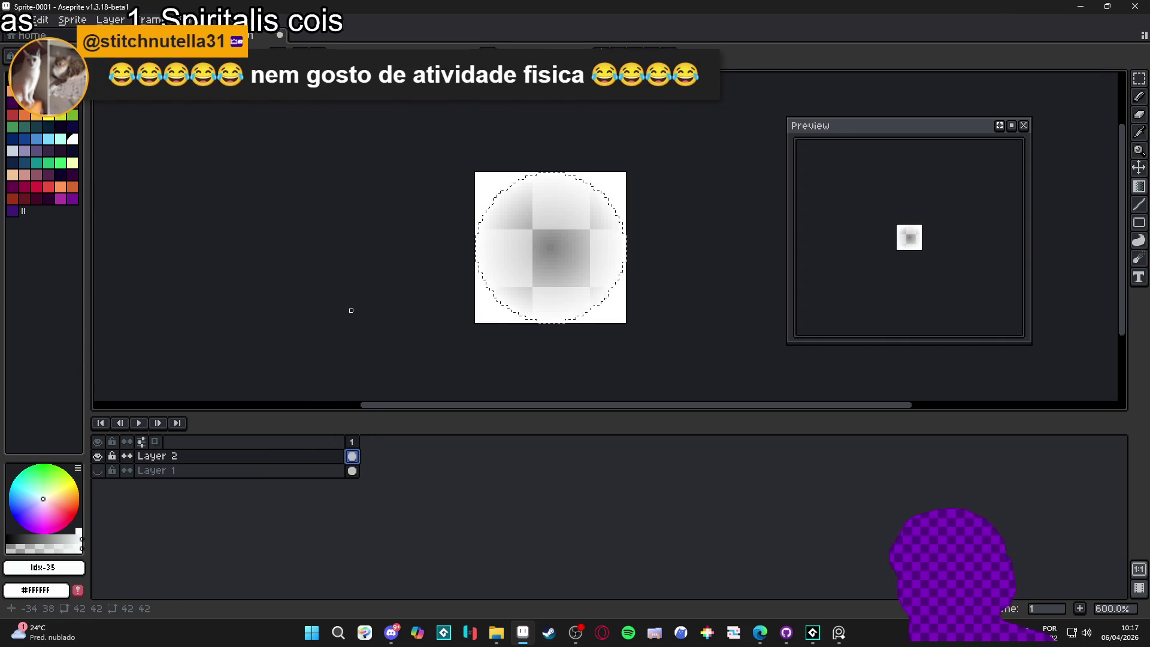
key(b)
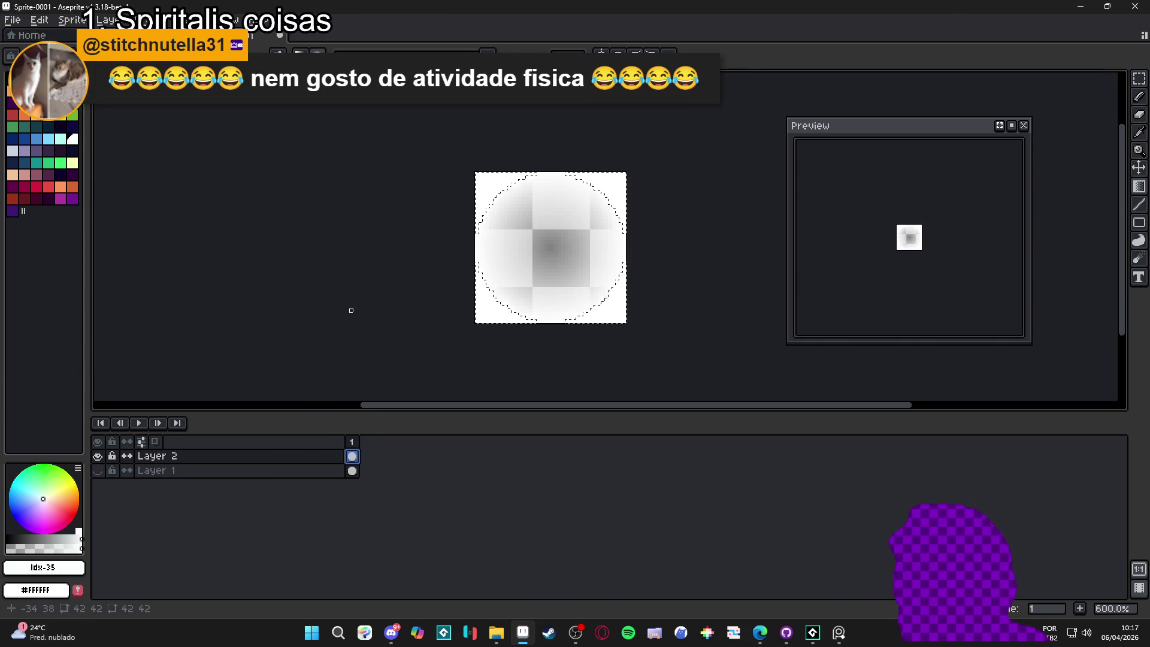
Select the whole glow disc sprite, deselect, and return to the gale arrow file
key(ctrl+a)
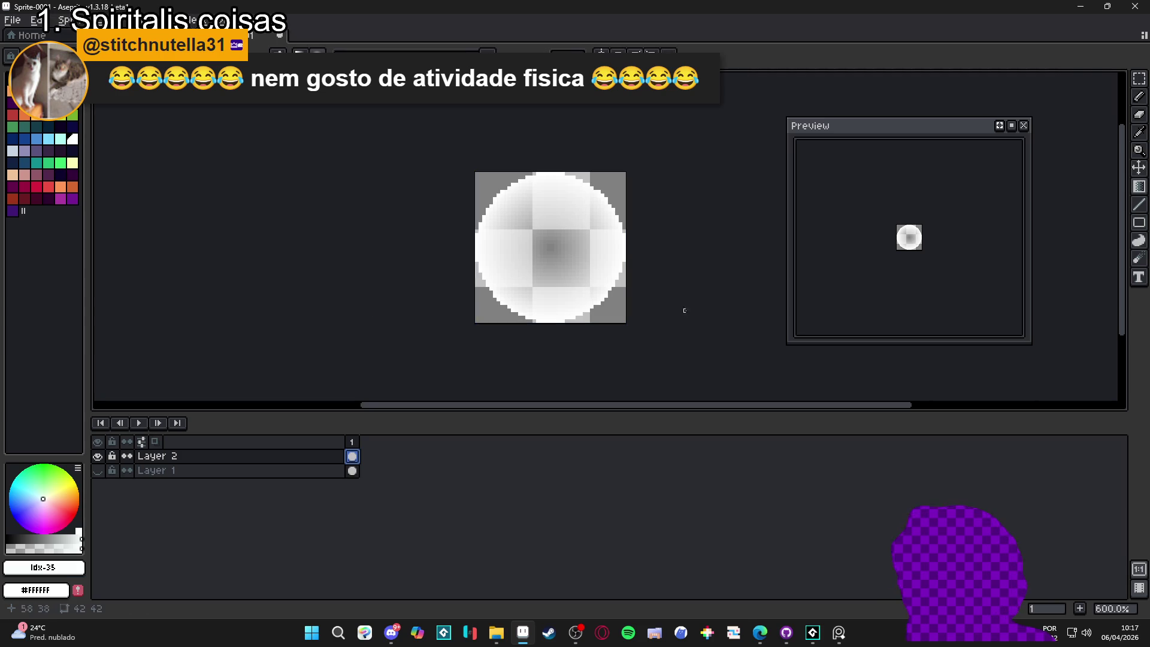
key(ctrl+d)
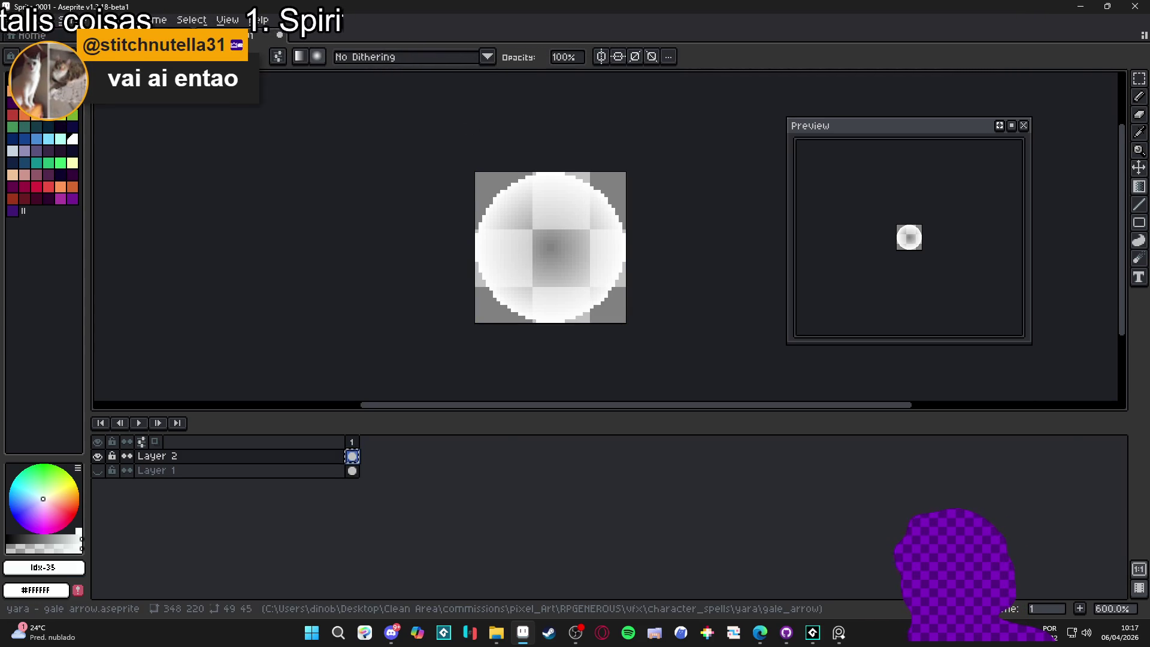
click(228, 35)
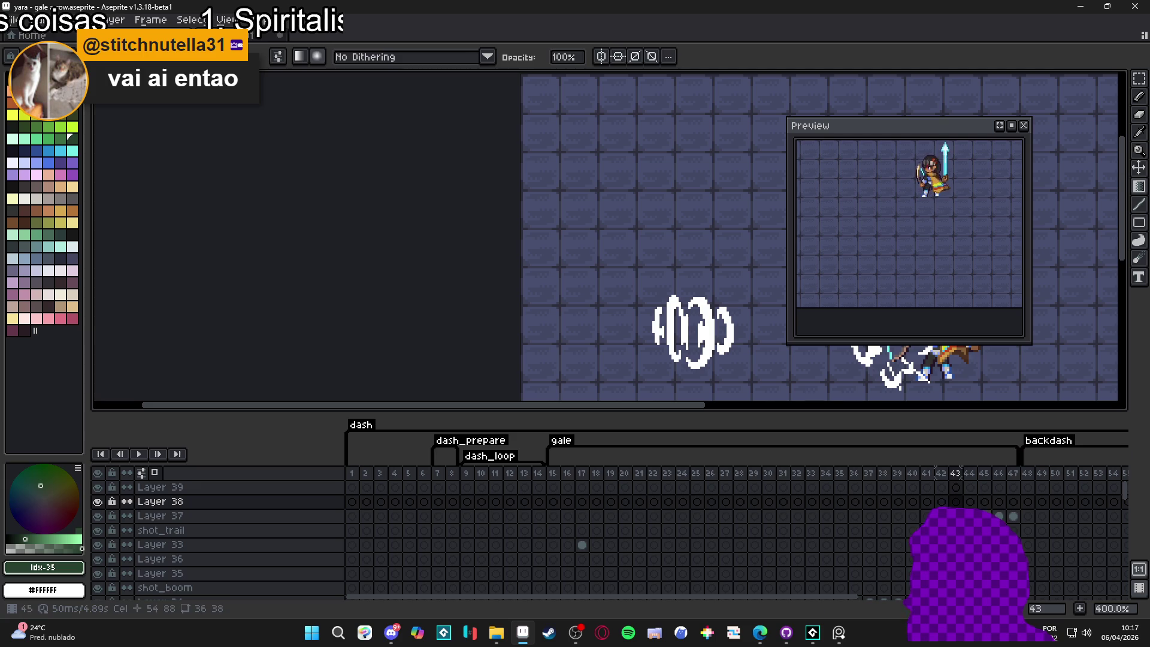
On Layer 38 frame 43, move the pasted glow disc onto the wind rings
click(941, 502)
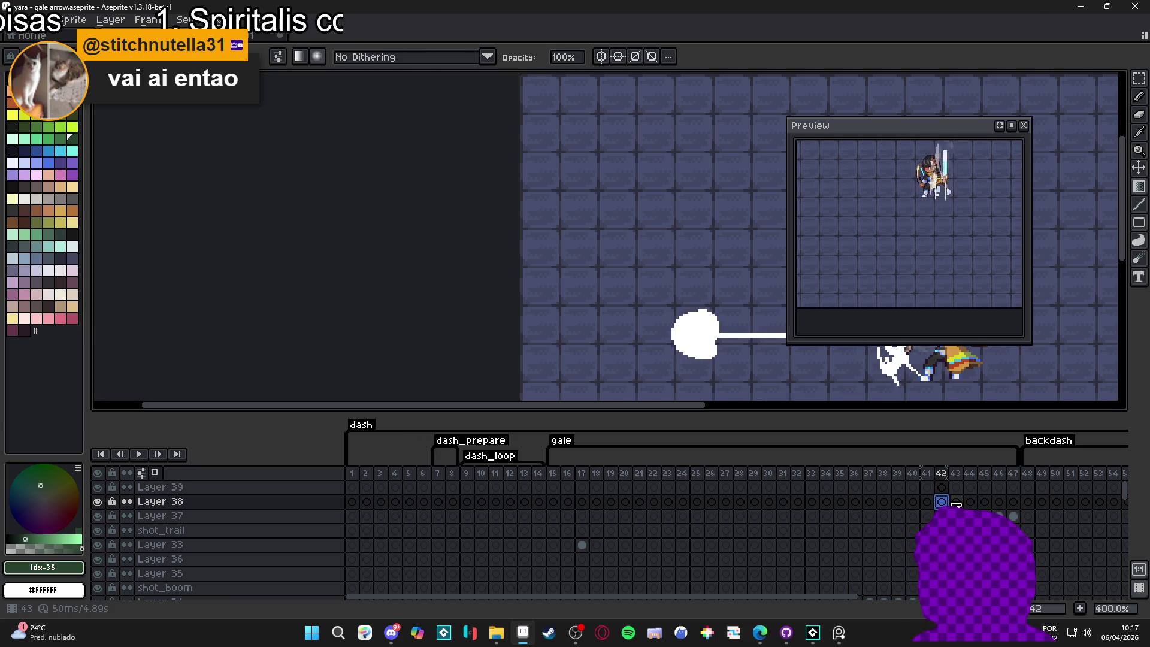
click(956, 501)
key(Left)
click(956, 501)
scroll(542, 182, right, 2)
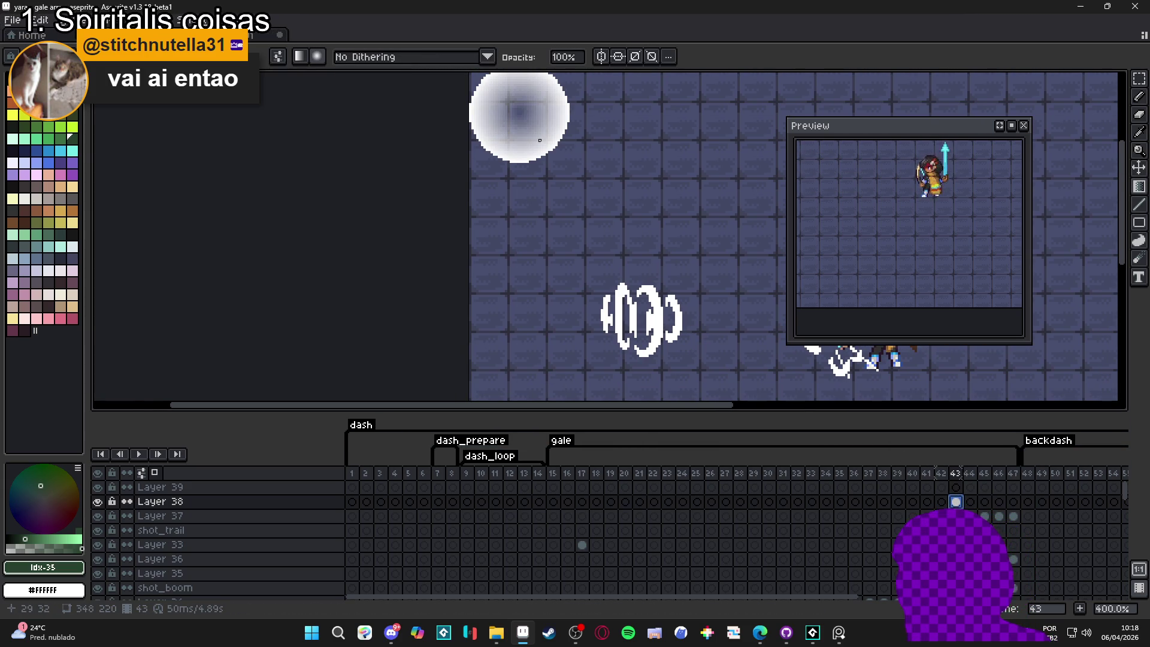
key(v)
drag(567, 146, 691, 352)
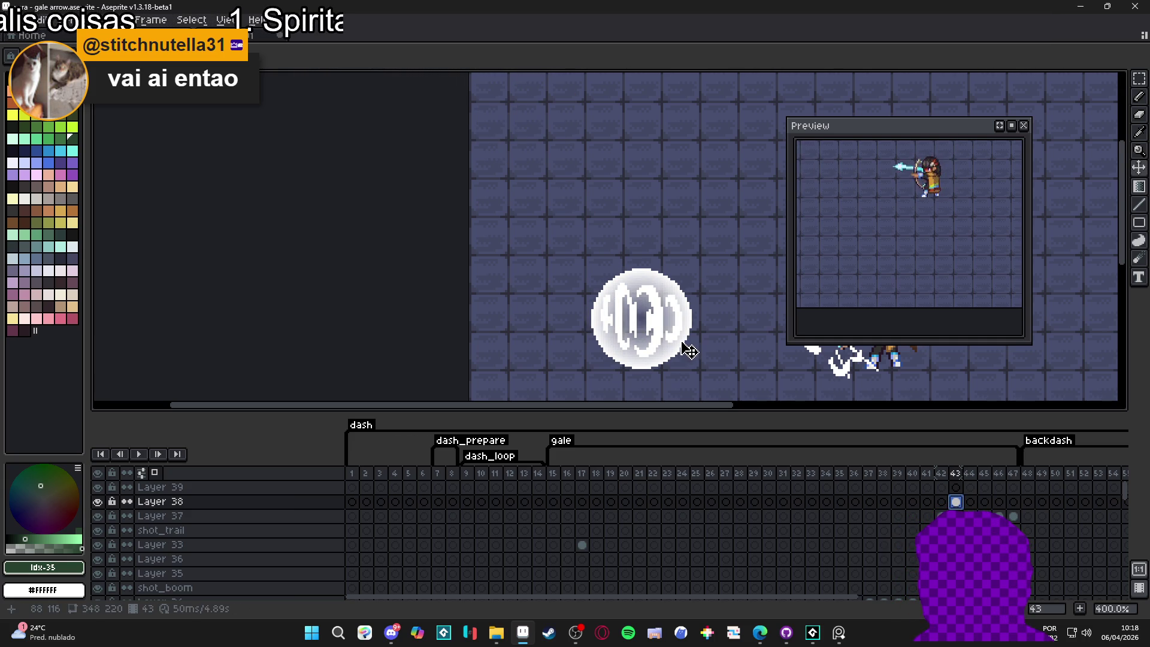
Compare frame 43's glow disc against its neighbouring frames
click(947, 501)
click(957, 502)
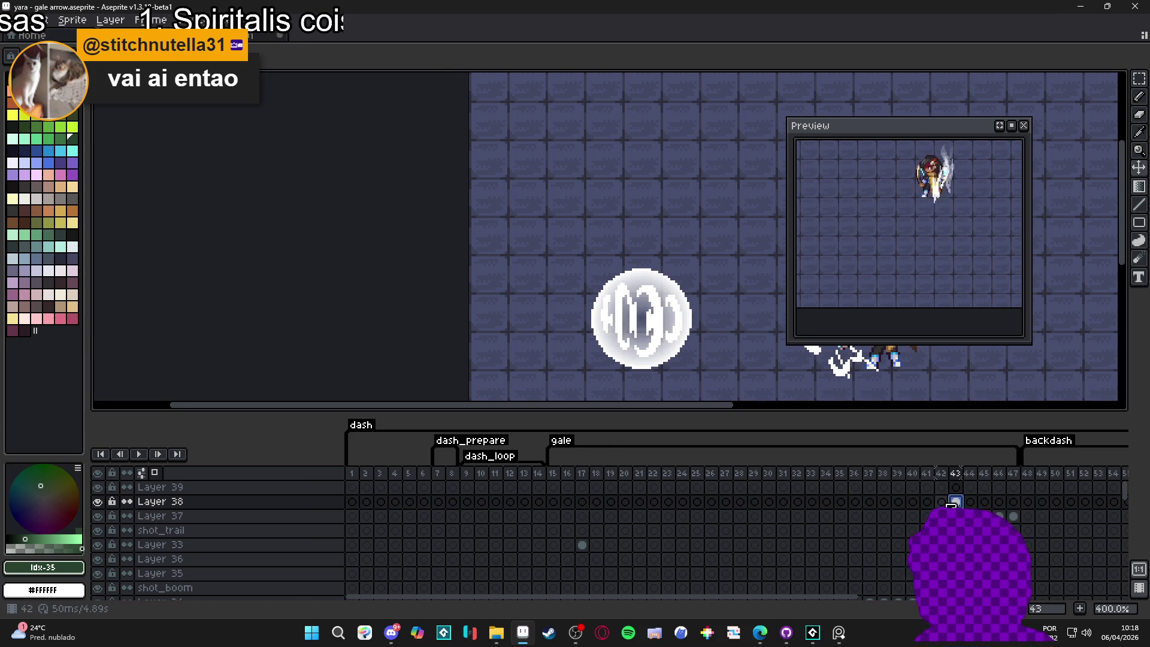
click(971, 501)
click(960, 502)
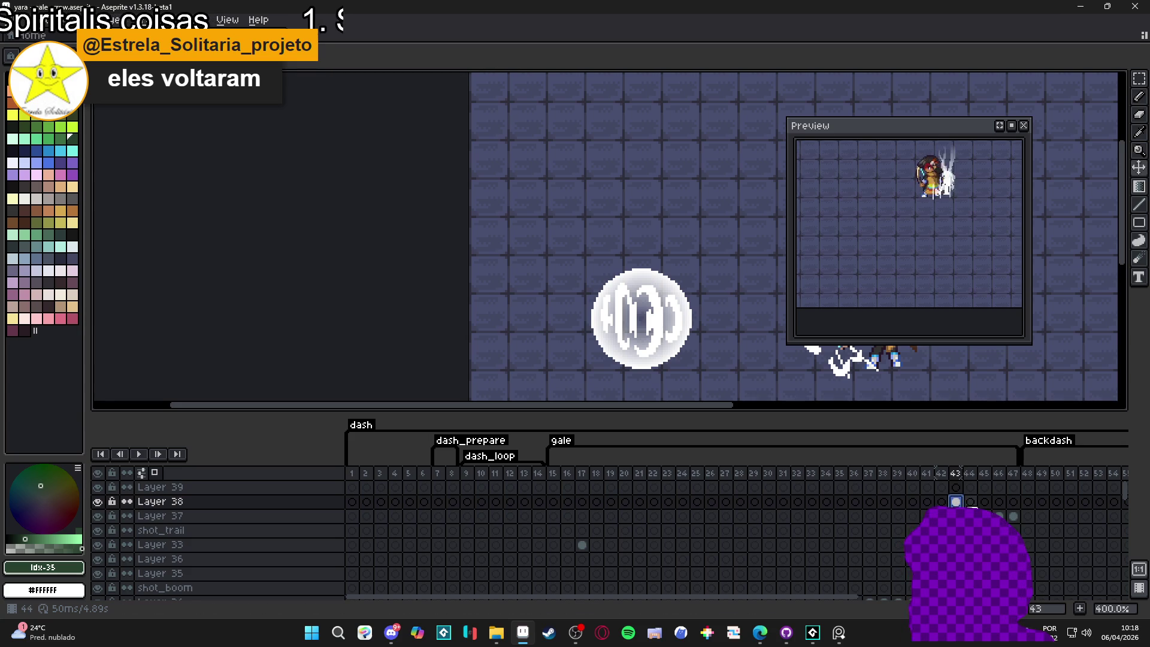
Paste the glow disc into Layer 38's frame 44 after flipping between frames 43 and 44
click(970, 502)
click(956, 502)
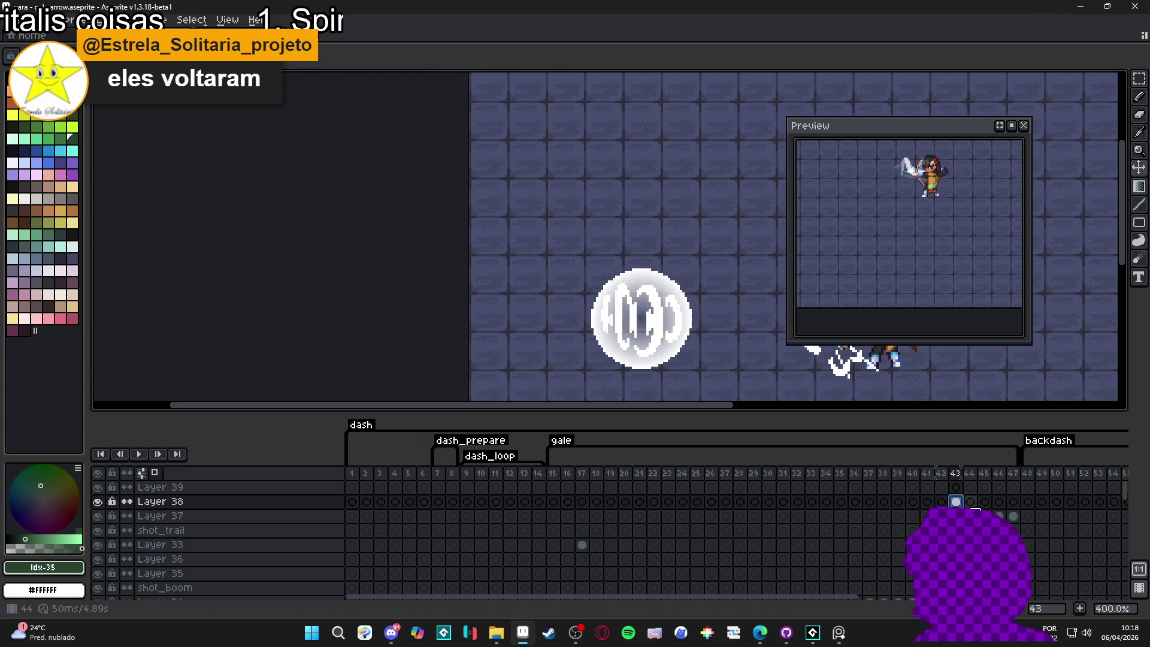
click(970, 501)
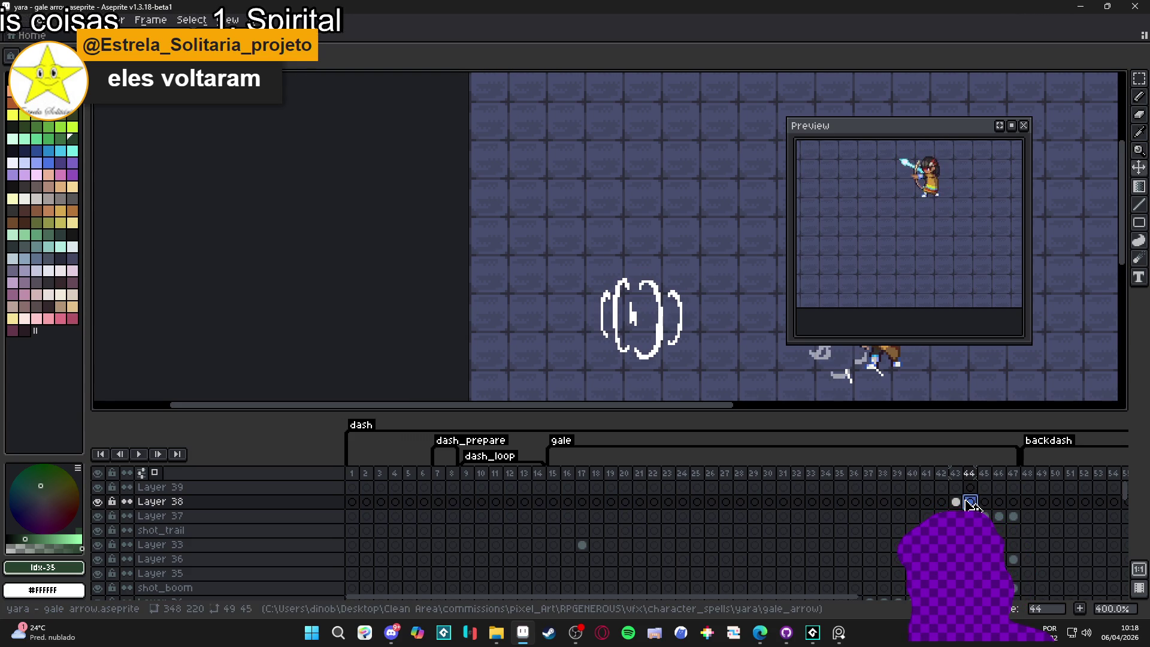
click(956, 502)
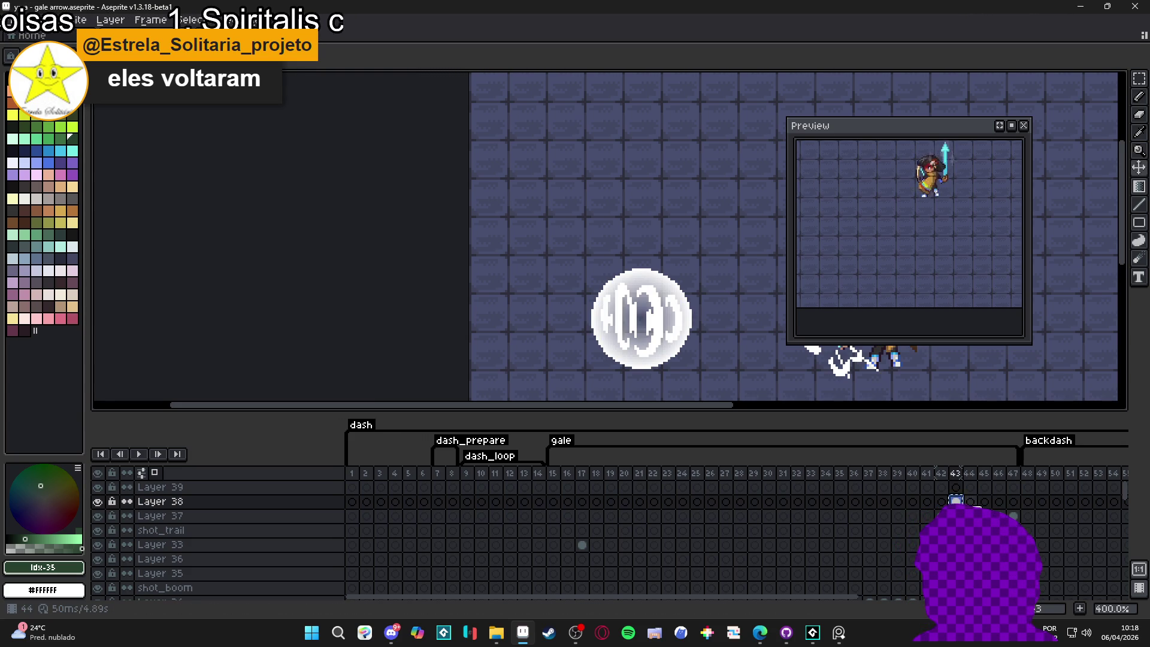
click(971, 502)
key(F3)
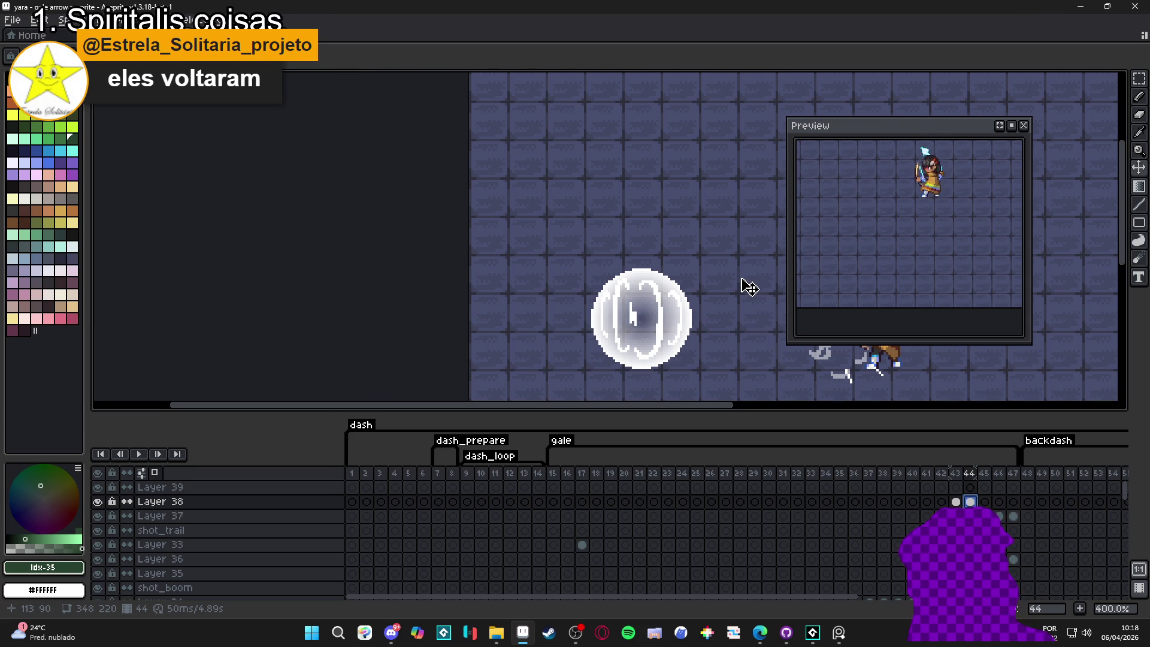
key(ctrl+t)
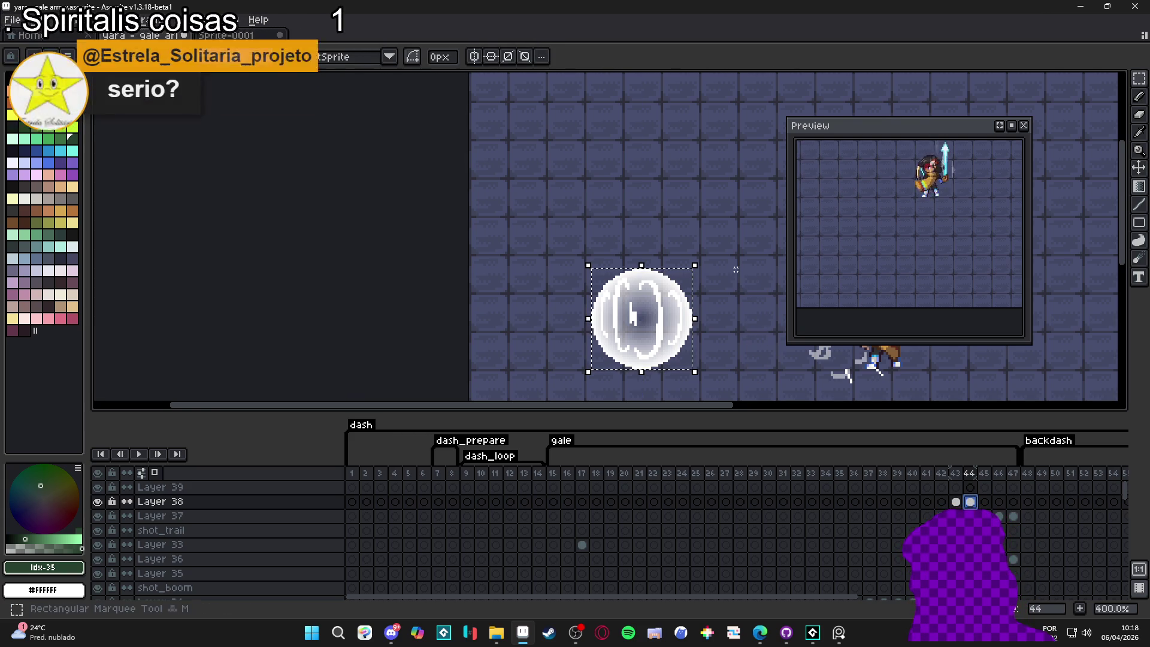
Enlarge frame 44's glow disc to 44×44 pixels
scroll(706, 291, up, 2)
scroll(683, 258, down, 3)
drag(692, 163, 703, 170)
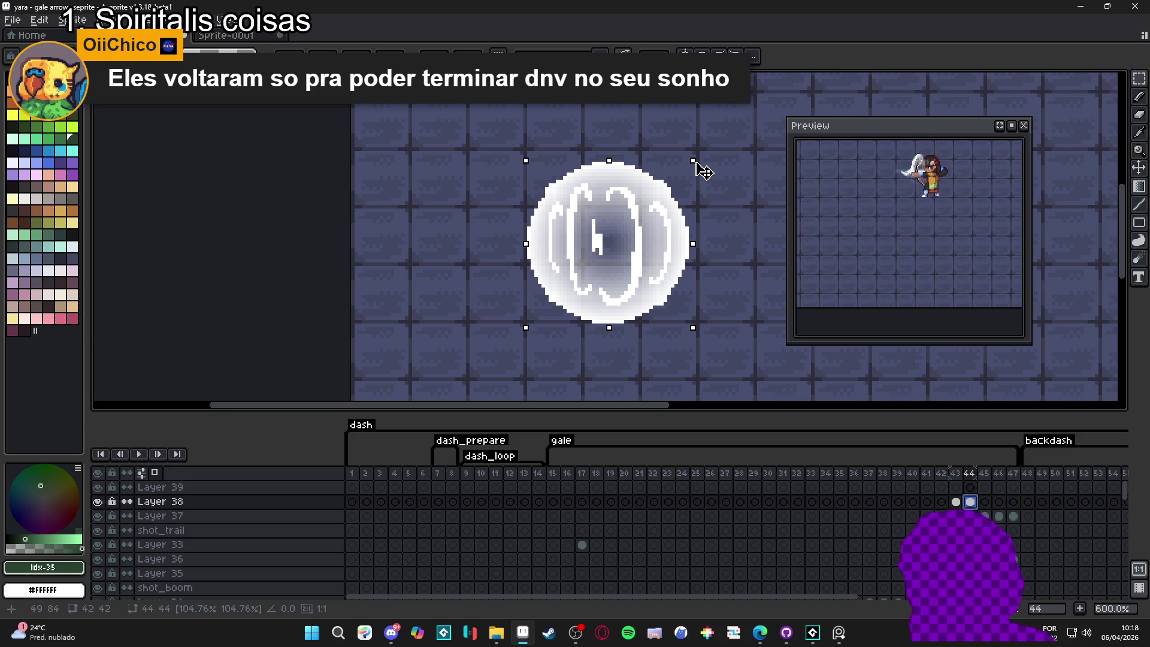
scroll(688, 179, down, 1)
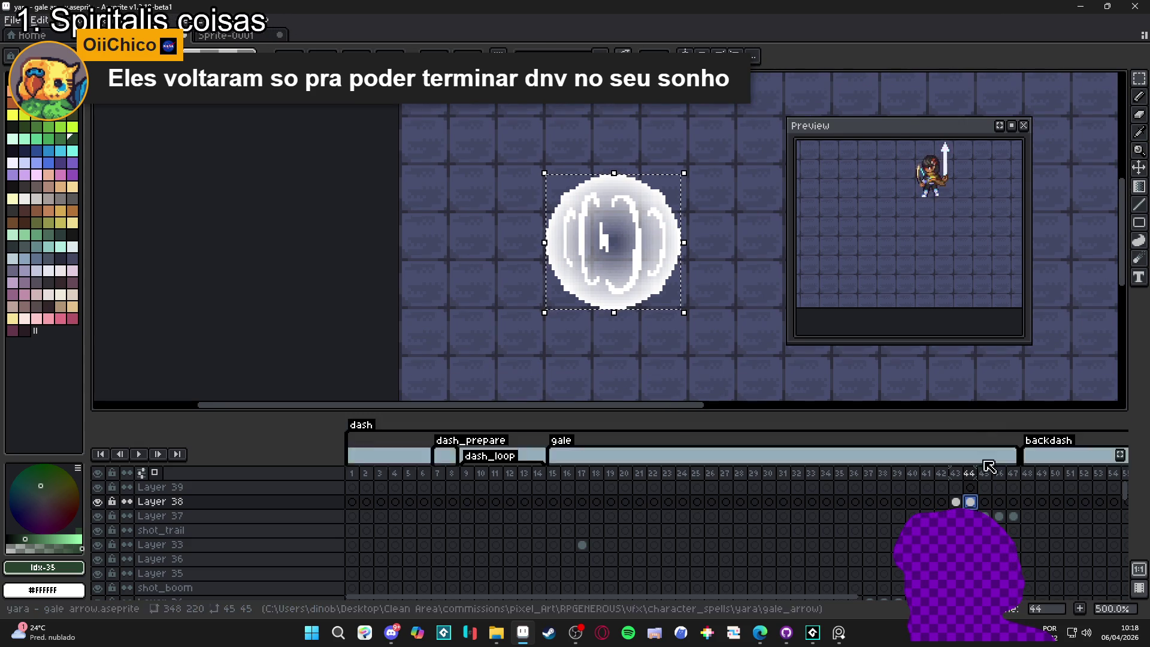
Set the frame 44 cel's opacity to 47% and compare it with frame 43
double_click(970, 501)
click(689, 477)
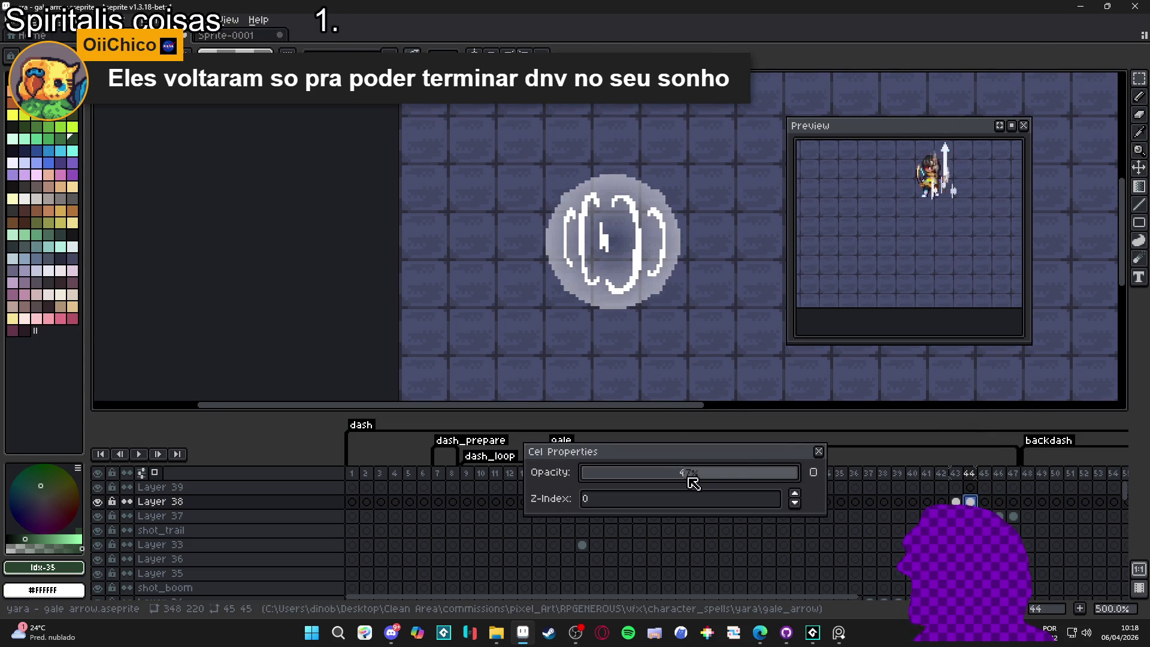
click(819, 452)
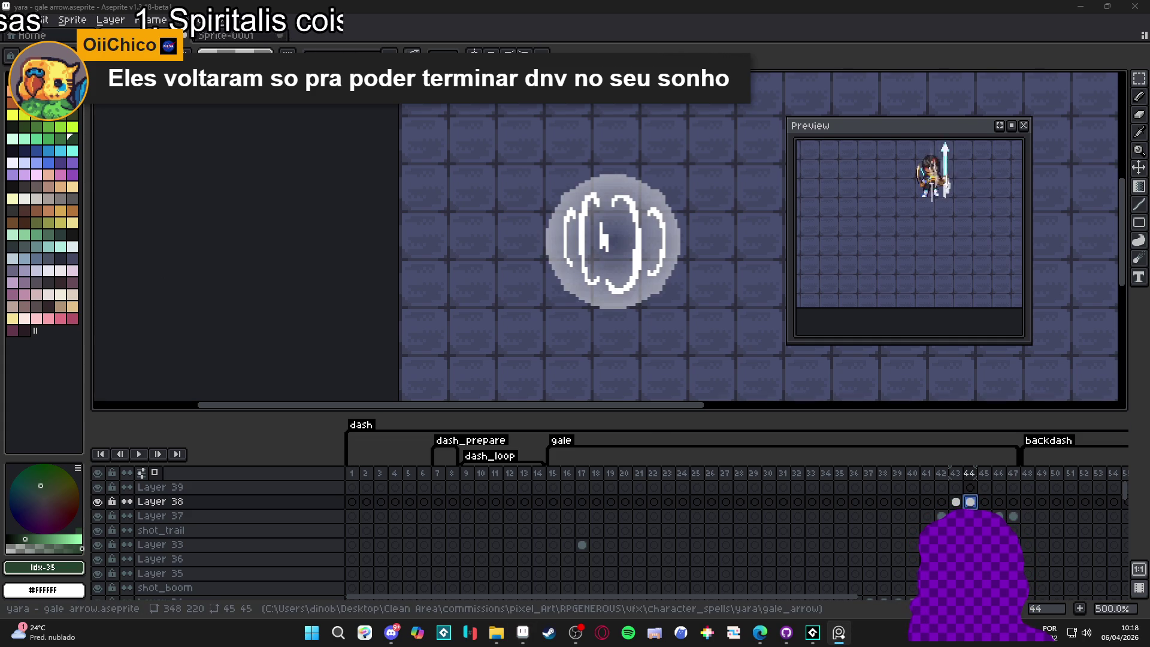
click(957, 501)
click(971, 503)
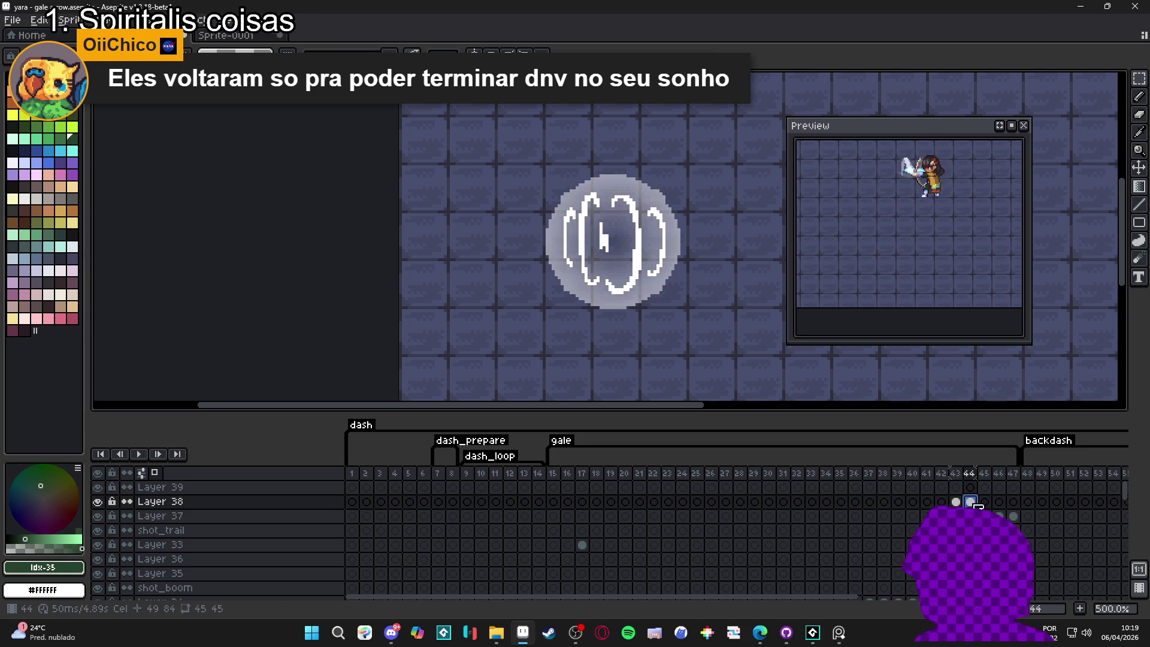
Enlarge frame 45's glow disc to 48×48 pixels and set that cel's opacity to 20%
click(984, 502)
key(ctrl+t)
drag(680, 185, 688, 172)
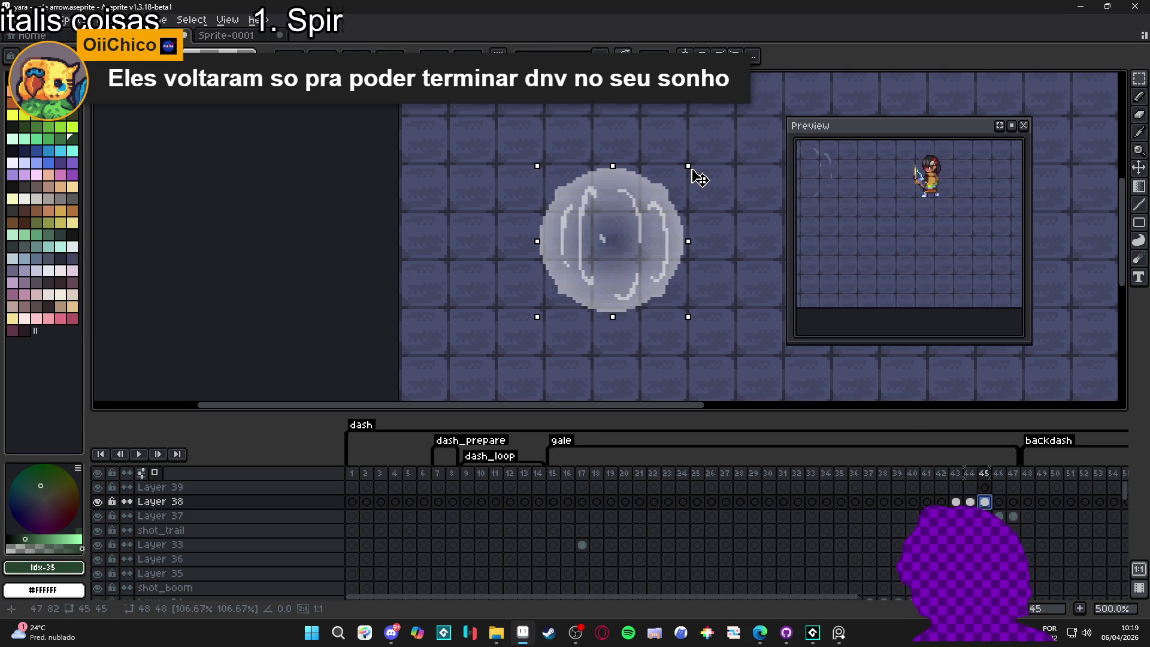
key(Return)
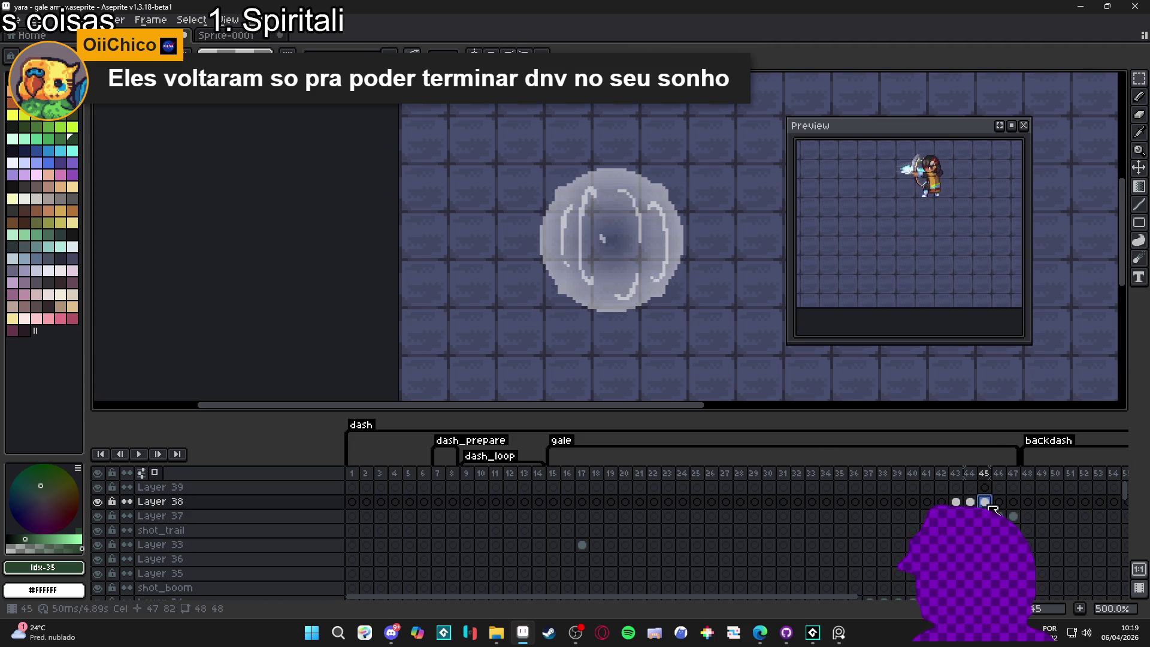
double_click(985, 502)
drag(644, 479, 625, 480)
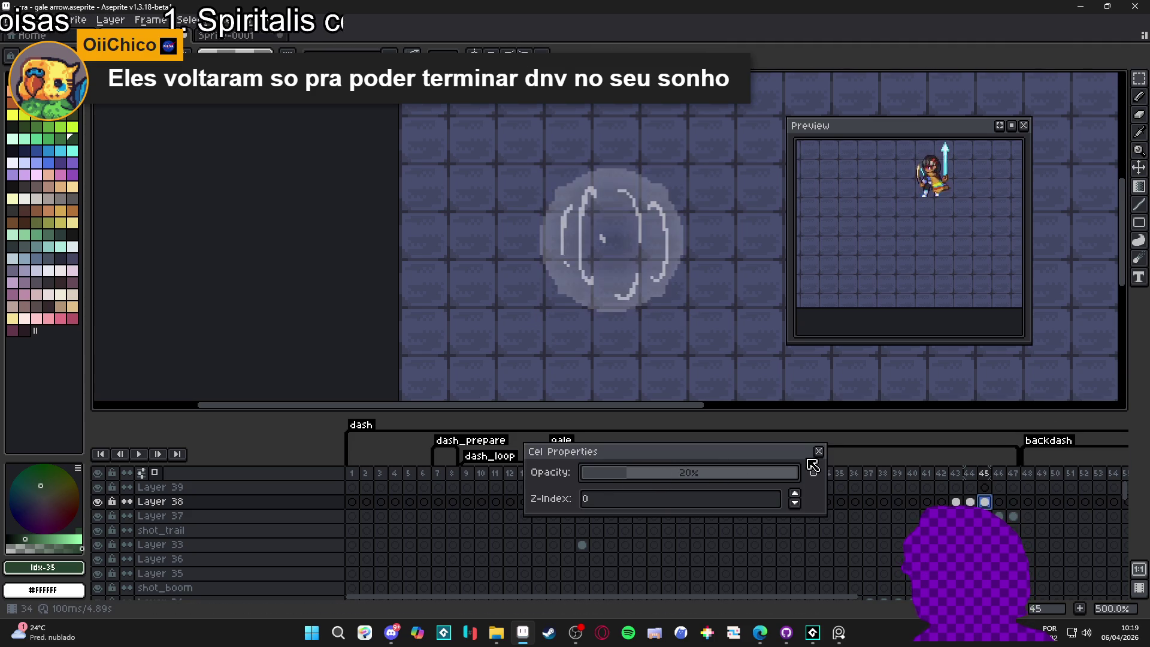
click(819, 450)
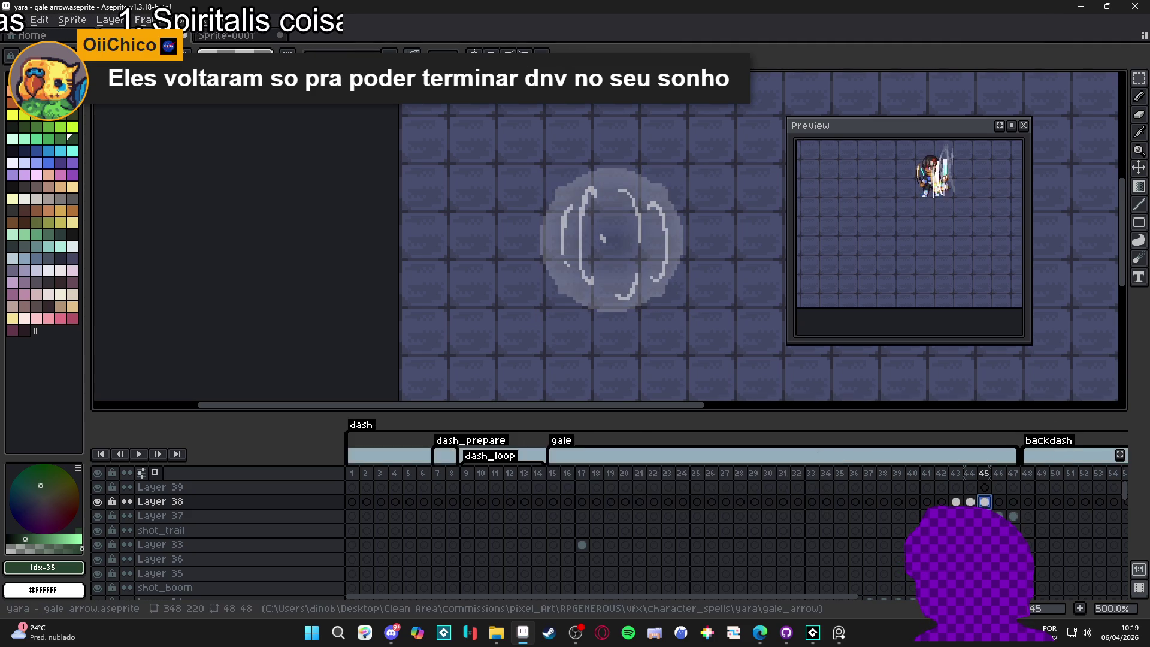
Enlarge frame 46's glow disc and fade that cel to 5% opacity
click(999, 502)
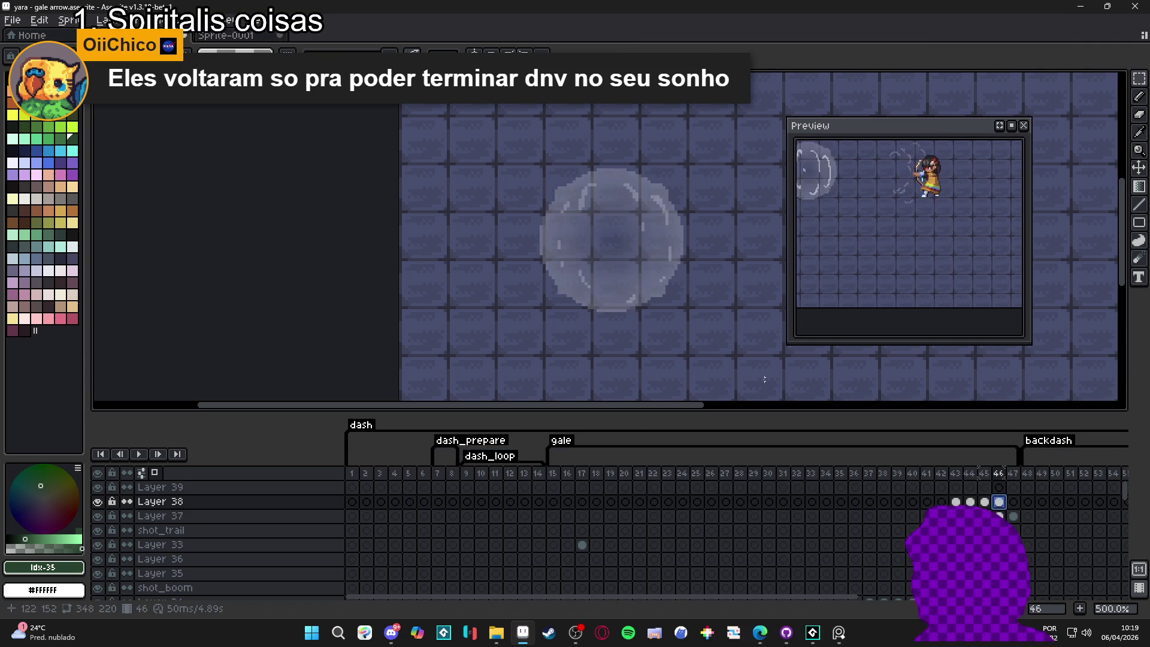
key(ctrl+a)
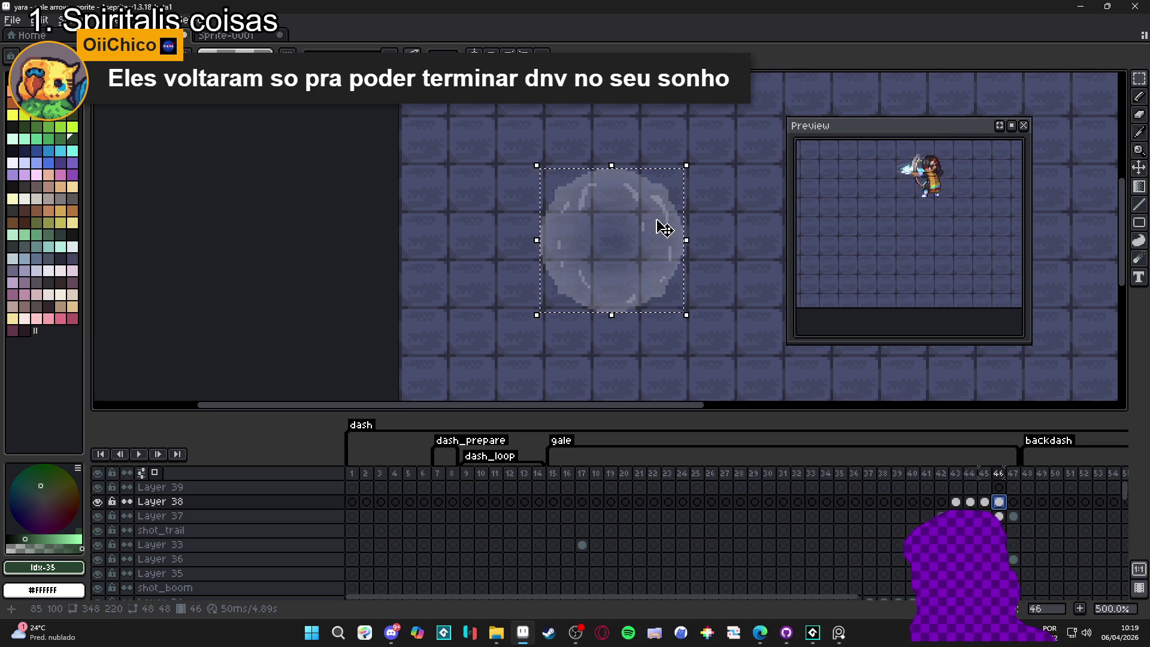
drag(688, 167, 687, 170)
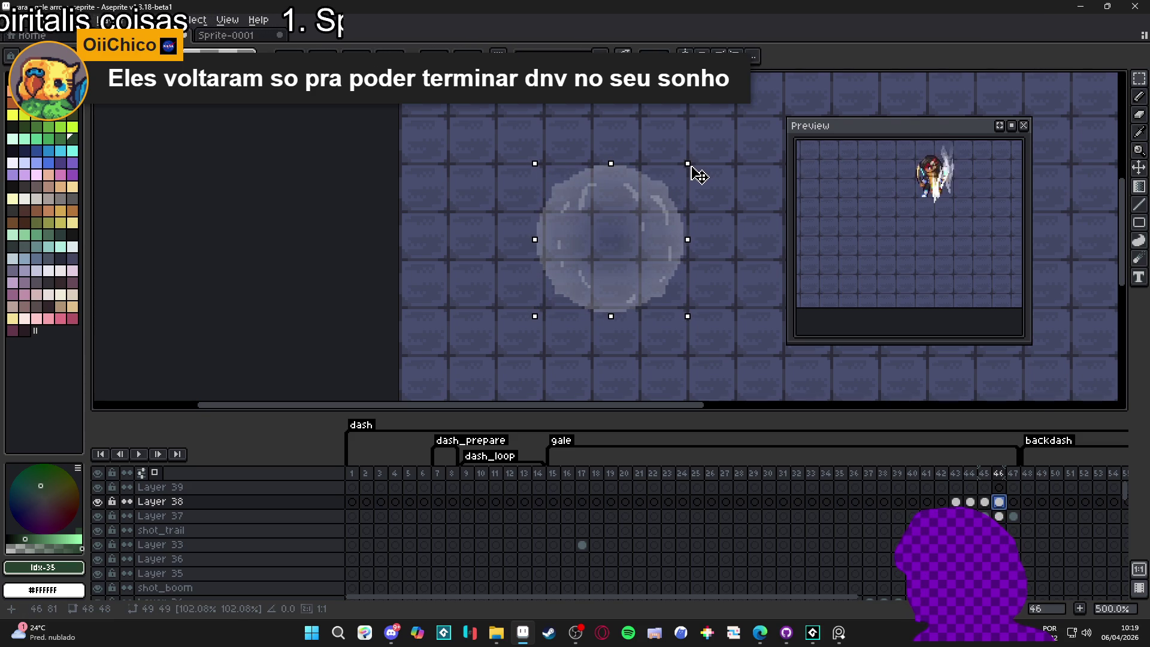
click(998, 506)
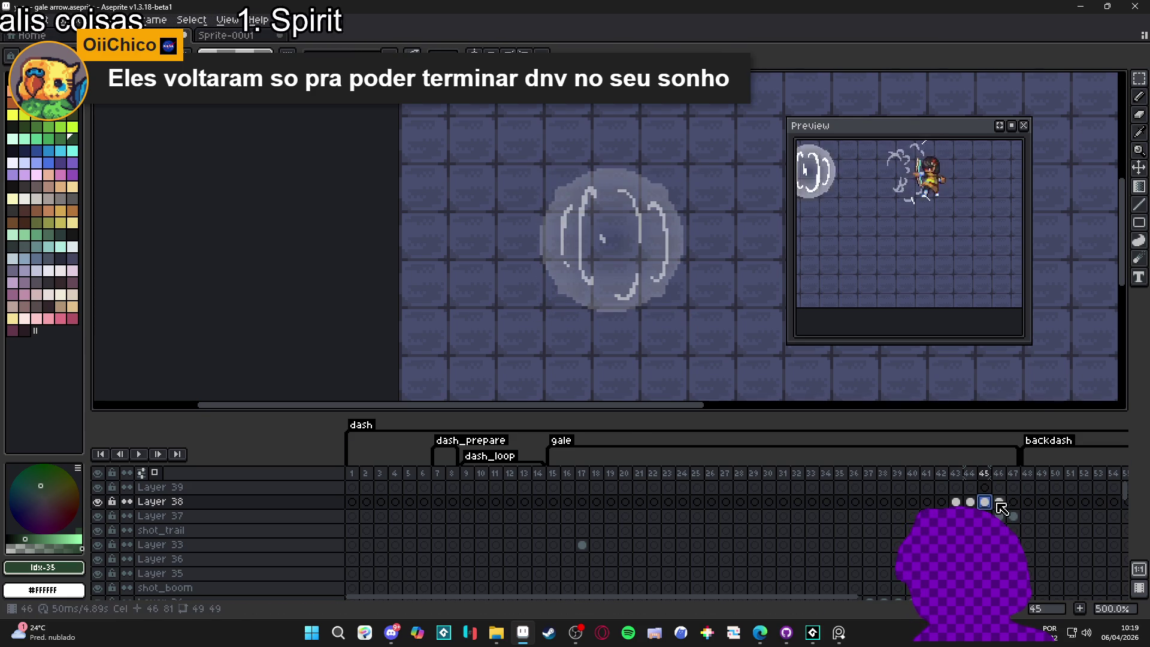
double_click(998, 503)
drag(607, 483, 596, 477)
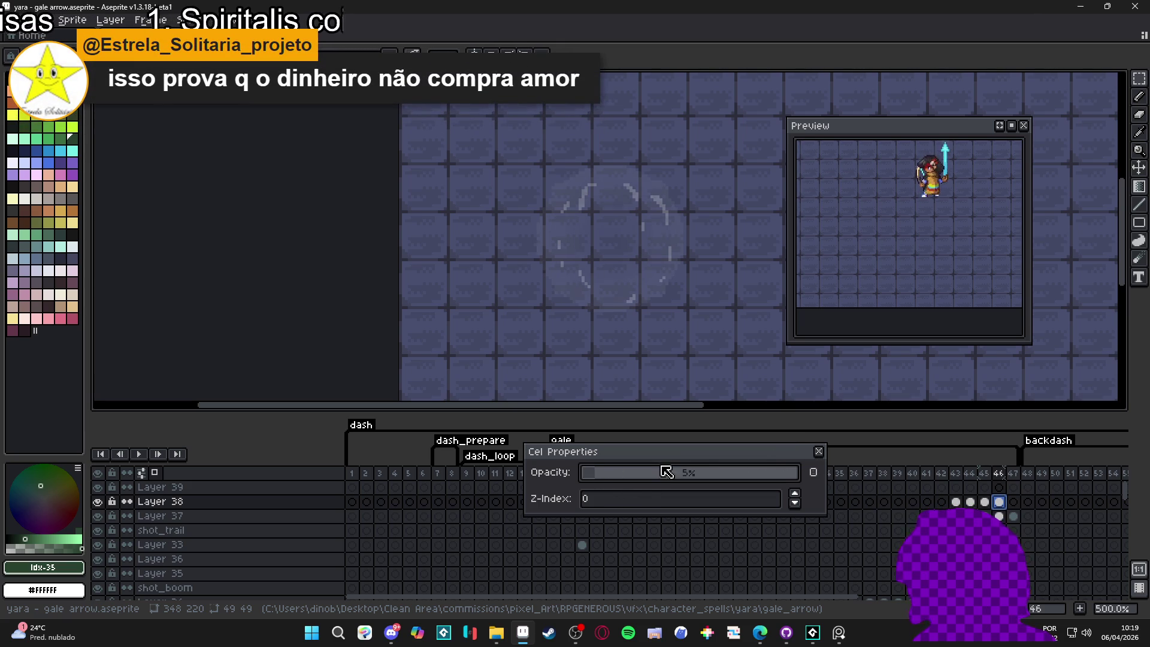
click(818, 450)
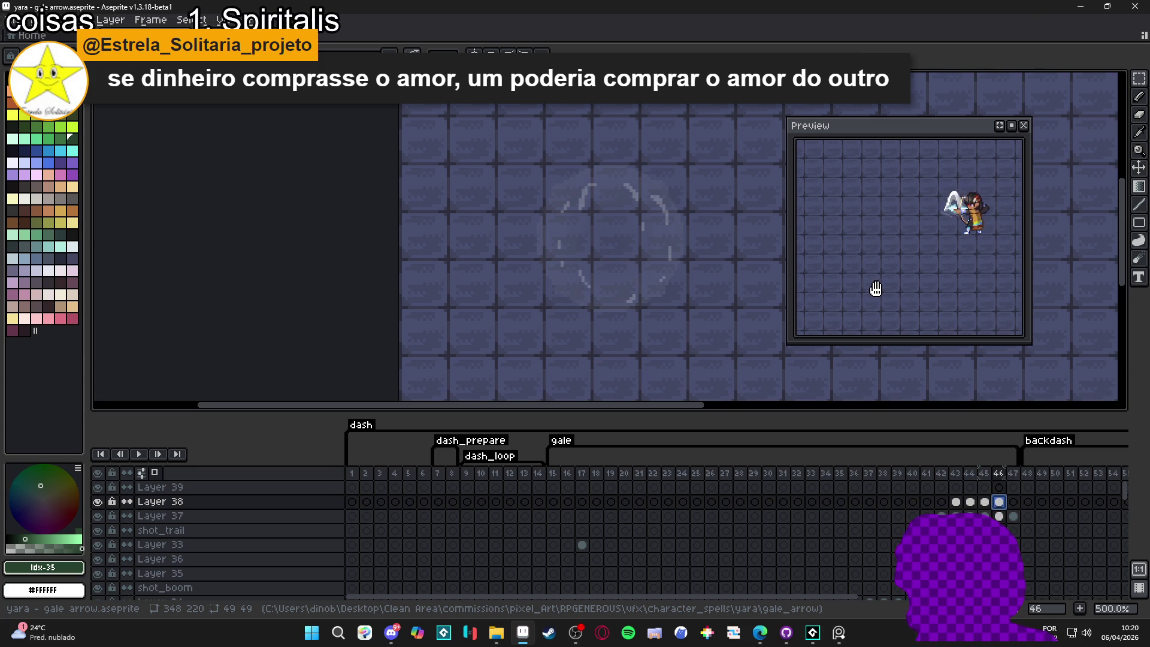
Pan the animation preview and step back to frame 45 to check its fade
drag(880, 290, 897, 311)
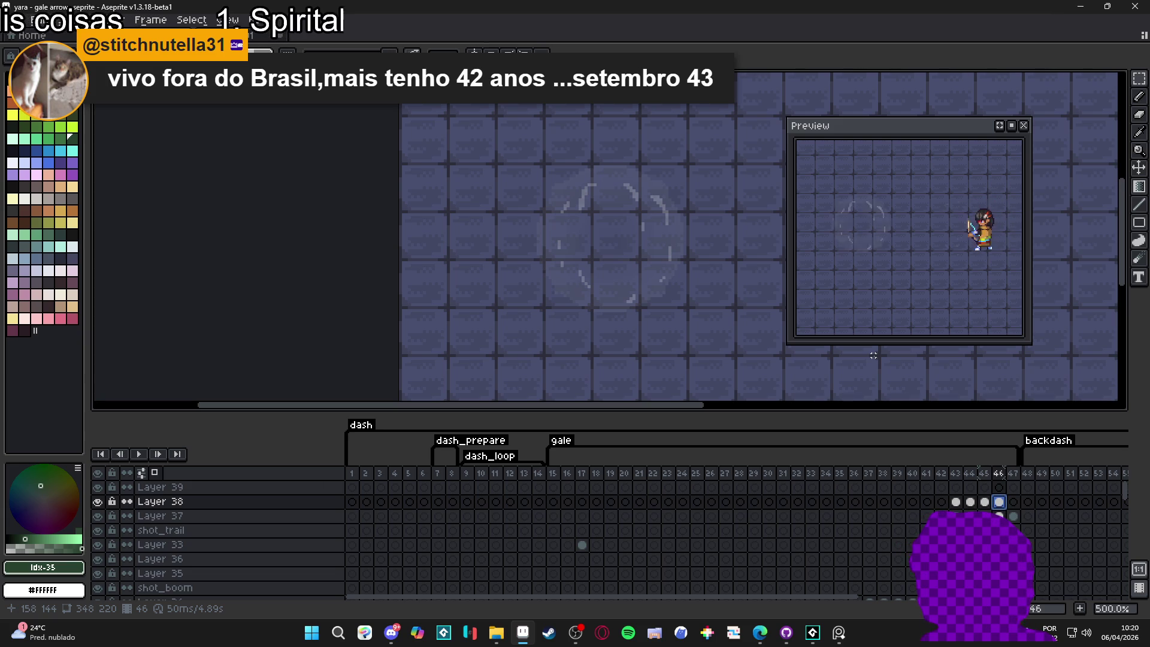
key(comma)
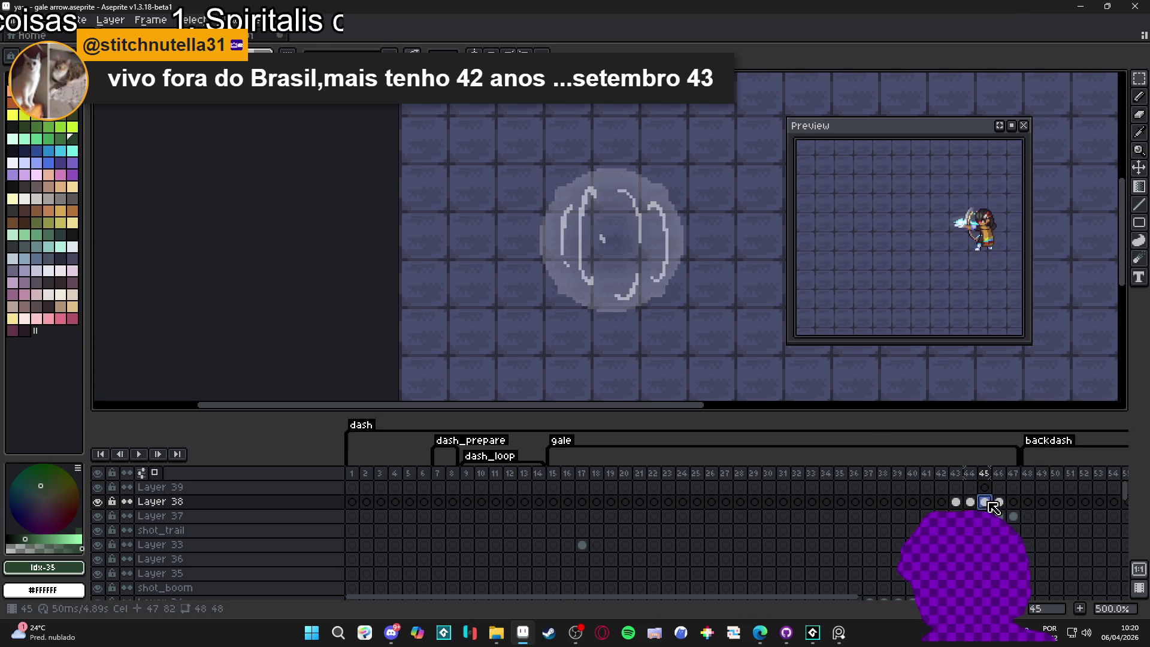
click(956, 501)
click(970, 501)
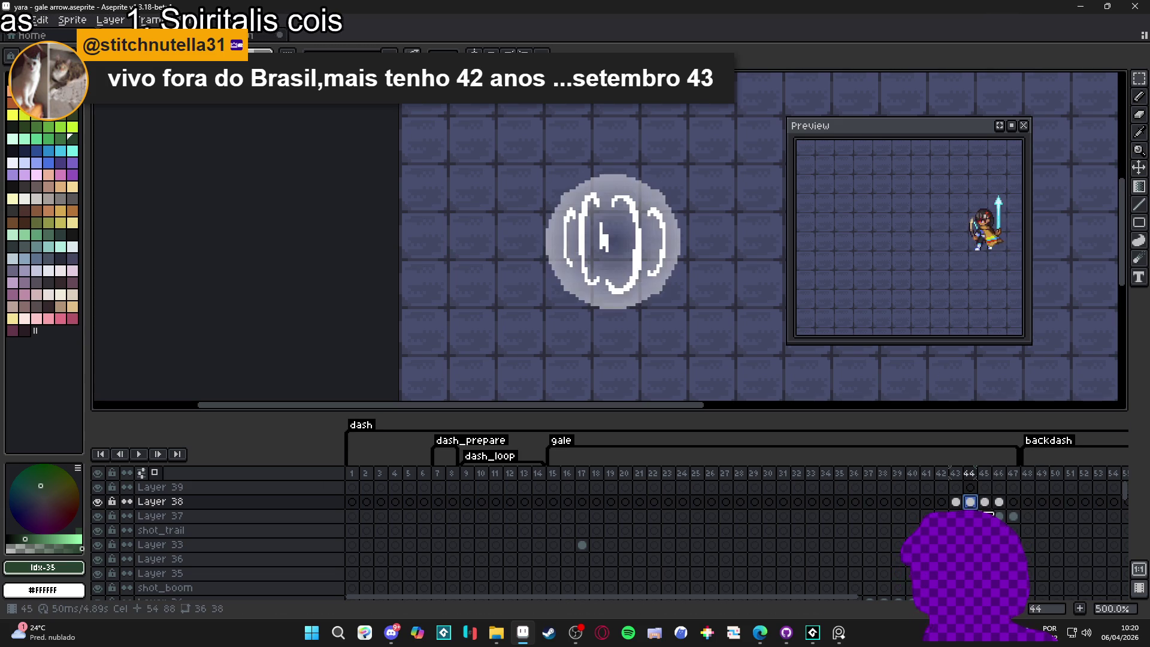
click(956, 502)
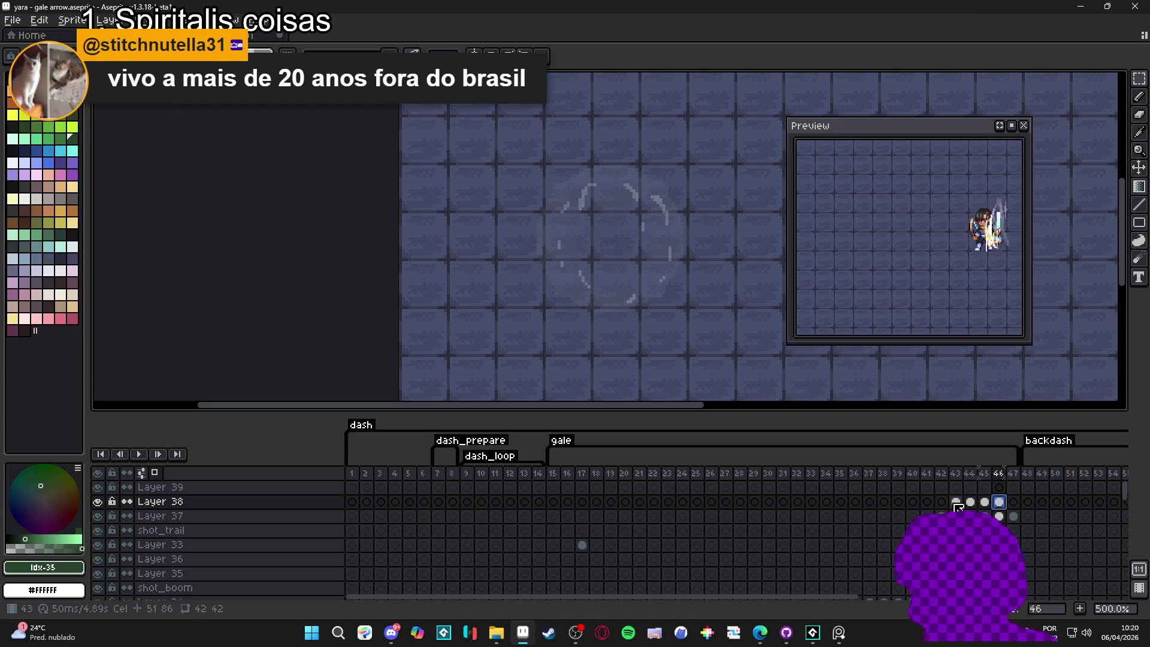
click(970, 503)
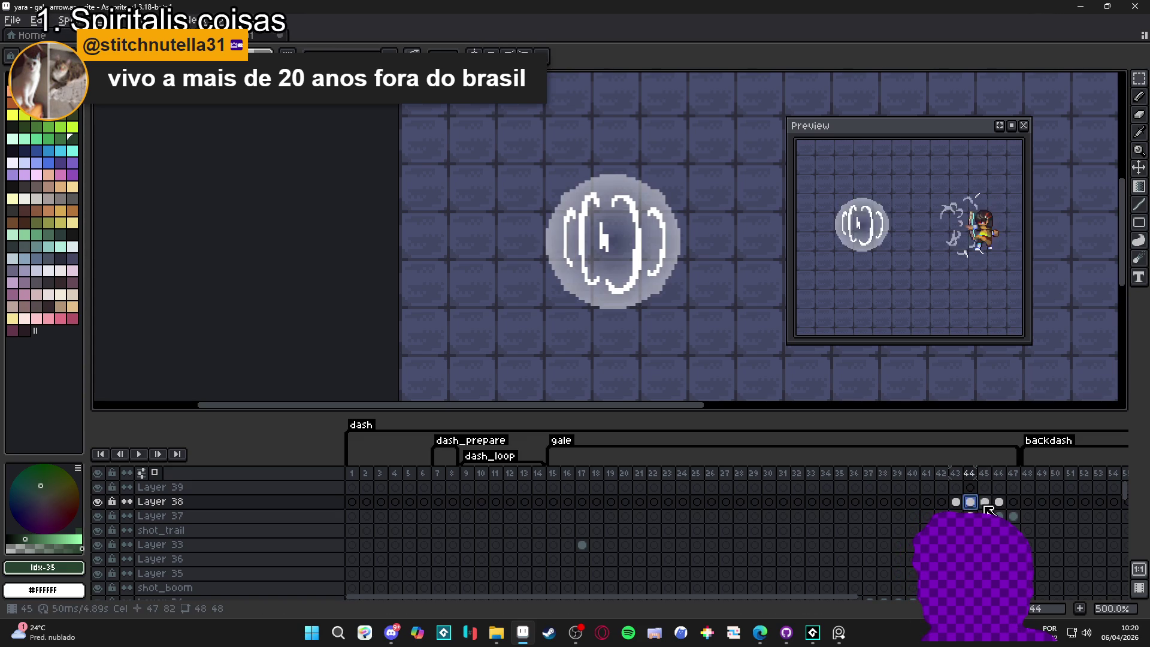
click(985, 503)
click(999, 503)
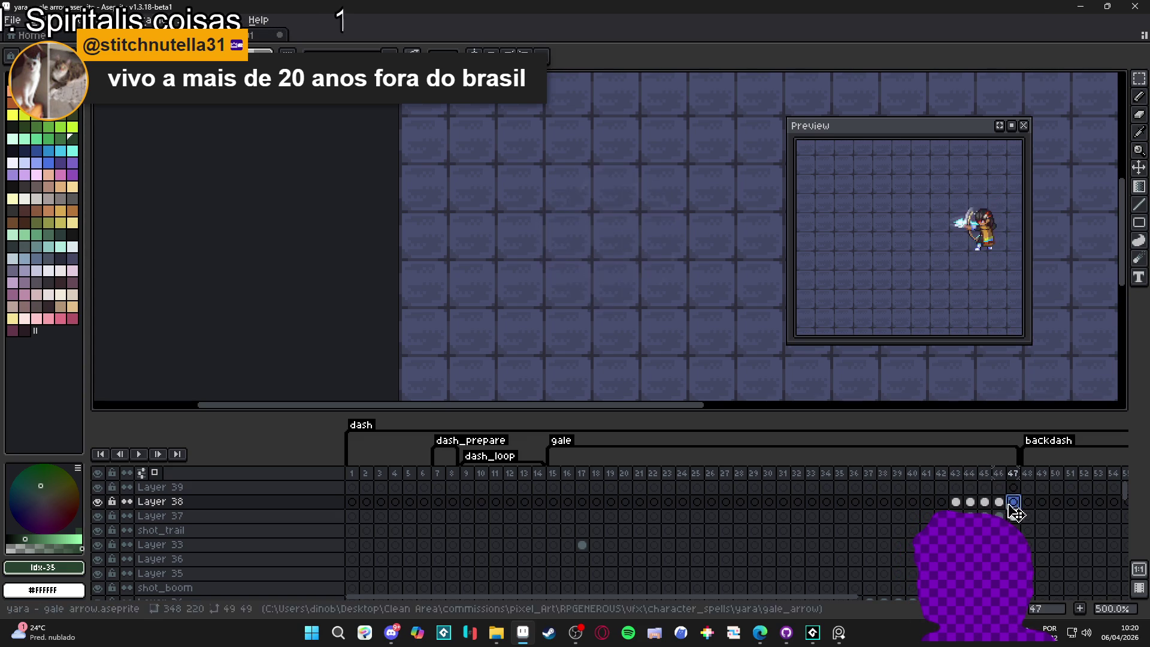
click(1011, 504)
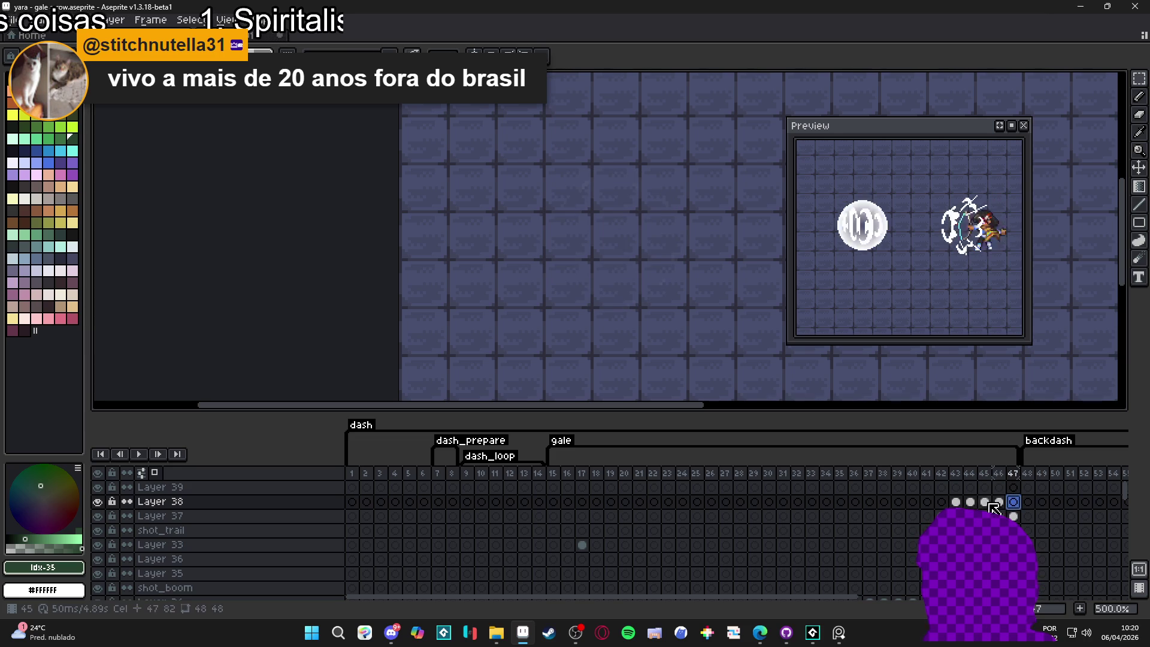
key(Left)
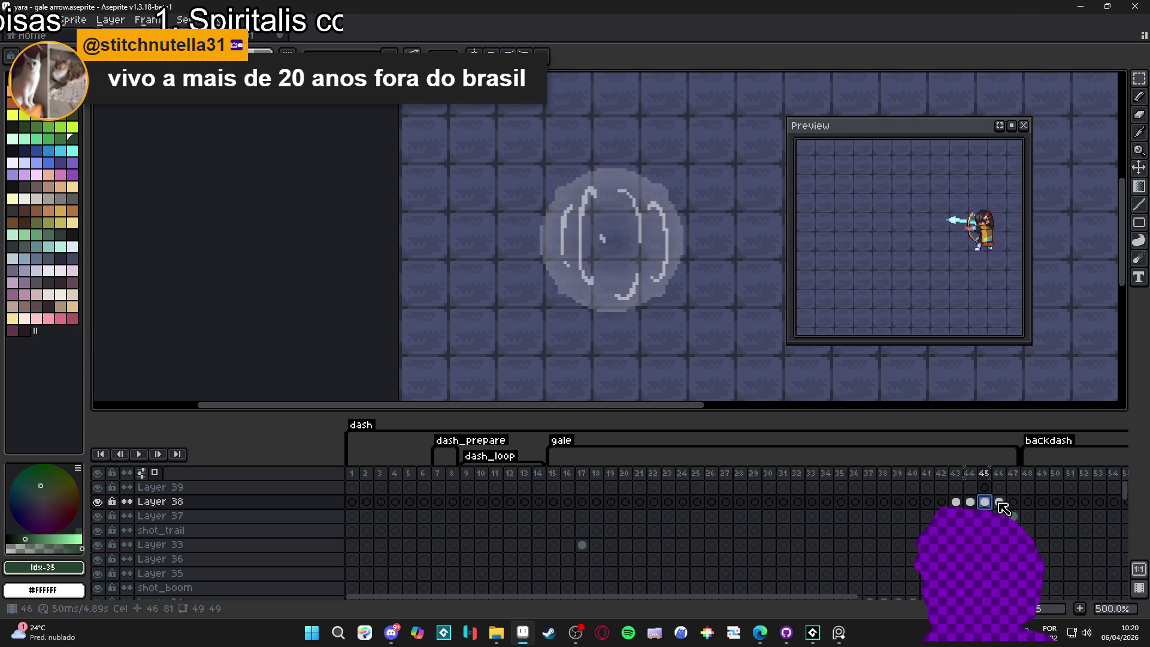
key(Right)
key(Left)
key(Right)
key(Left)
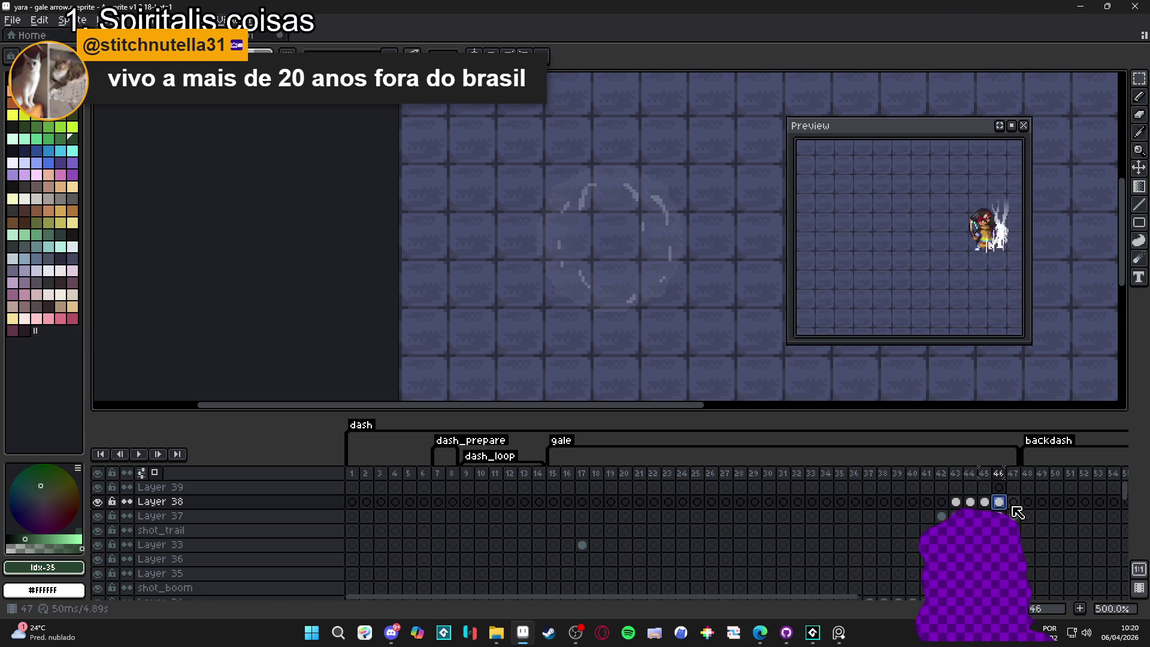
key(Right)
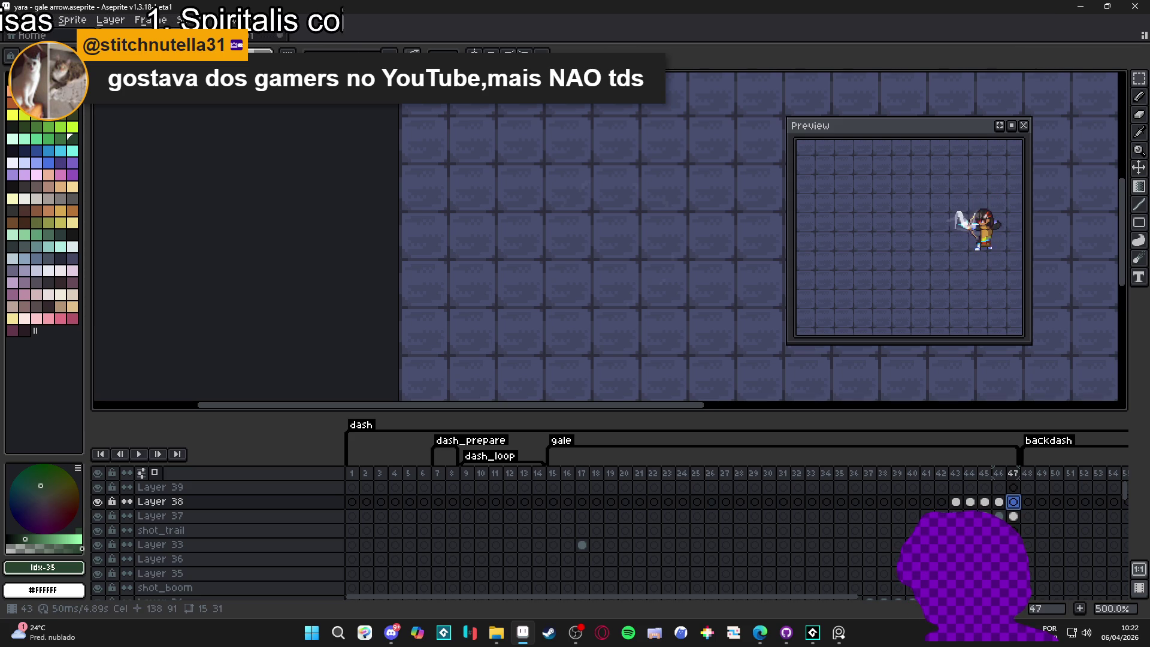
Select Layer 38's frame 43 cel and briefly hide it to see the layer beneath
click(956, 503)
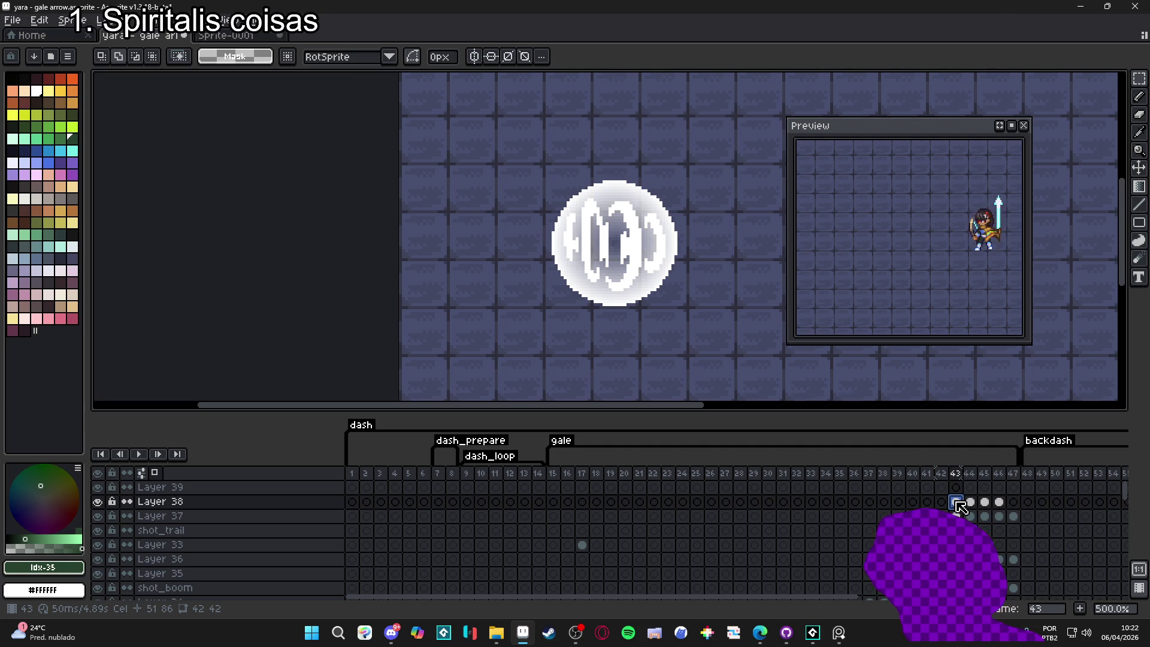
click(97, 501)
click(97, 501)
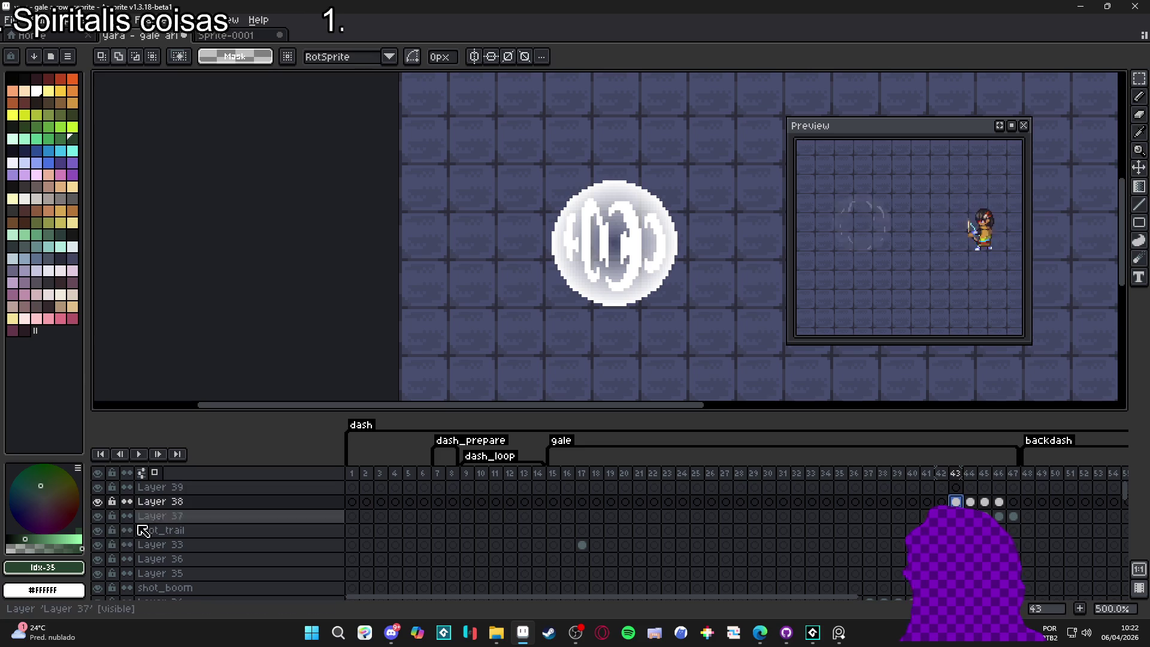
Move down to Layer 37 on frame 43 with the glow disc and switch to the brush
key(Down)
key(Left)
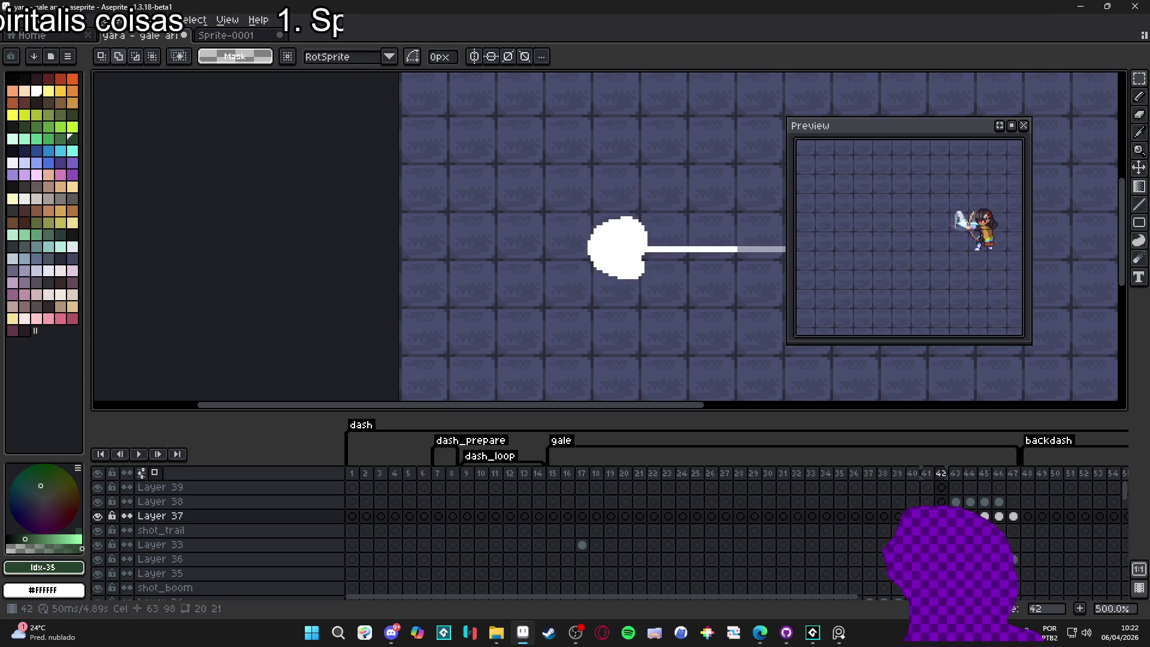
key(v)
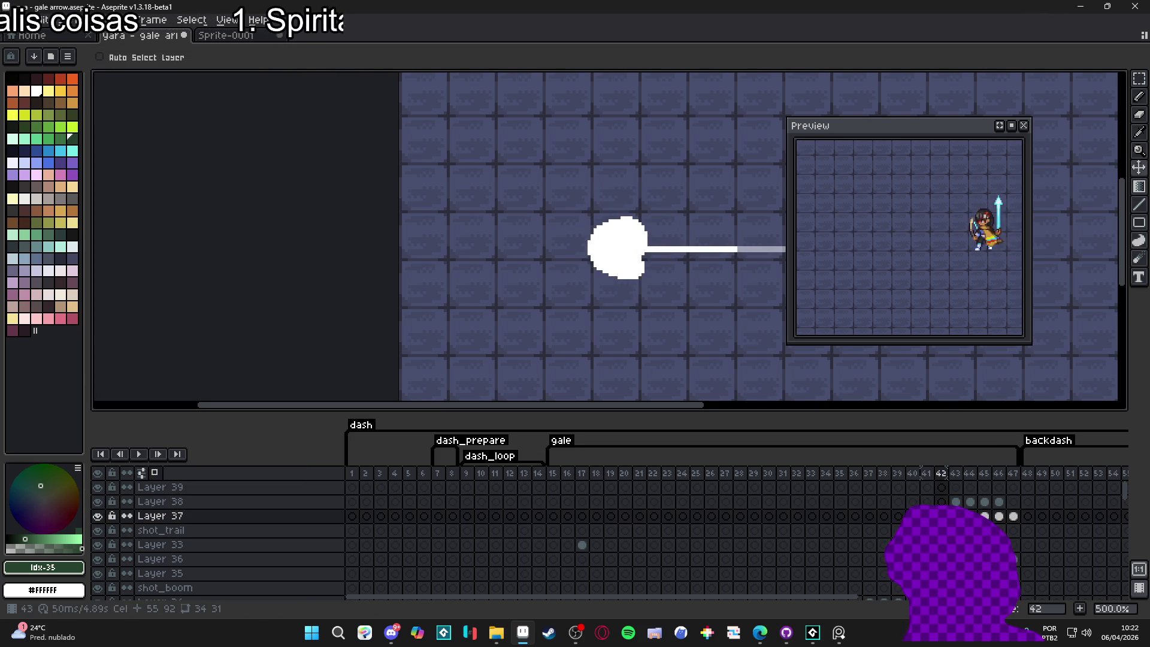
key(Right)
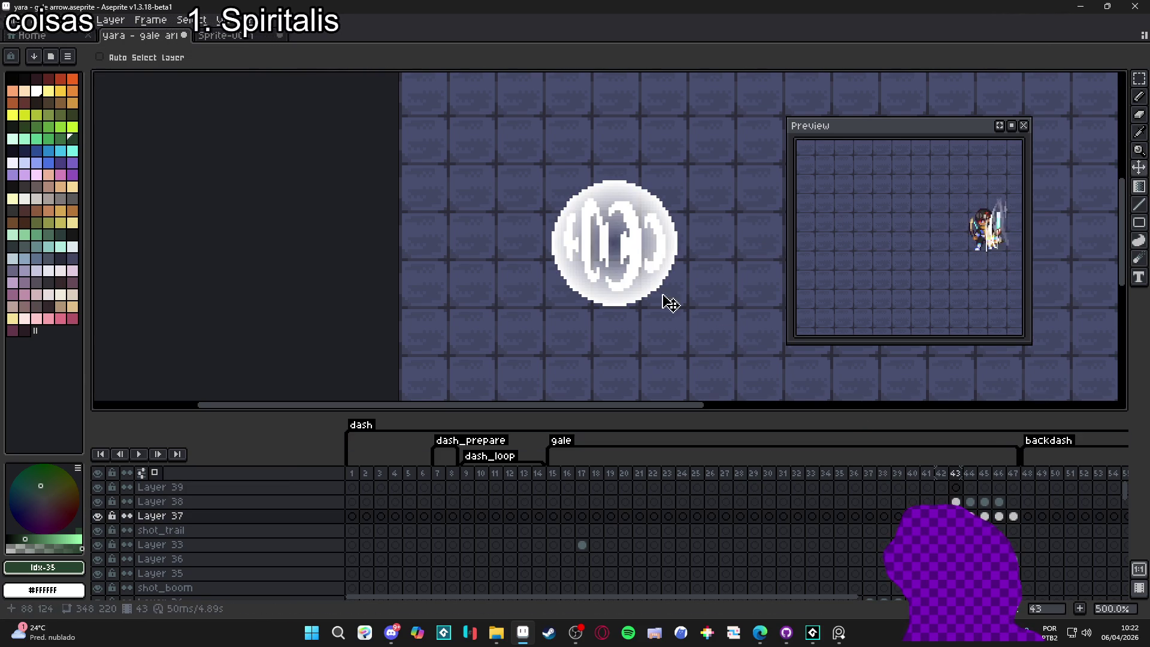
key(b)
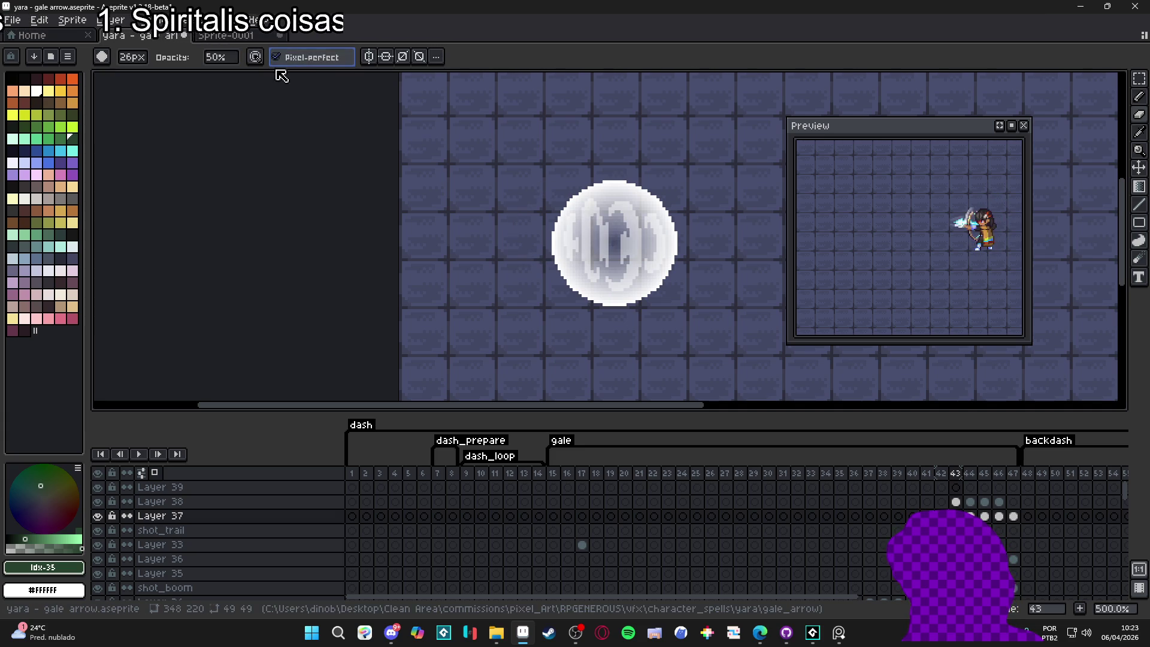
Set the brush opacity to 100 and switch to the Eraser
text(100)
key(Return)
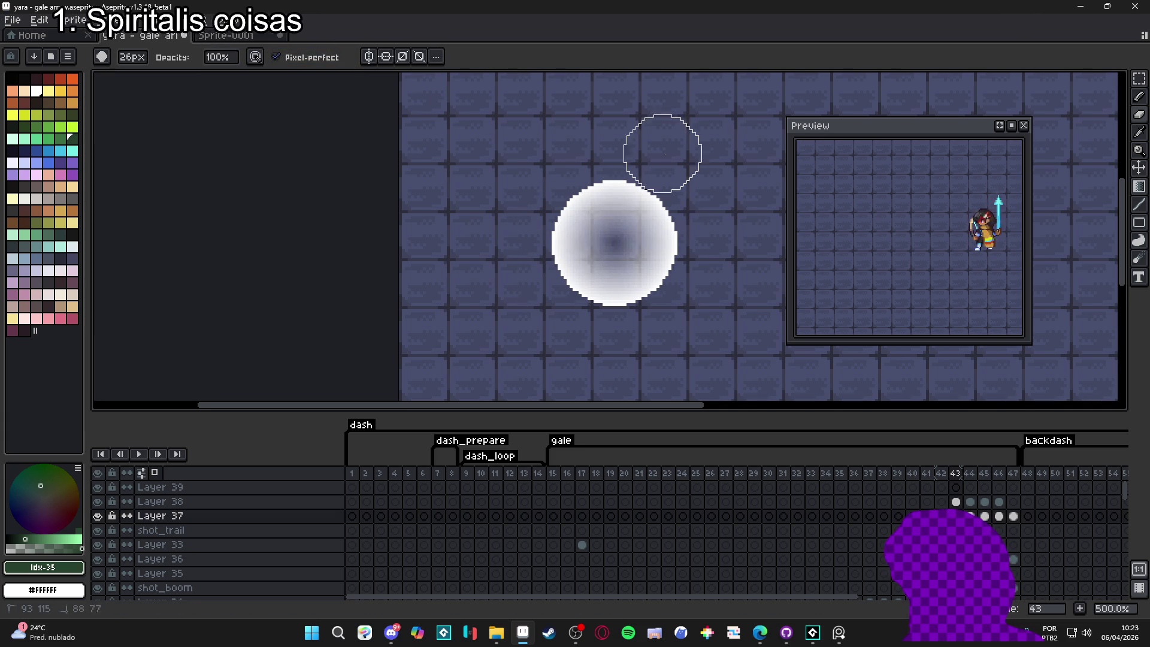
key(e)
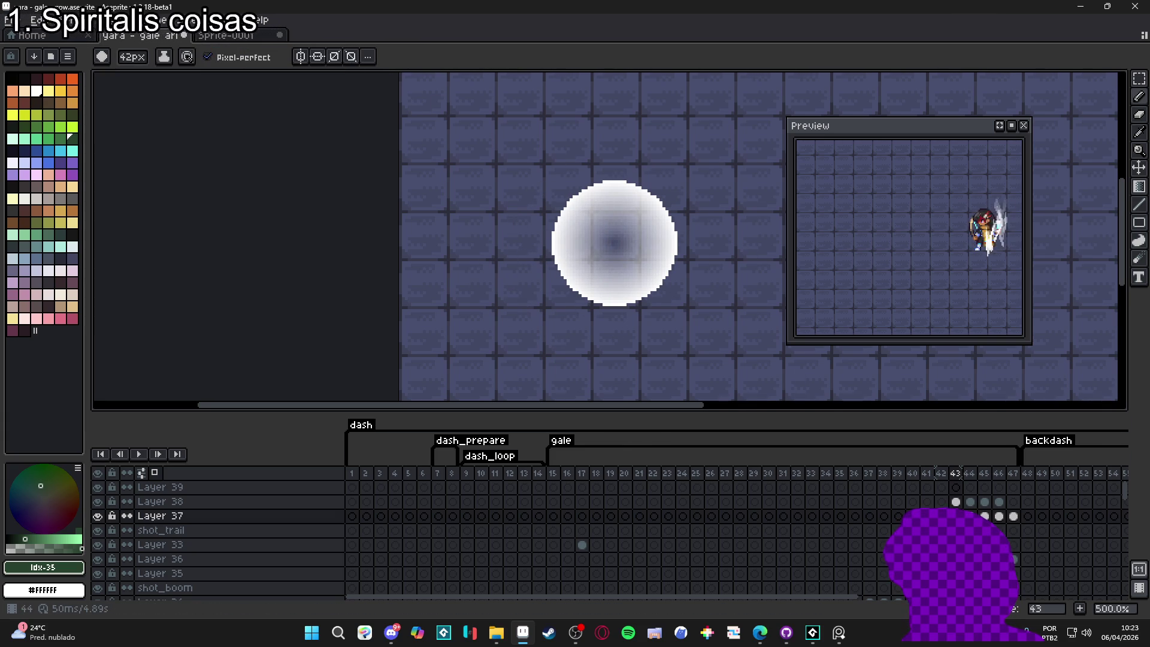
key(Right)
Review frames 41 through 47 to watch the disc fade, ending on frame 43
click(984, 515)
click(999, 516)
click(1014, 516)
click(941, 473)
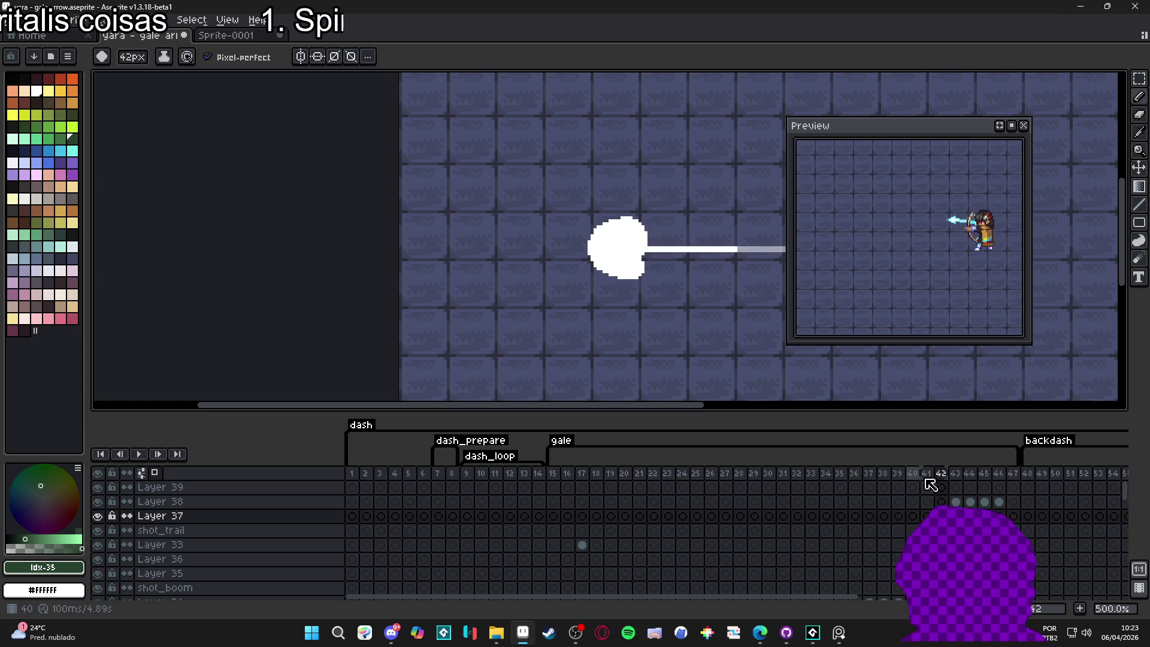
click(926, 516)
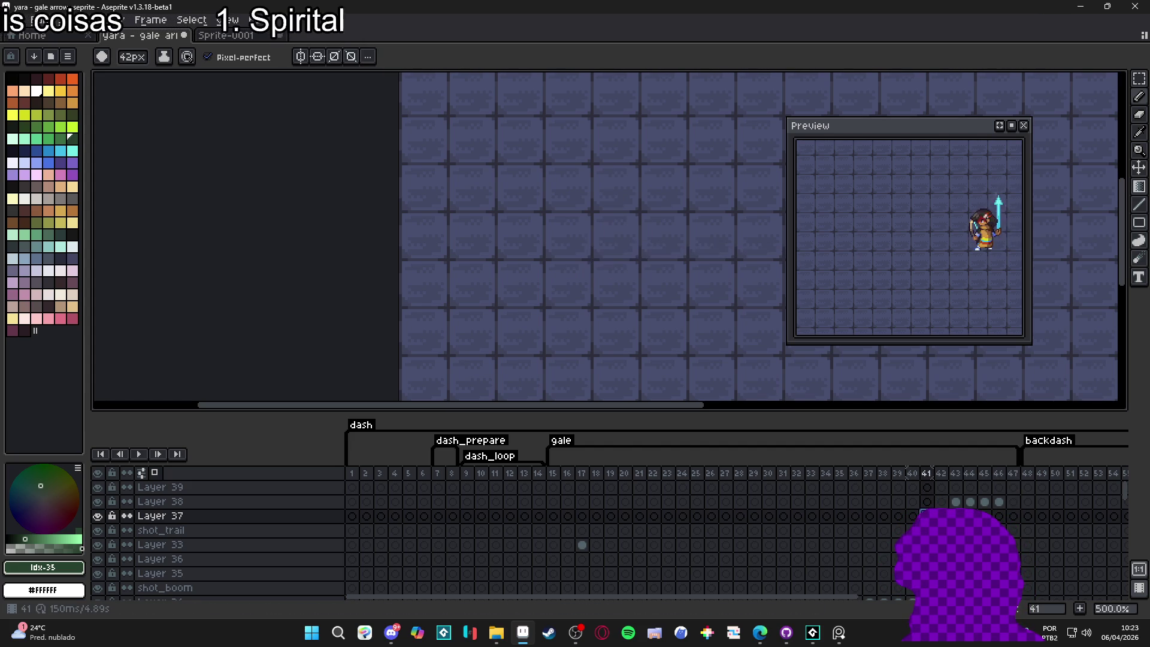
key(Right)
key(Right)
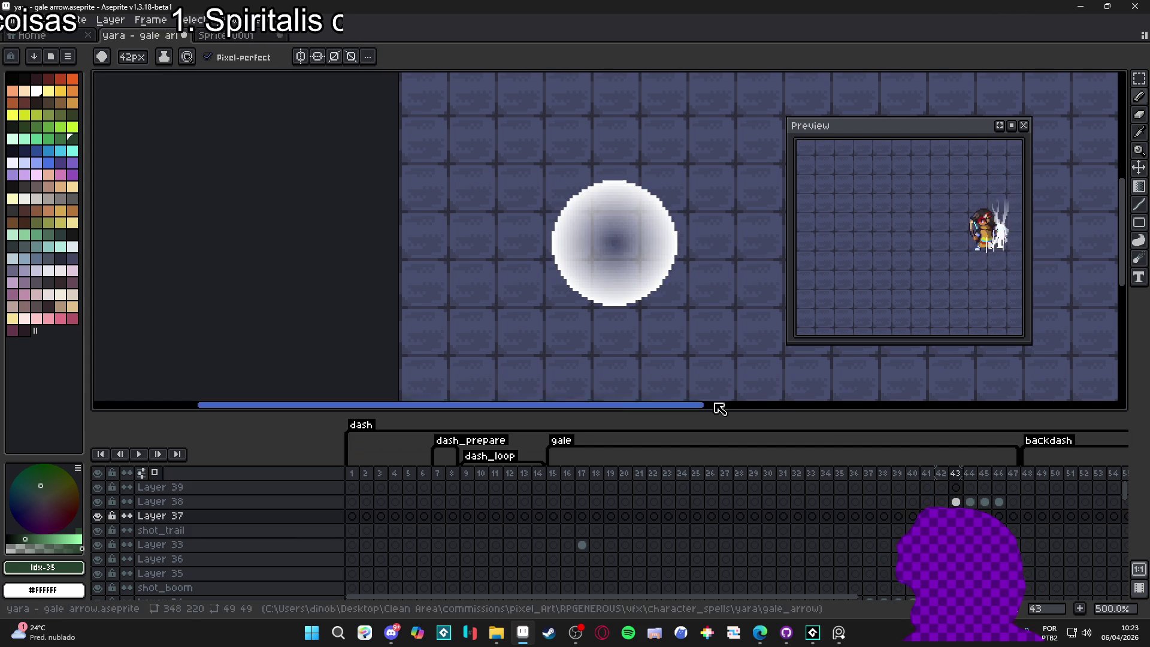
Drag Layer 37 above Layer 38, go to its frame 43 cel, and shrink the brush to 1px
drag(240, 517, 244, 499)
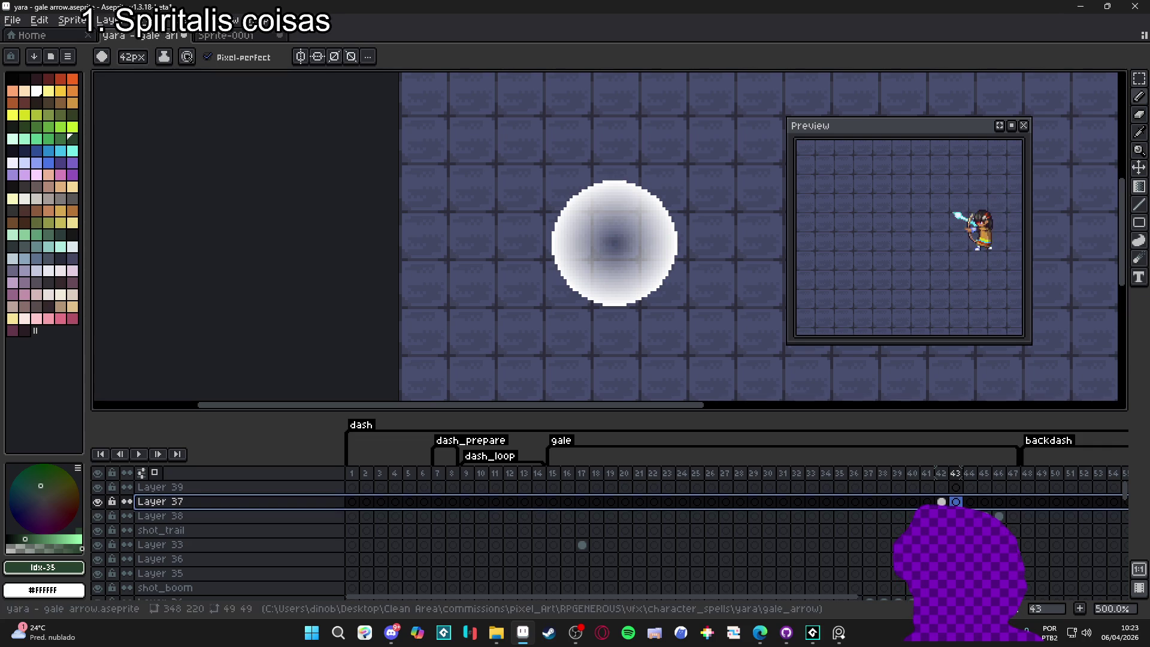
click(942, 501)
key(Right)
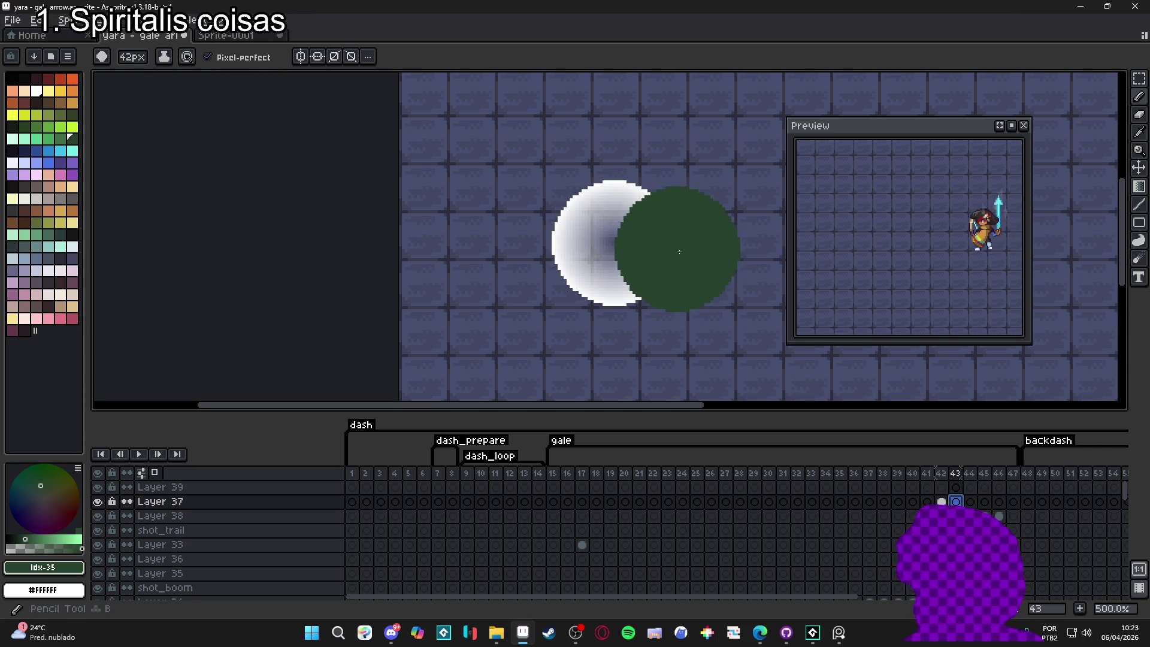
key(minus)
key(minus)
key(minus)
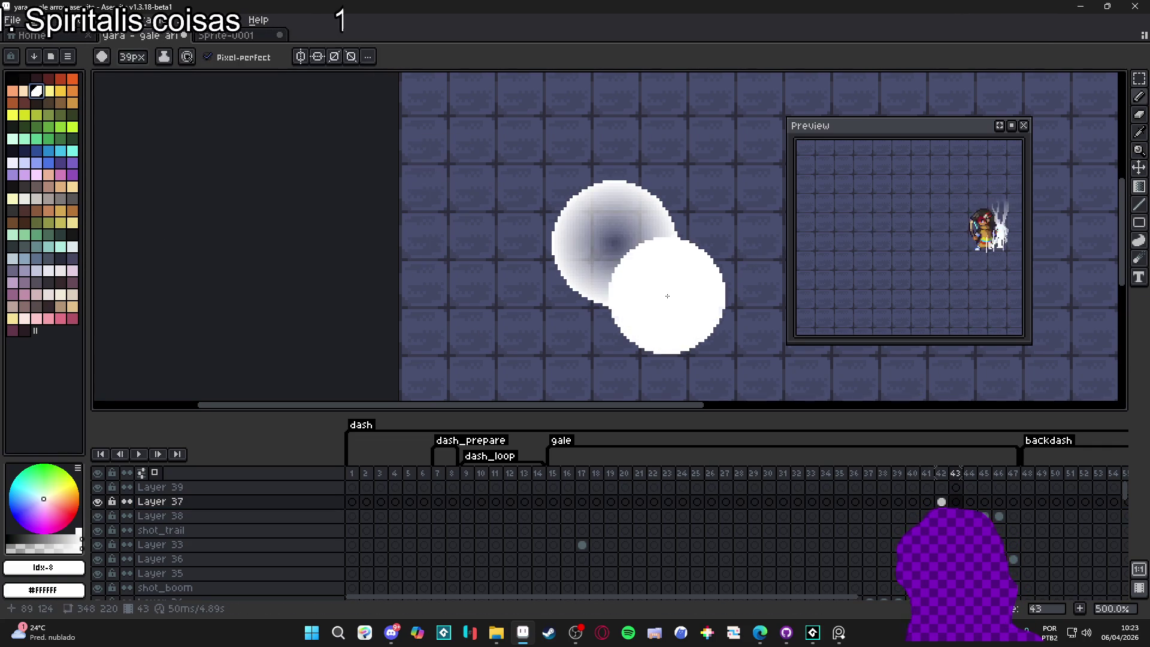
key(minus)
key(minus)
key(minus)
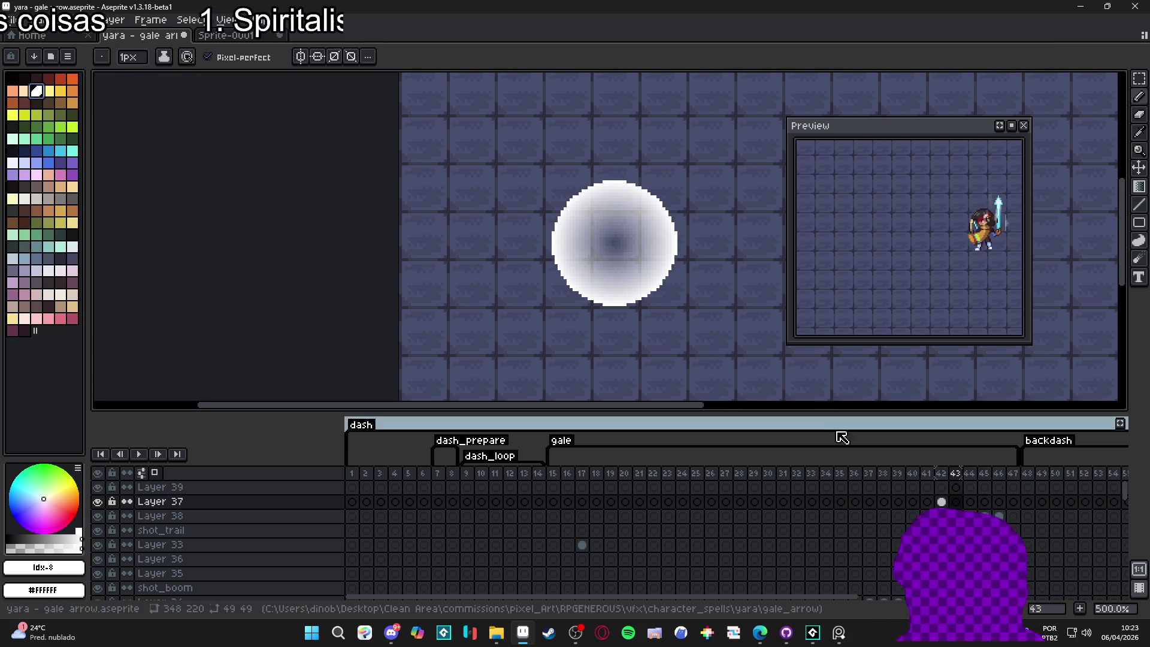
Select Layer 38's cel on frame 44 and zoom around to inspect the disc
click(970, 501)
scroll(558, 184, up, 2)
scroll(558, 183, up, 2)
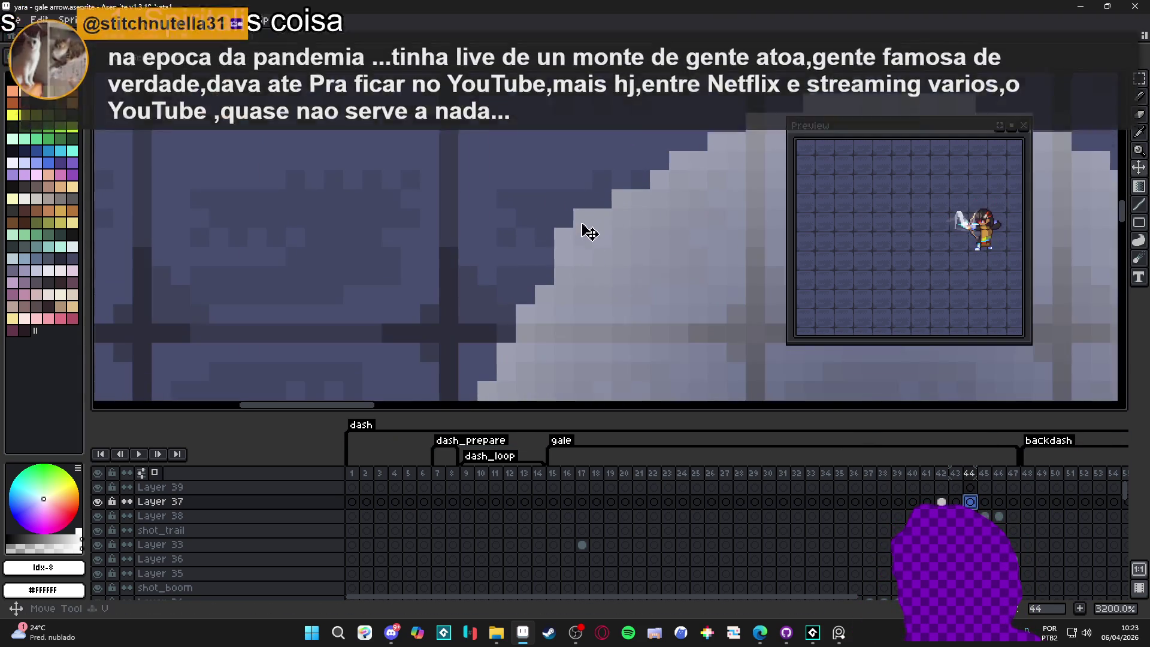
ctrl+click(573, 239)
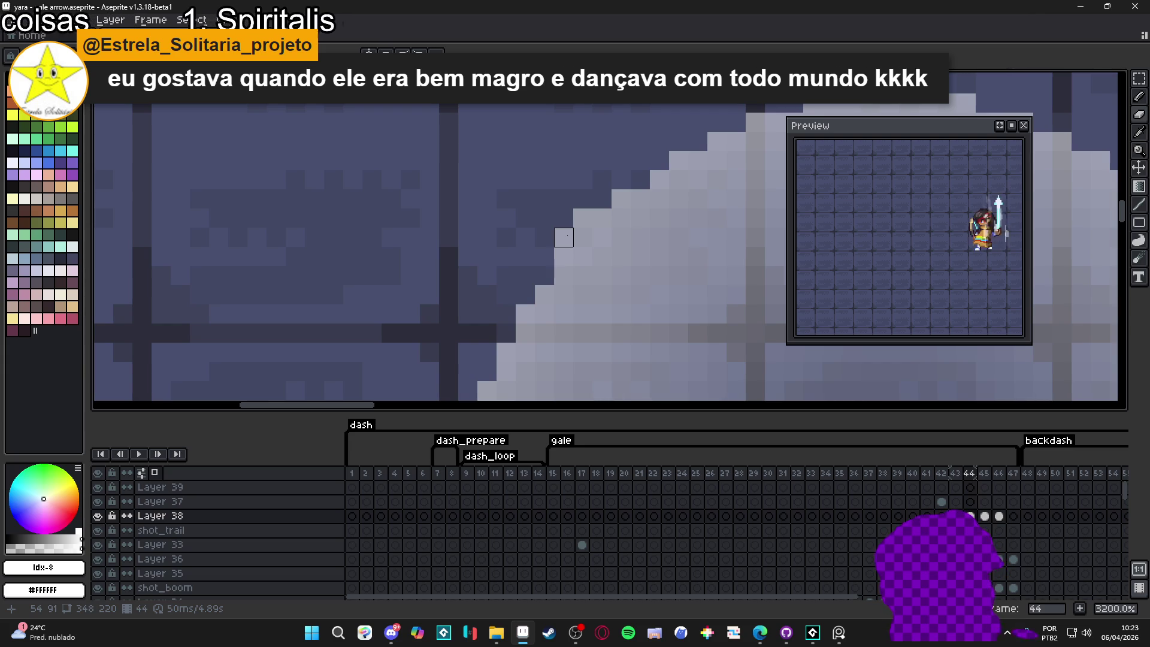
scroll(564, 237, down, 3)
scroll(563, 236, up, 2)
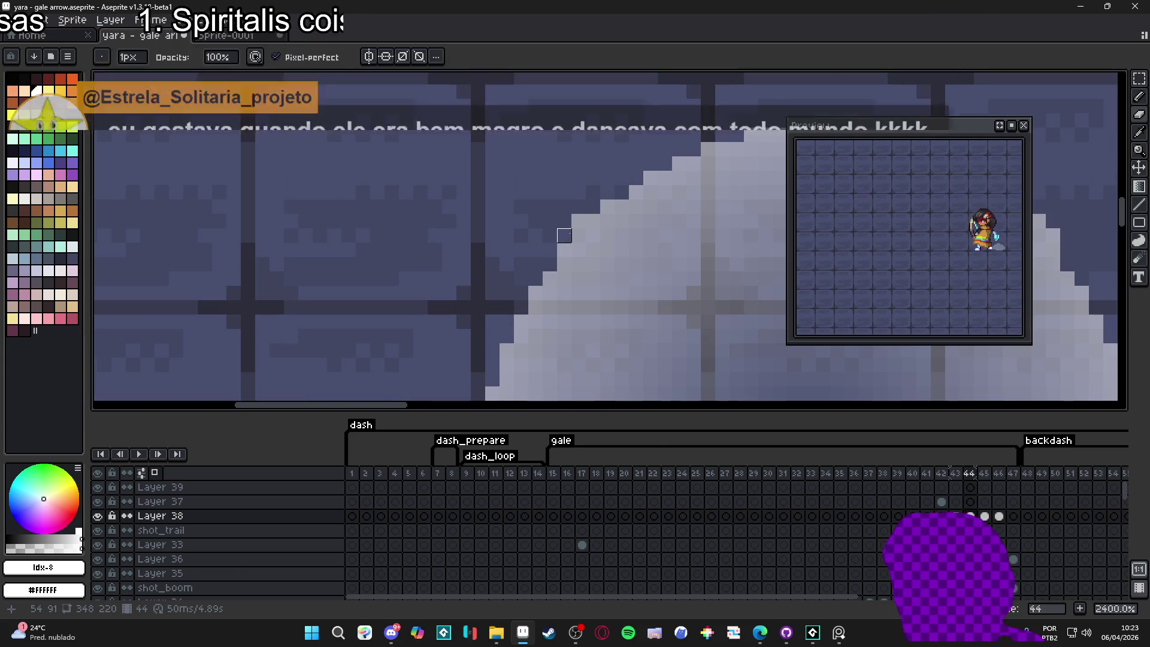
scroll(575, 222, down, 5)
scroll(684, 214, up, 5)
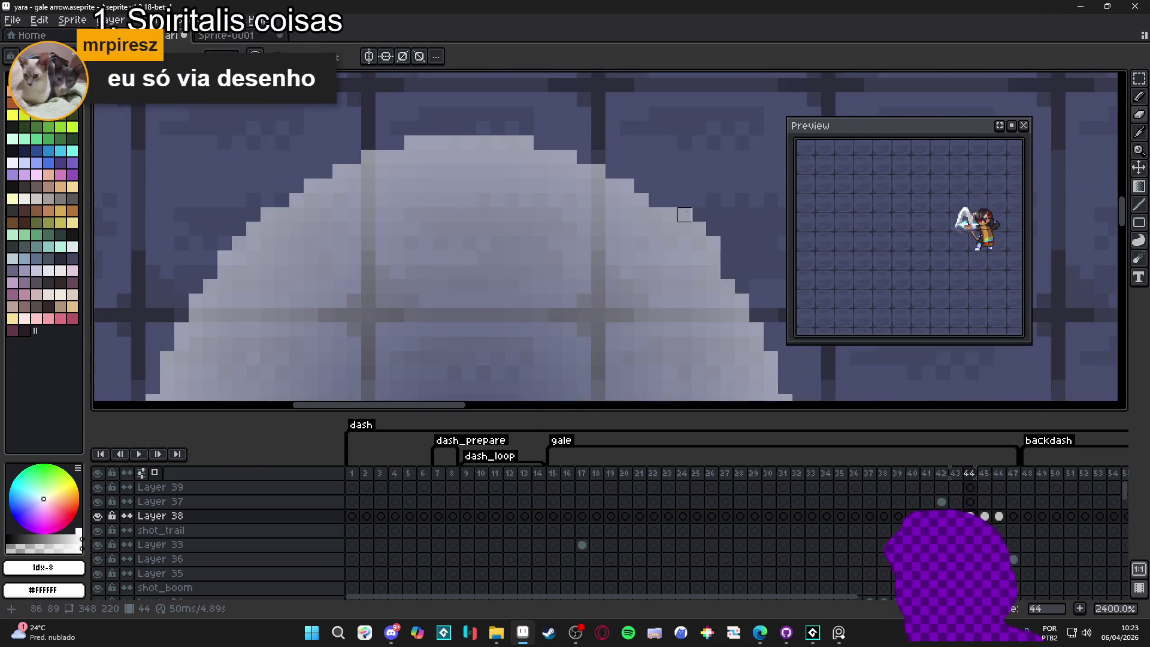
scroll(707, 246, down, 4)
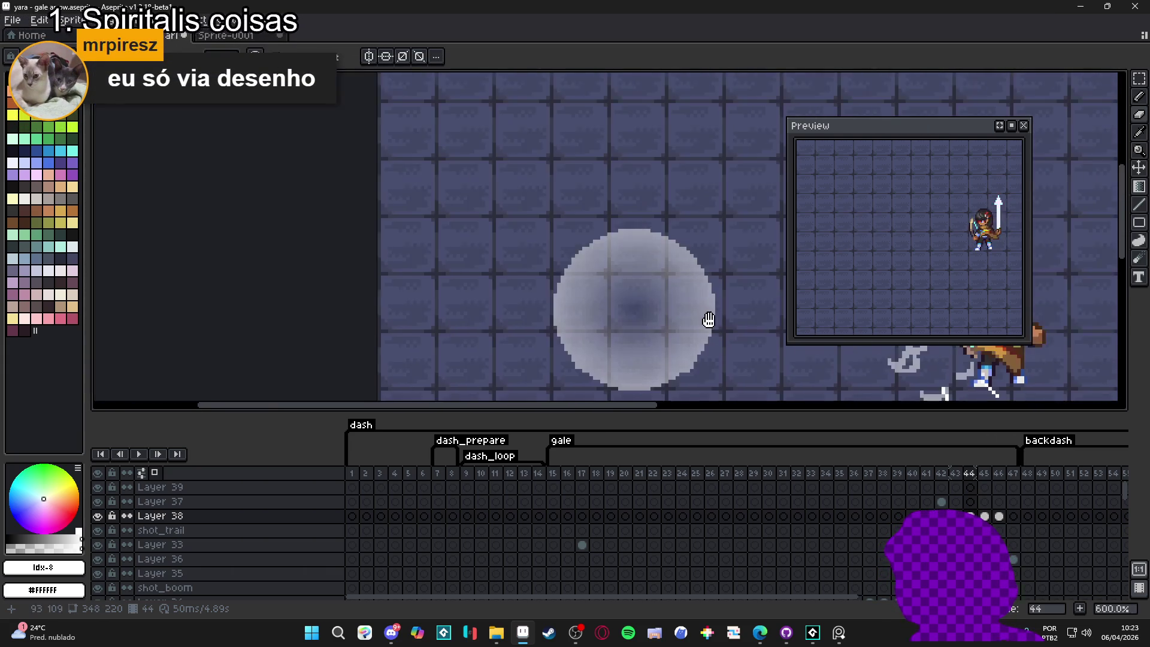
scroll(708, 321, up, 4)
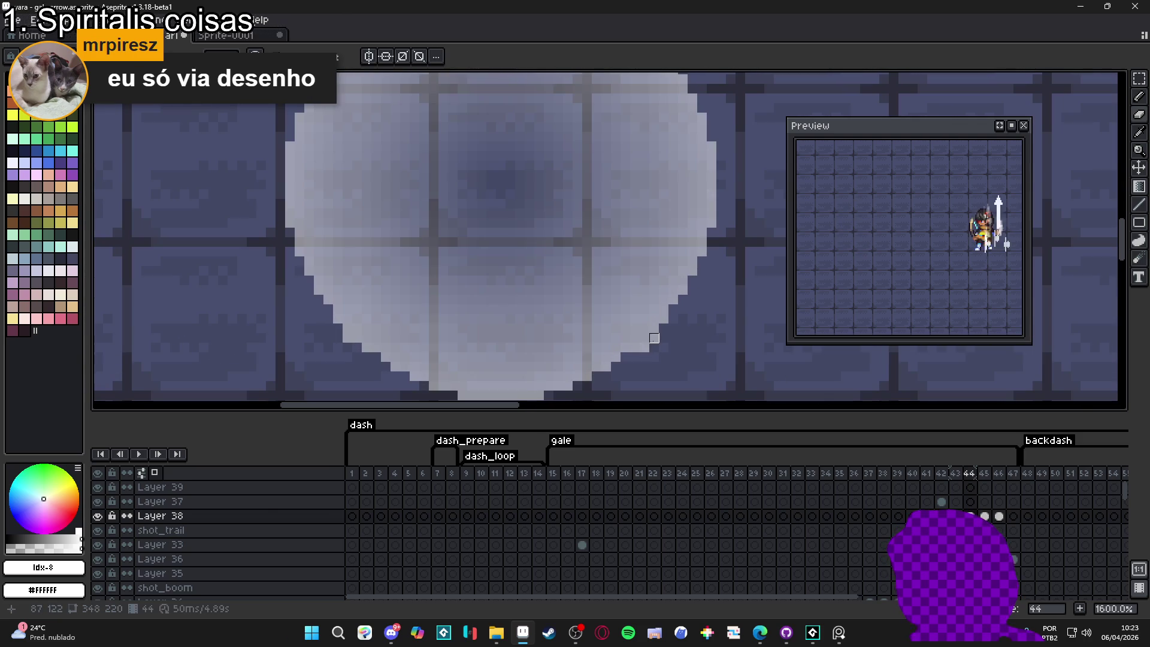
scroll(644, 348, down, 2)
scroll(499, 364, up, 4)
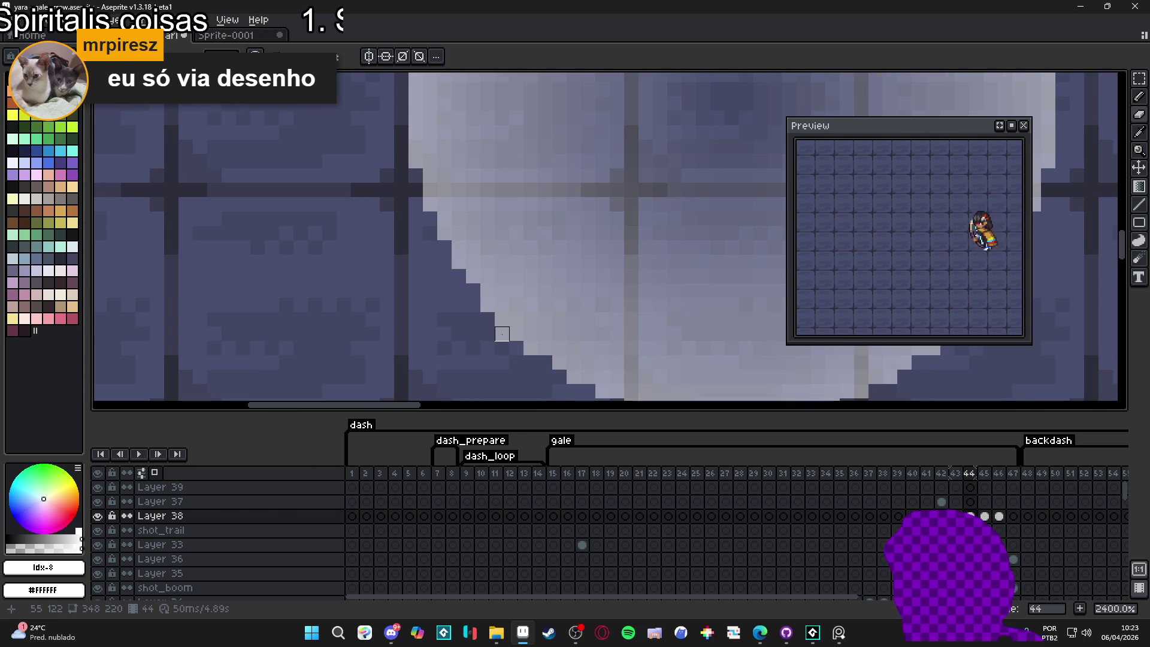
scroll(522, 338, down, 5)
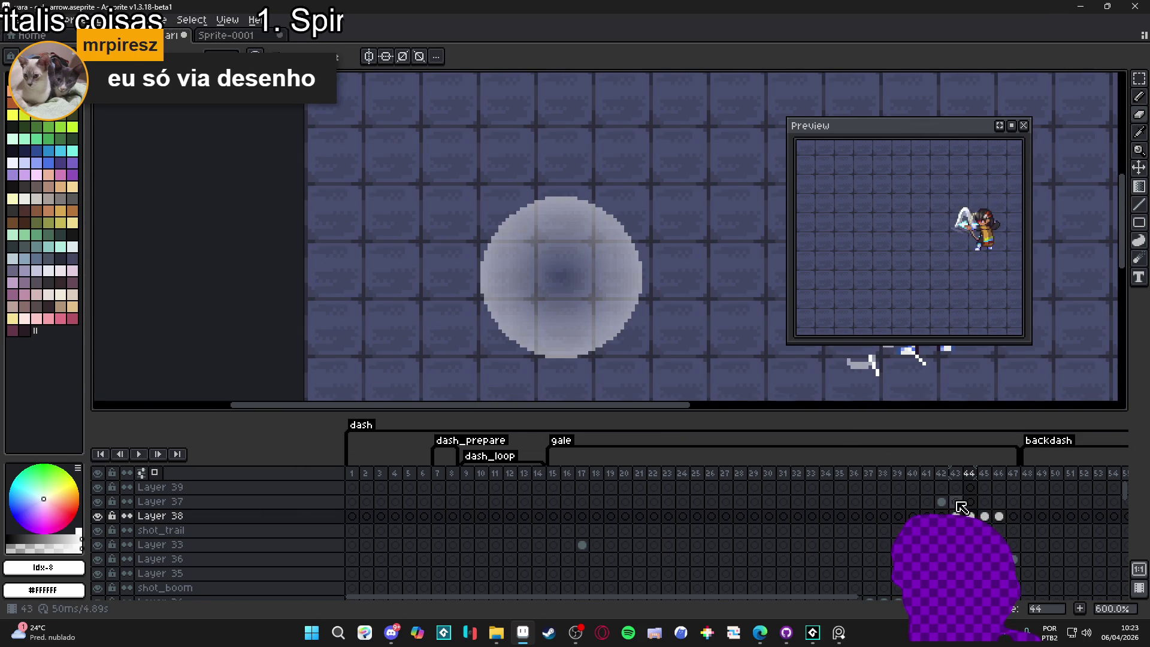
On frame 45, undo the last eraser stroke, then erase a small bit of the disc edge
click(984, 516)
scroll(651, 224, up, 4)
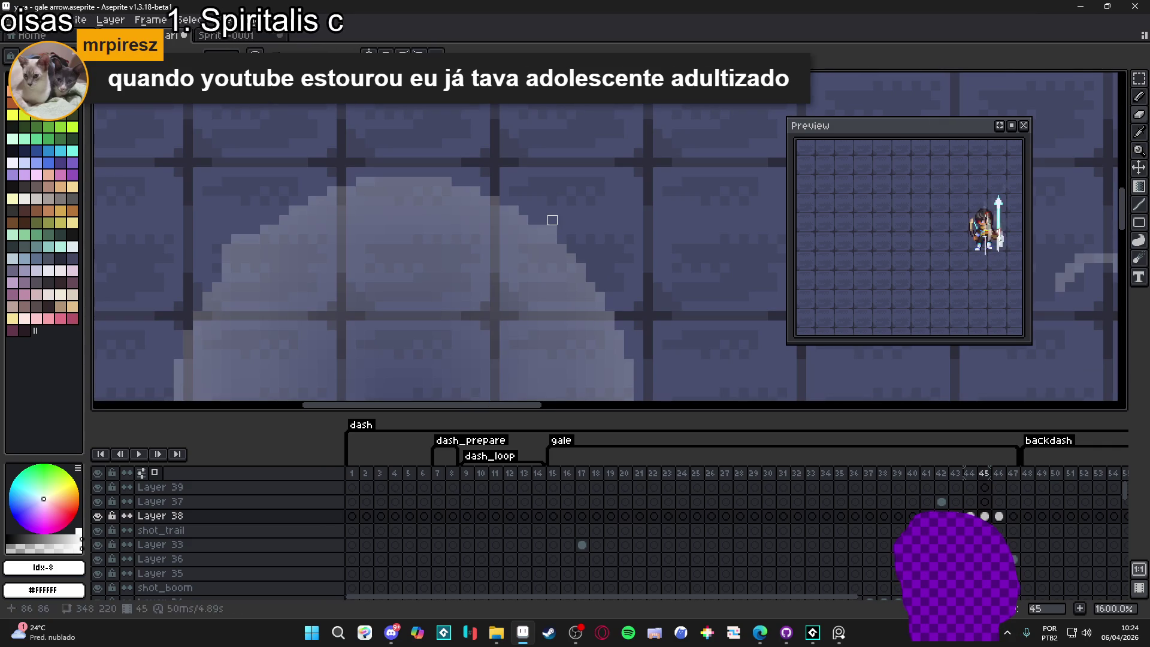
key(ctrl+z)
scroll(552, 230, down, 2)
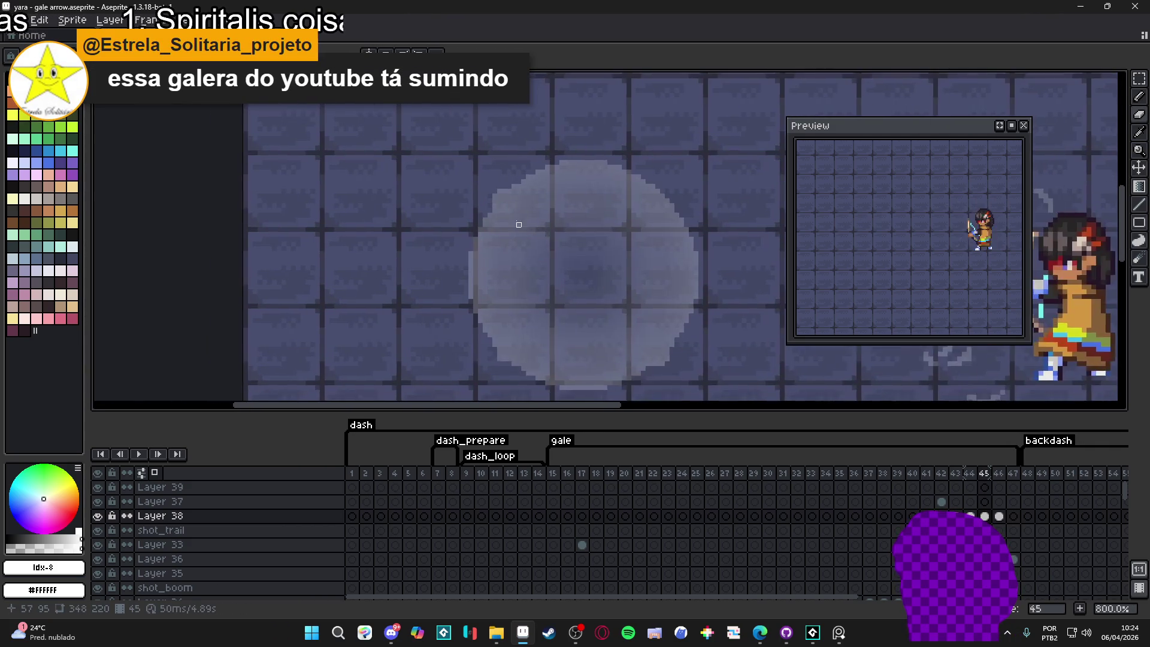
scroll(572, 203, up, 4)
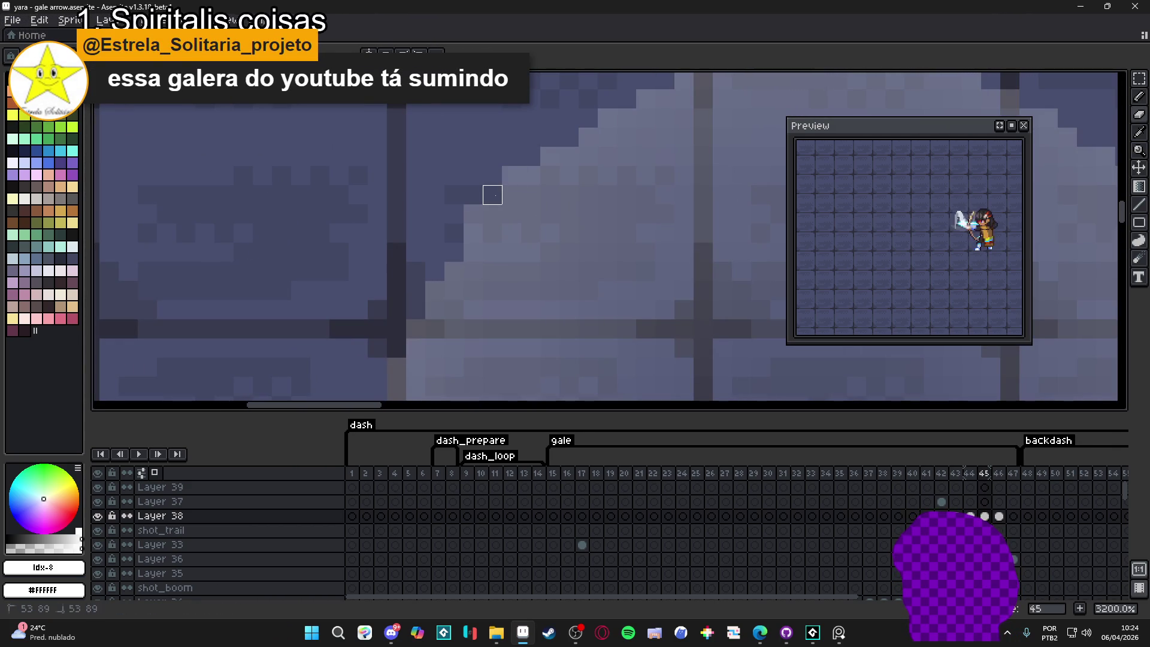
scroll(473, 213, down, 5)
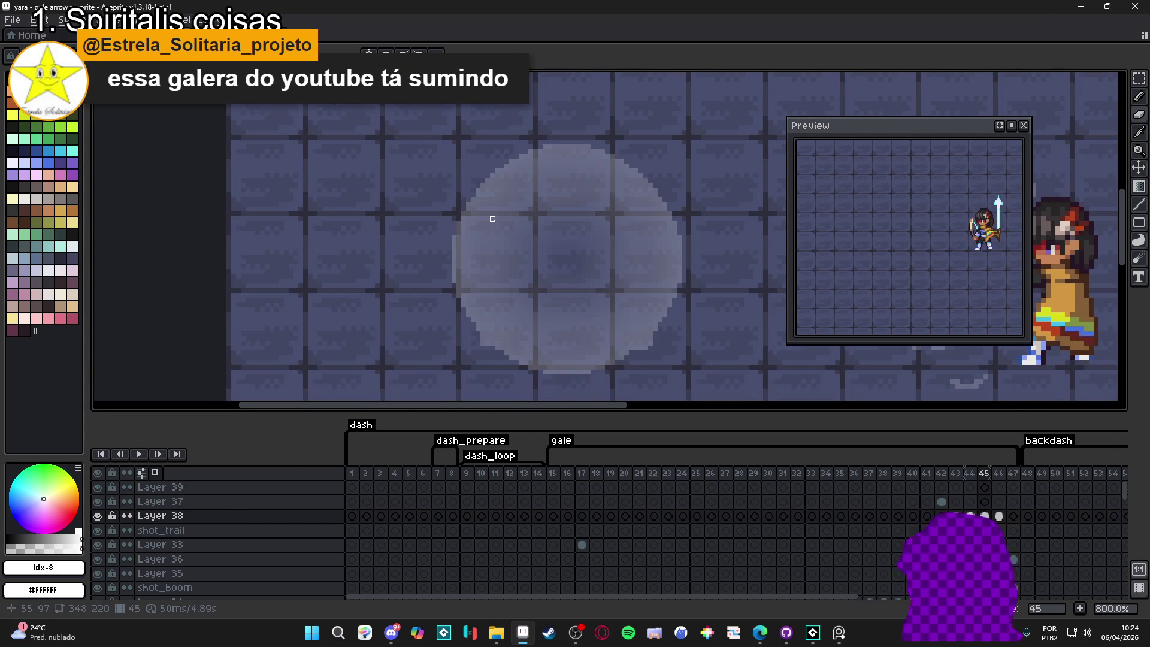
scroll(559, 300, up, 4)
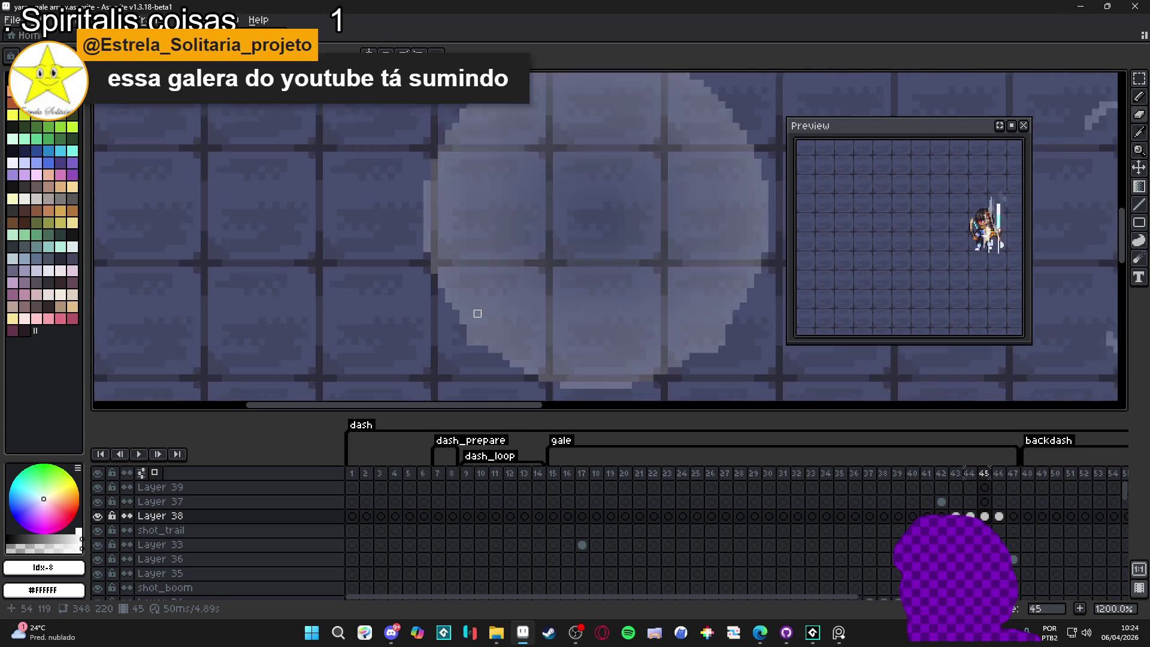
scroll(471, 377, down, 4)
scroll(475, 381, up, 3)
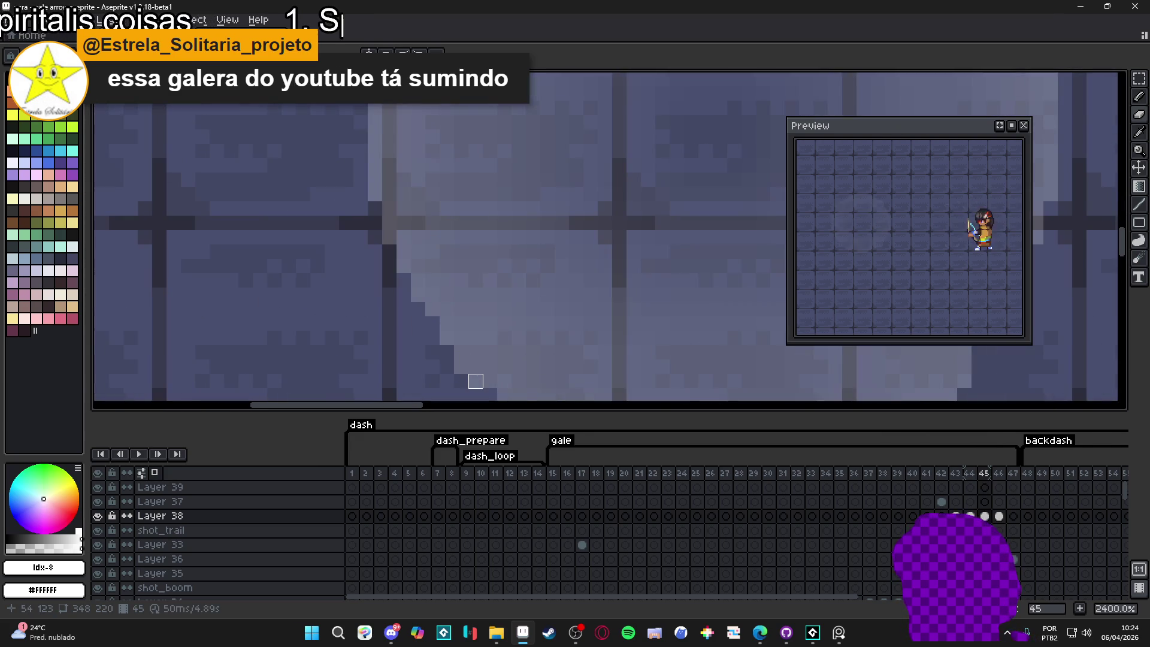
scroll(505, 318, down, 3)
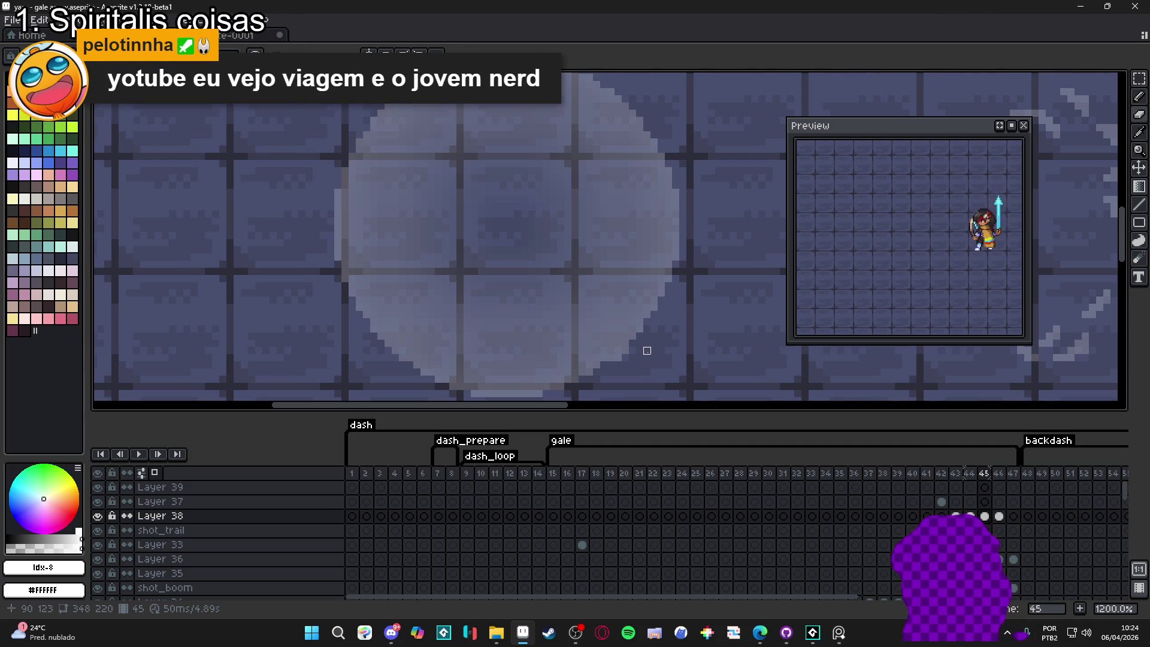
mouse_move(633, 343)
mouse_down()
mouse_move(629, 364)
mouse_move(603, 364)
mouse_up()
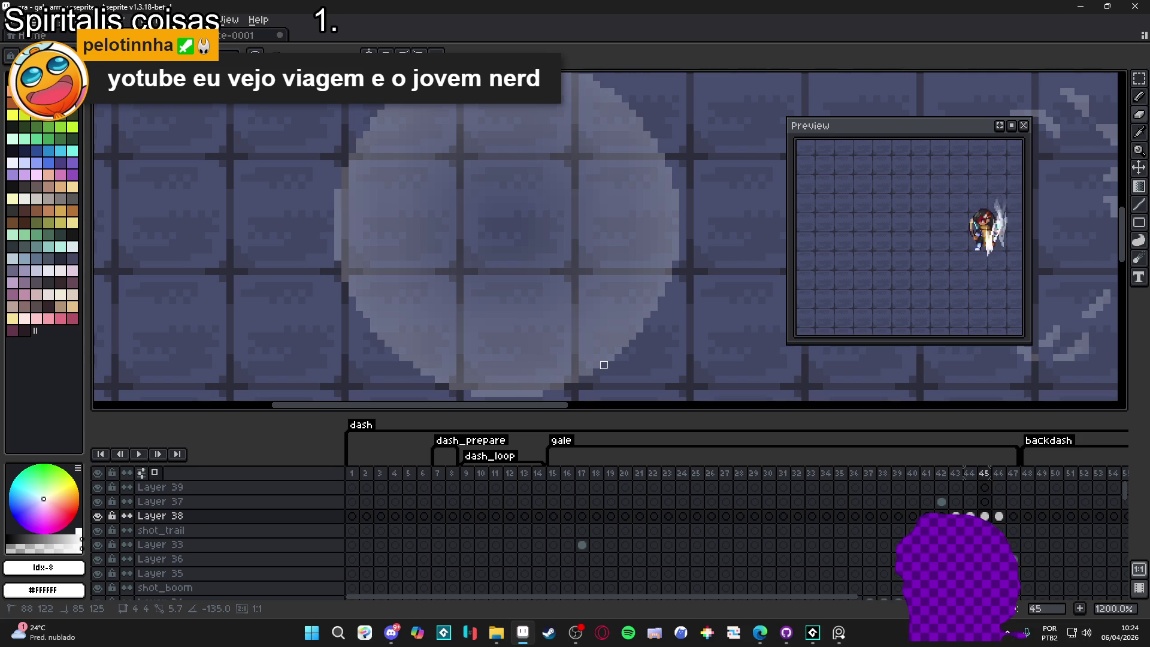
Erase a small patch of frame 46's disc, then undo that eraser stroke
scroll(603, 365, down, 4)
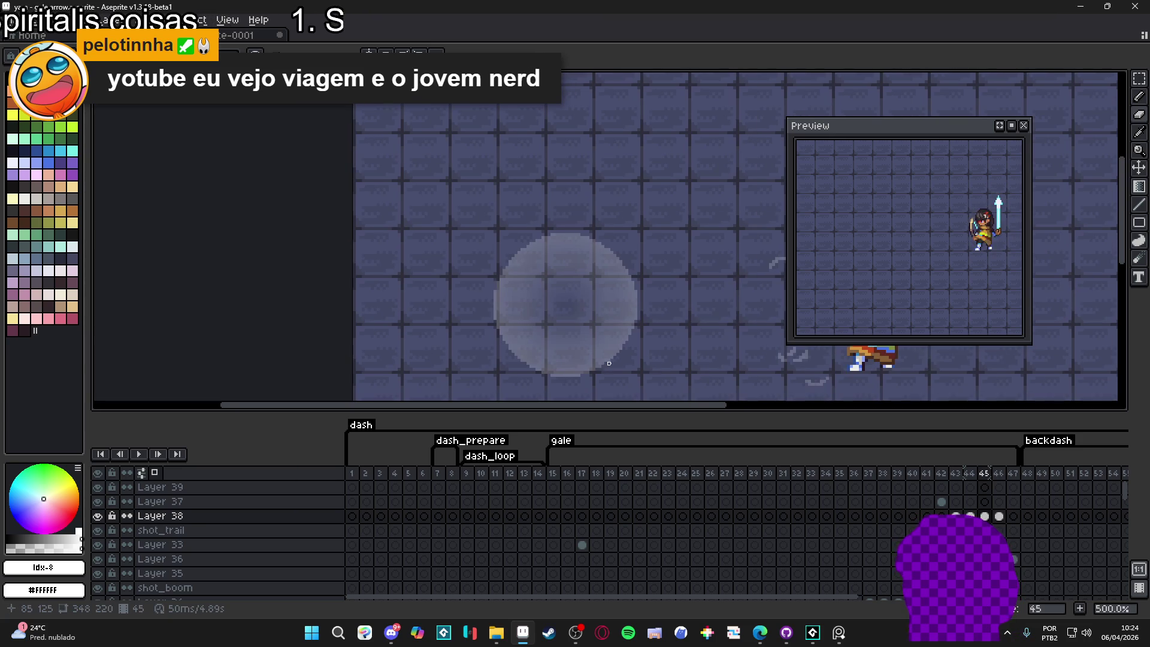
click(1001, 516)
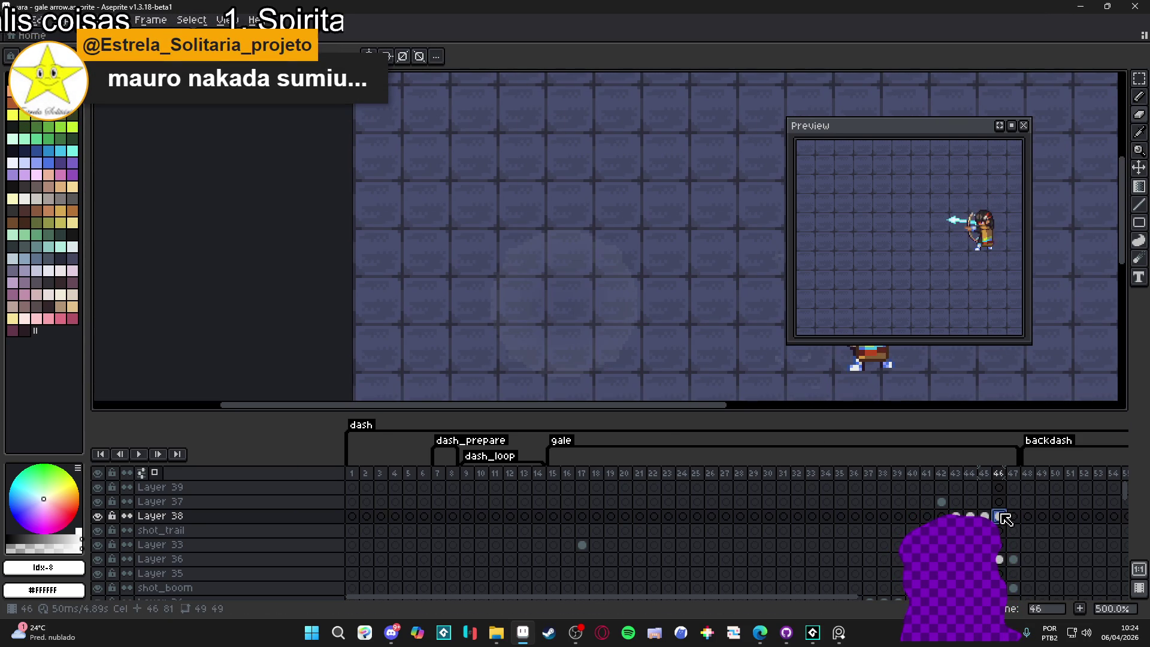
scroll(613, 252, up, 10)
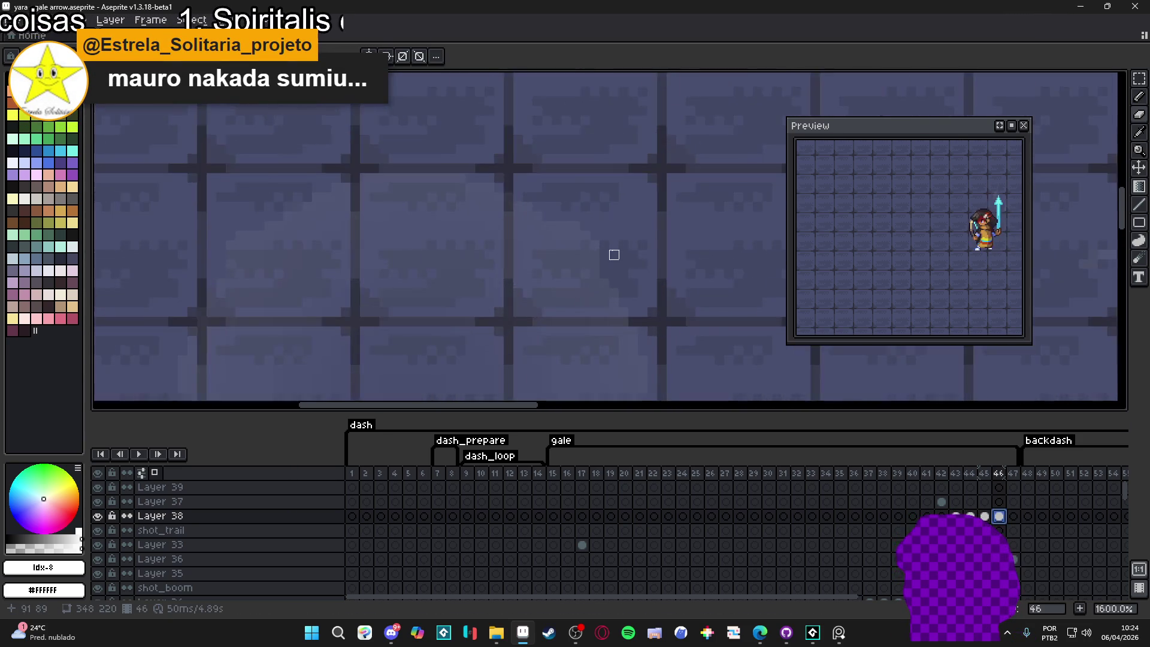
drag(488, 177, 573, 264)
scroll(576, 281, down, 4)
scroll(479, 246, up, 3)
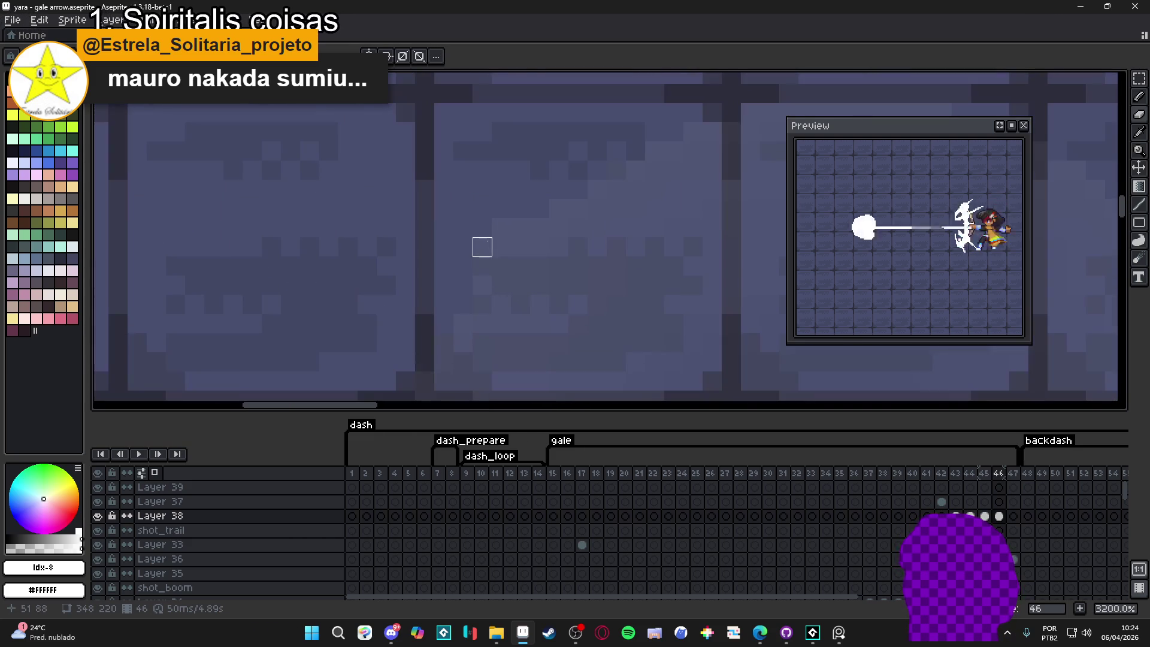
click(501, 246)
scroll(487, 244, down, 4)
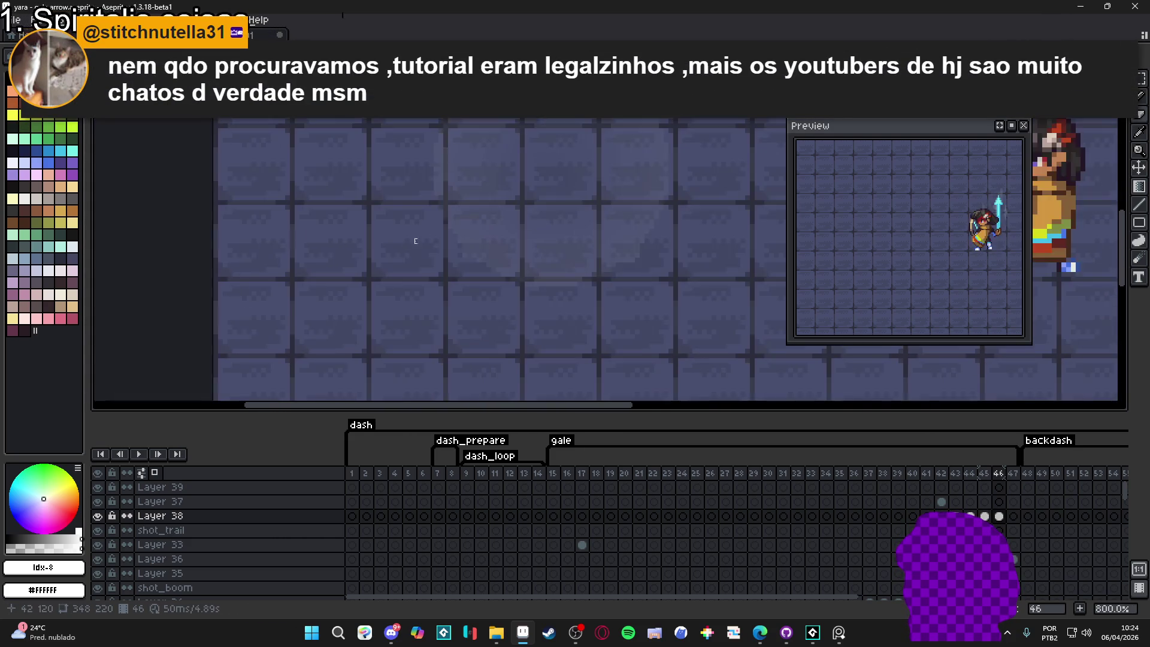
scroll(475, 245, up, 3)
scroll(532, 275, down, 2)
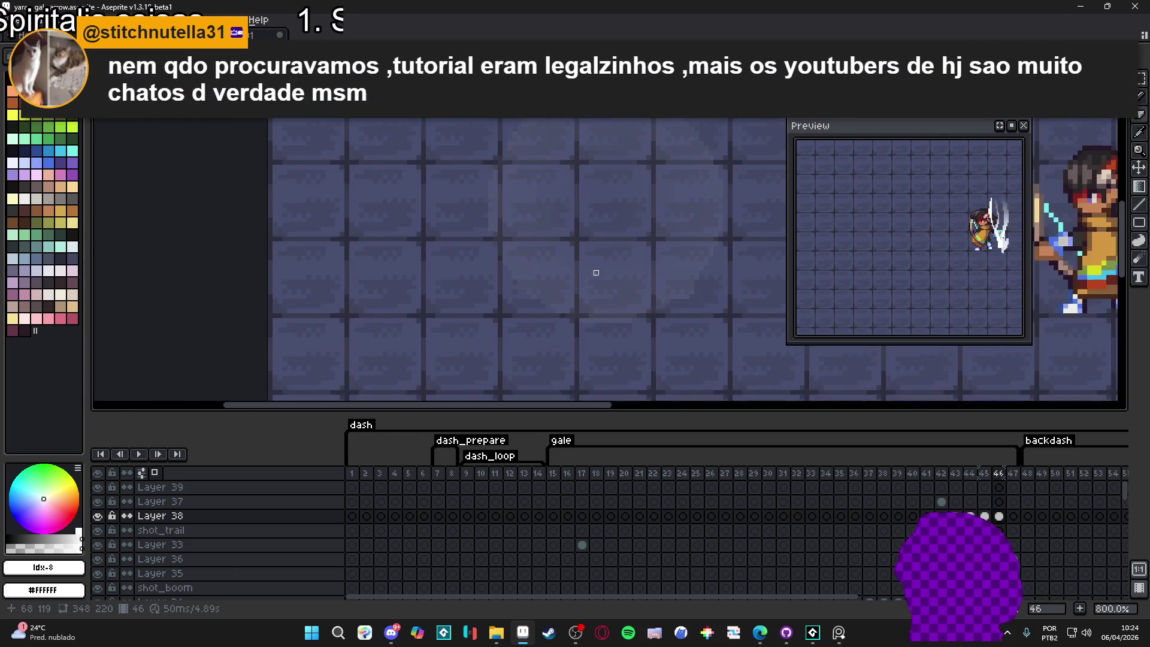
scroll(693, 292, up, 2)
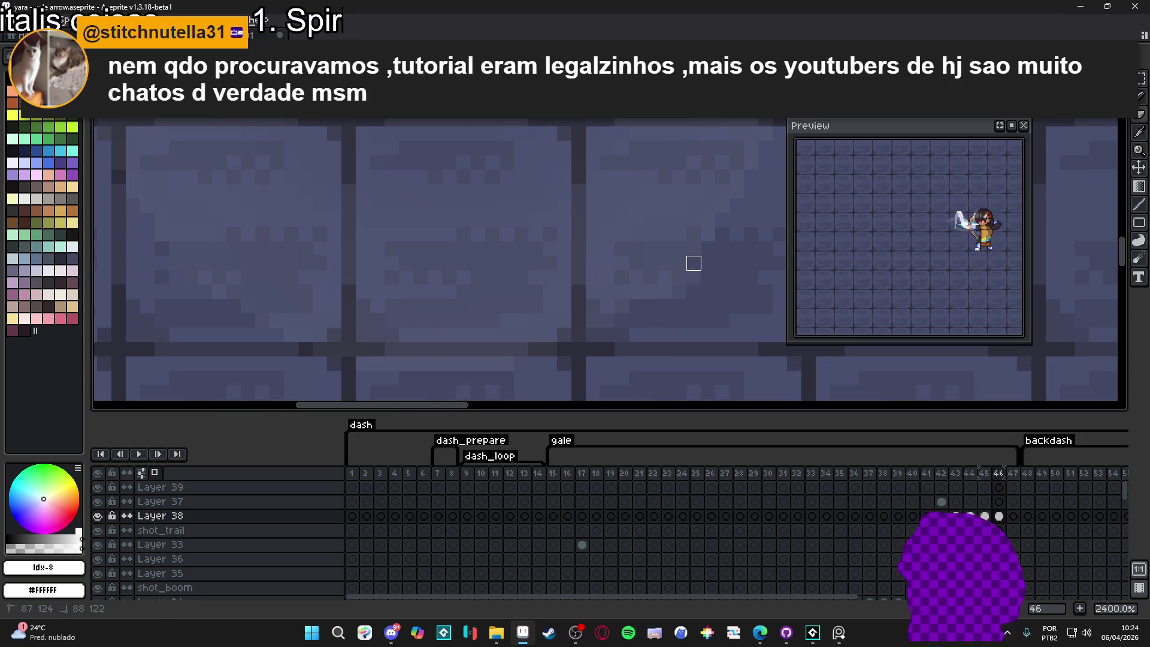
key(ctrl+z)
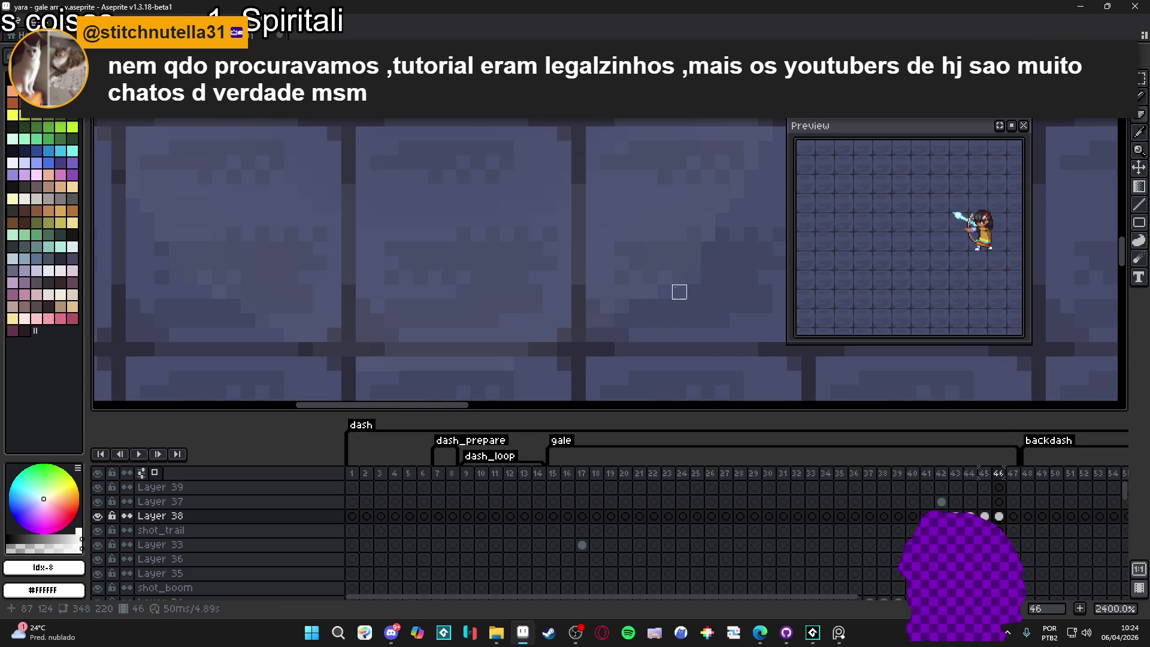
scroll(697, 283, down, 4)
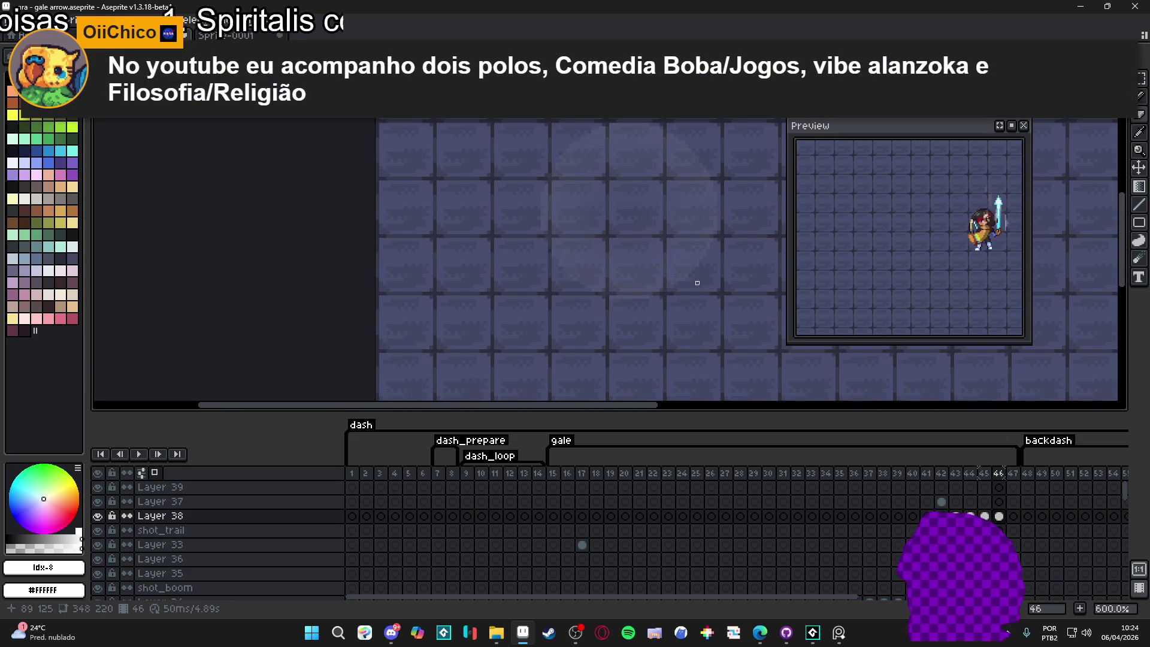
Compare the glow disc across frames 43 to 46 as it fades out
click(955, 515)
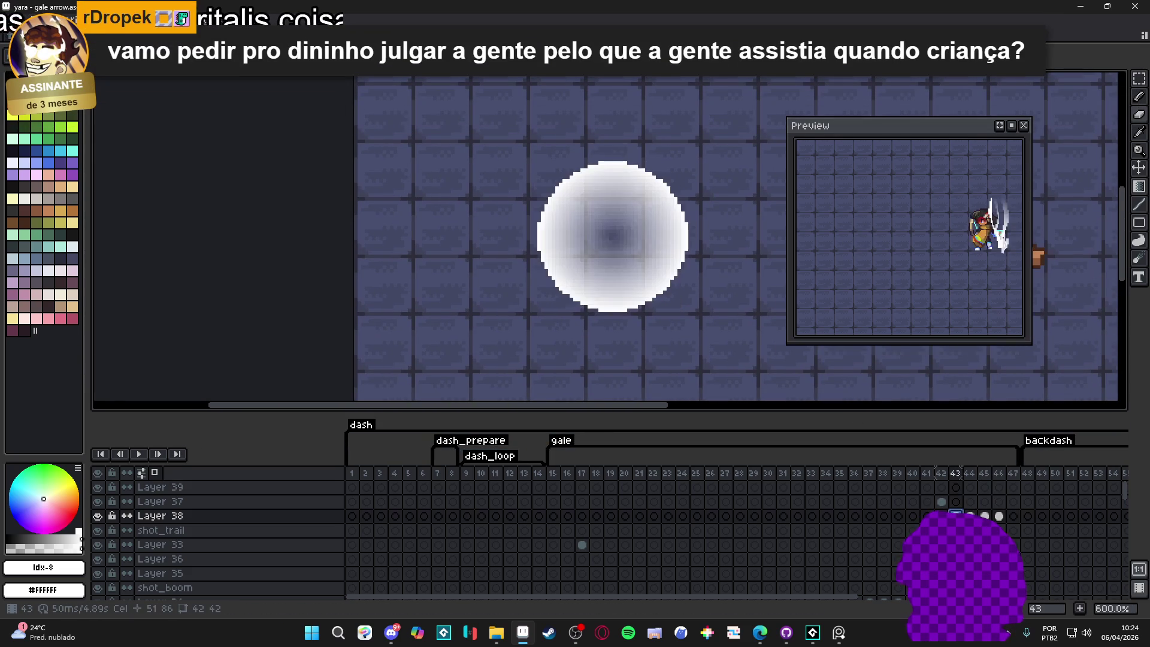
click(970, 516)
click(984, 516)
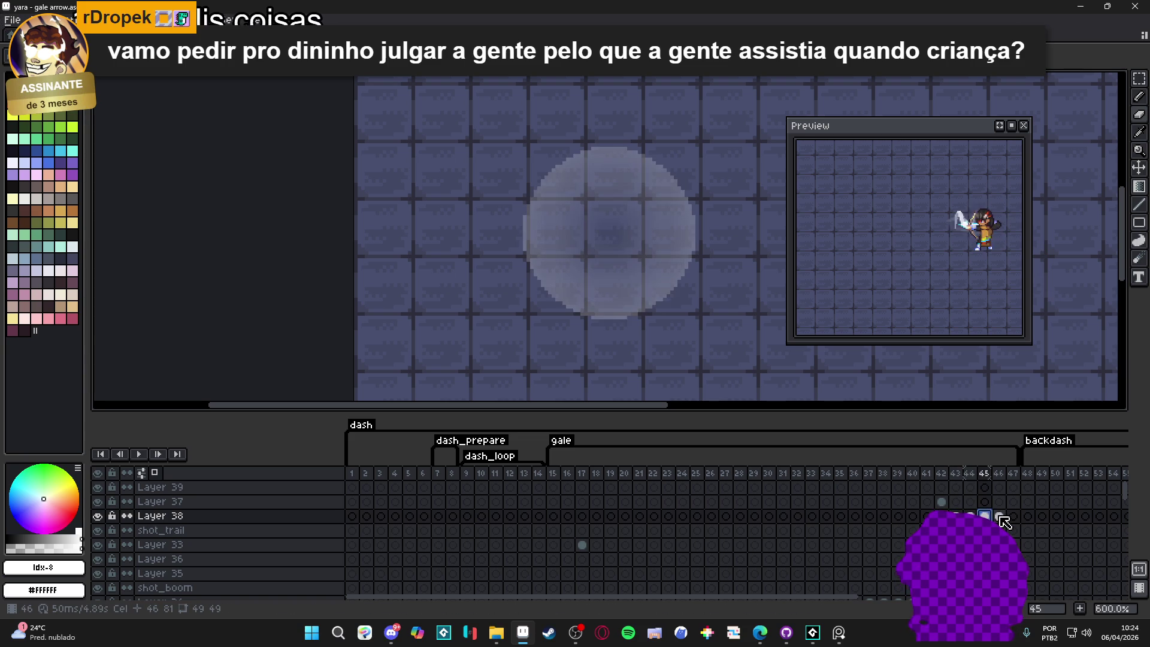
click(999, 516)
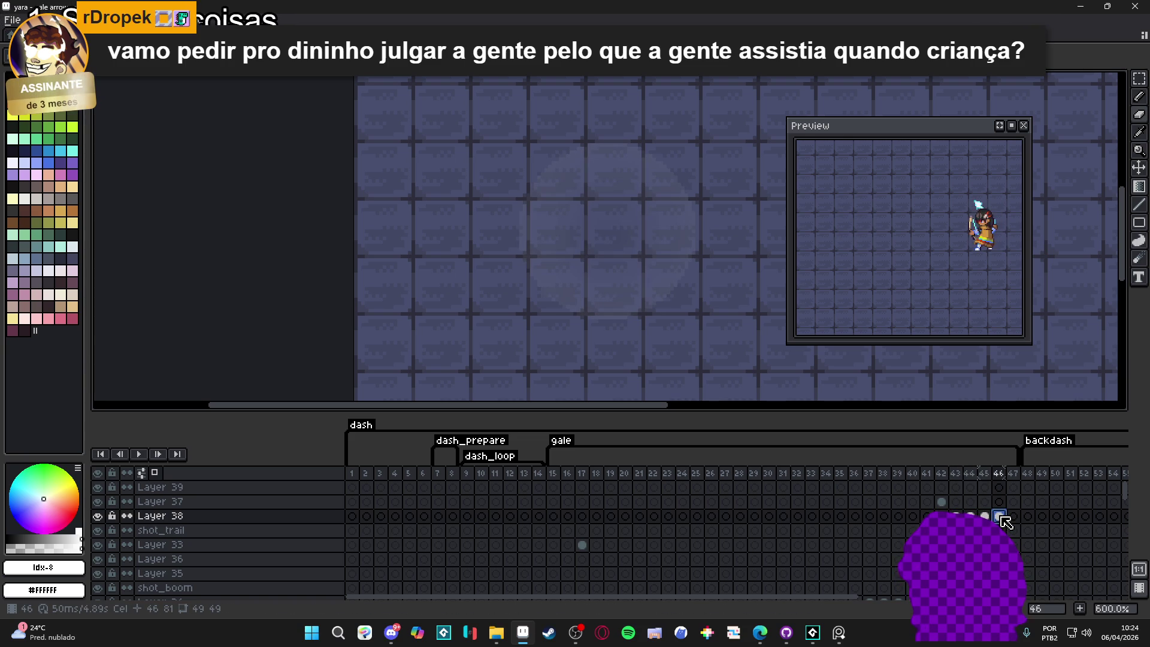
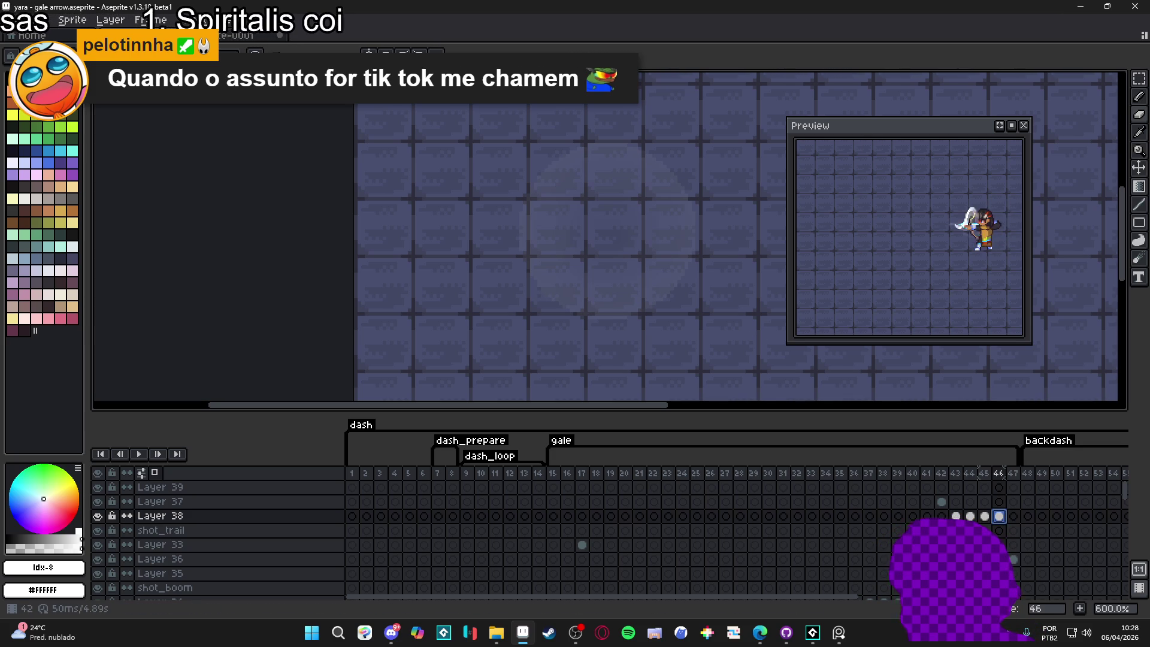
Marquee-select the white circle on frame 43 of Layer 38 and copy it
click(958, 516)
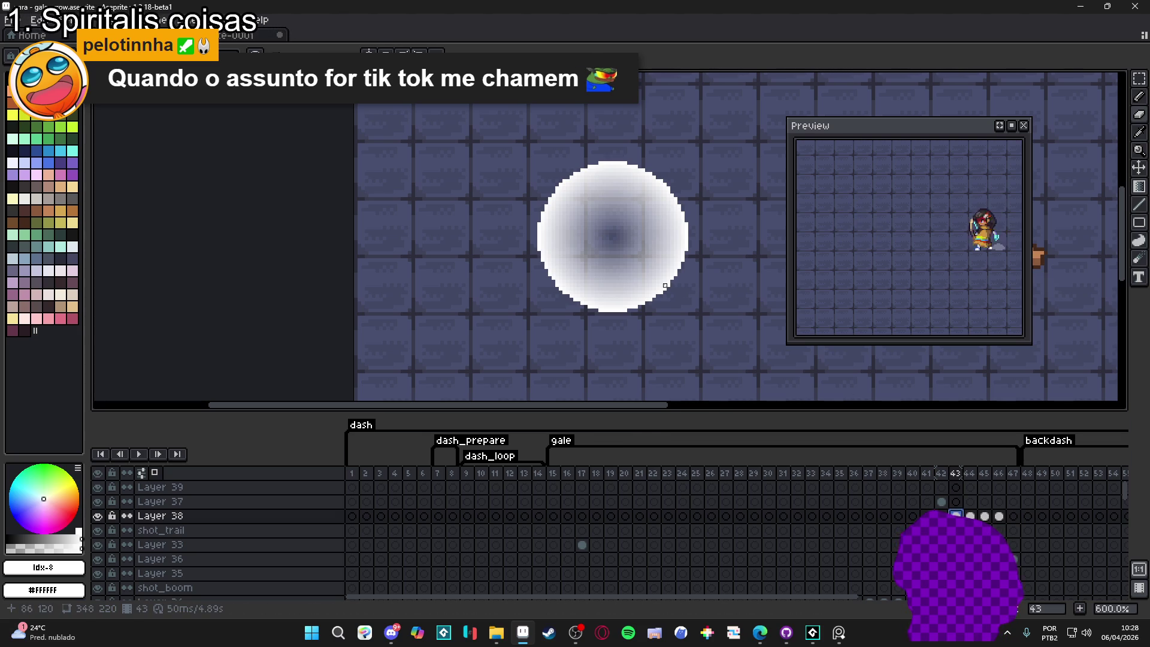
key(m)
mouse_move(502, 137)
mouse_down()
mouse_move(657, 329)
mouse_move(705, 340)
mouse_up()
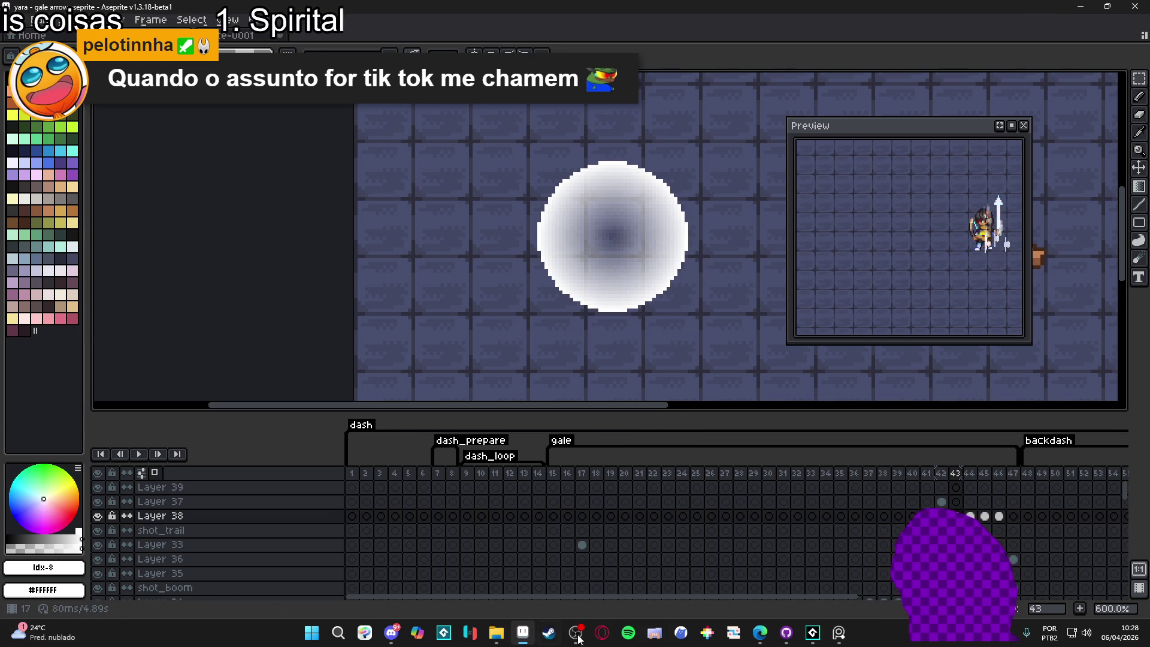
key(ctrl+d)
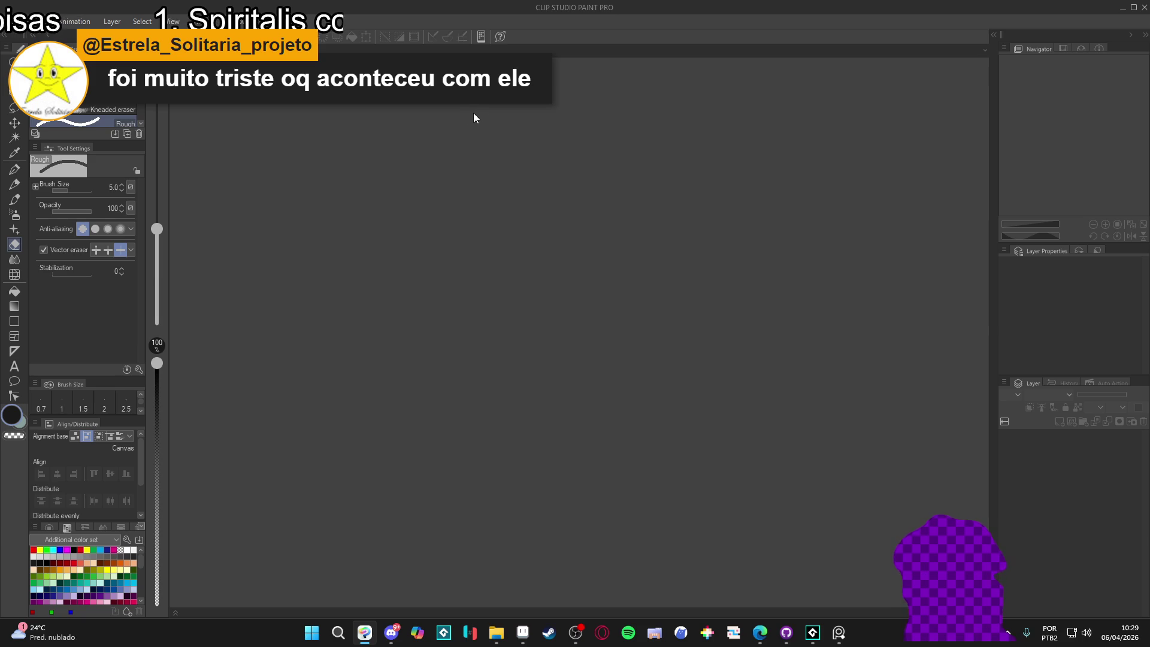
Create a blank 1280x720 canvas and undo the extra Layer 2
click(15, 21)
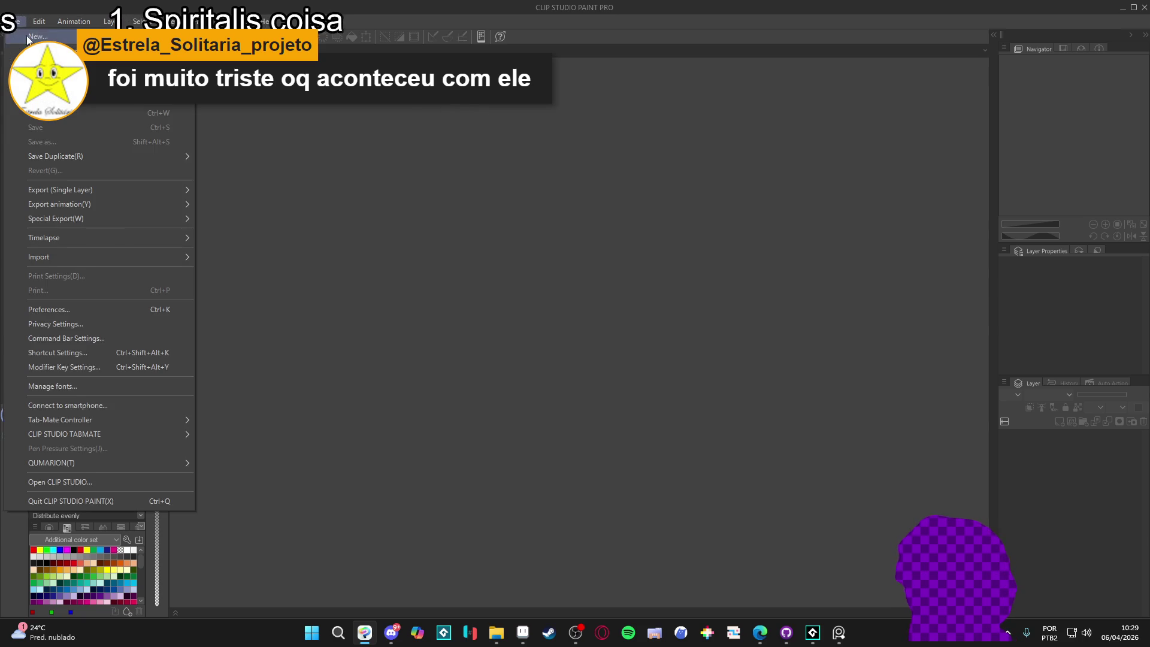
click(27, 35)
click(817, 188)
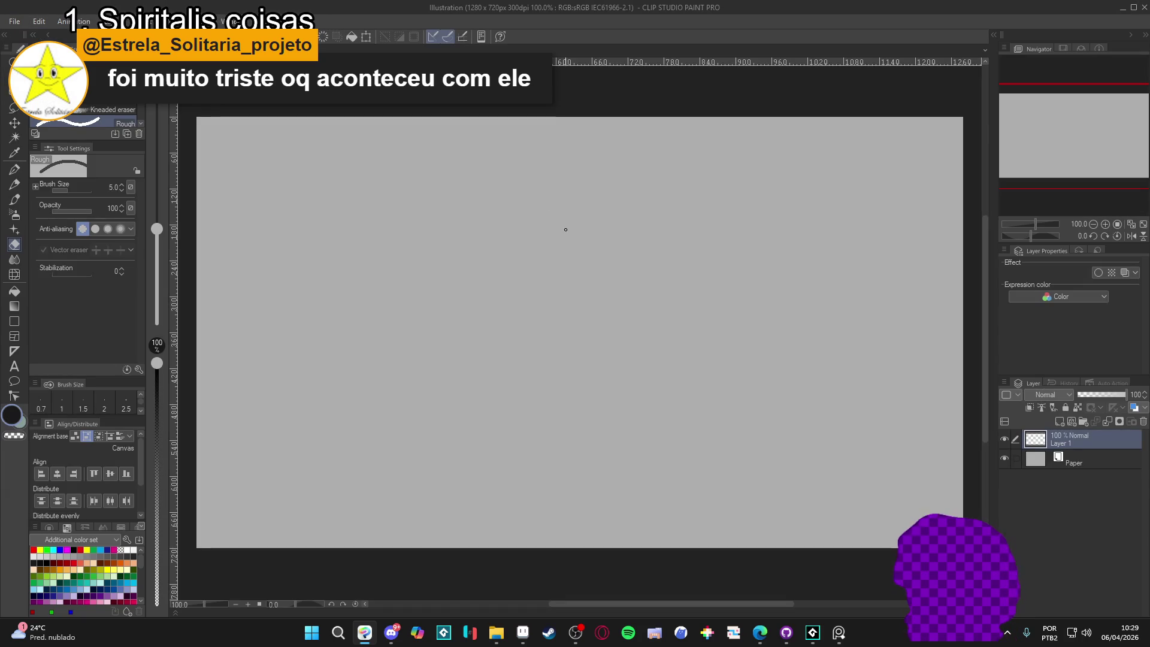
key(ctrl+z)
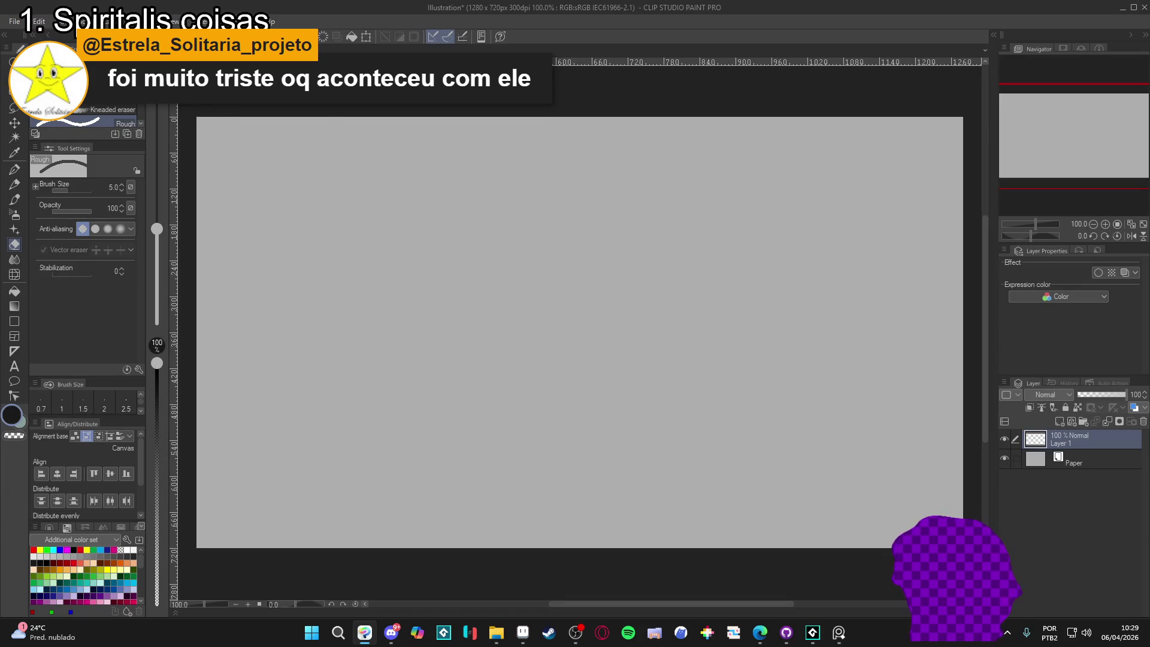
Create a new canvas from the clipboard circle, hide the Paper layer, and add a layer
click(14, 21)
click(36, 50)
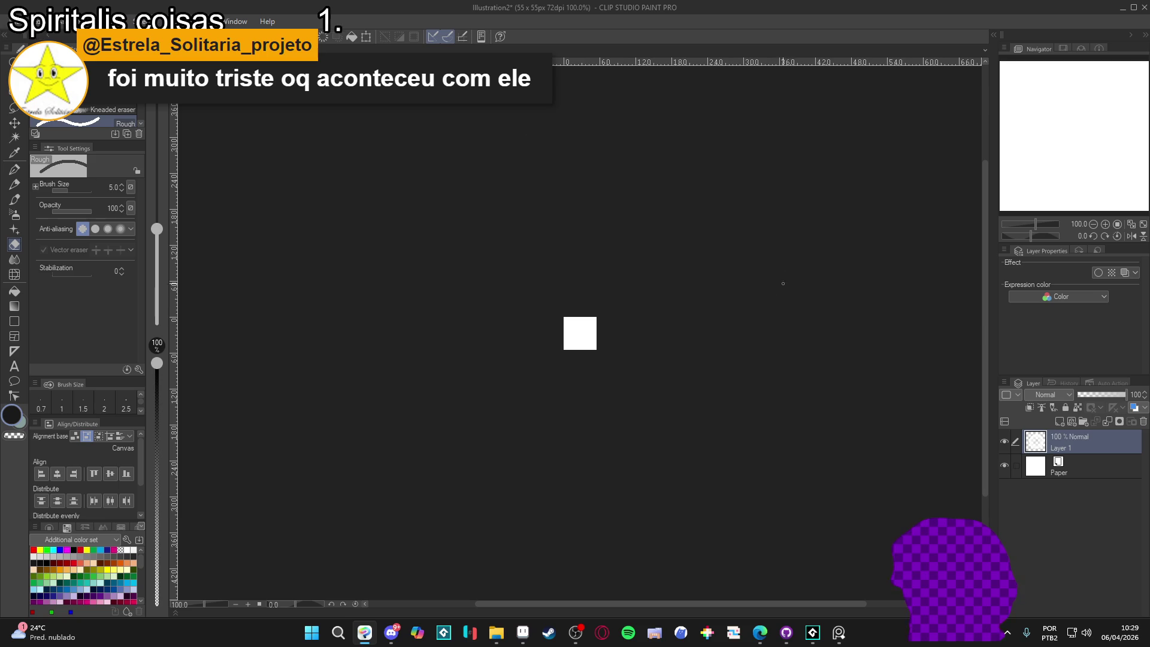
click(1001, 463)
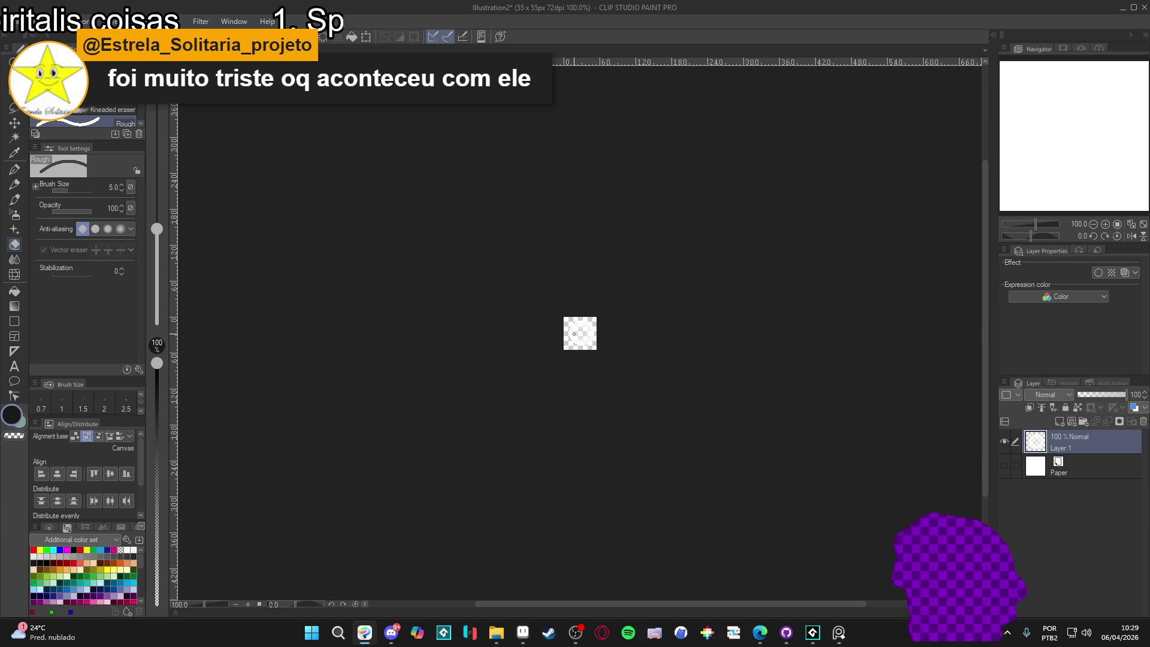
scroll(583, 326, up, 5)
click(1057, 467)
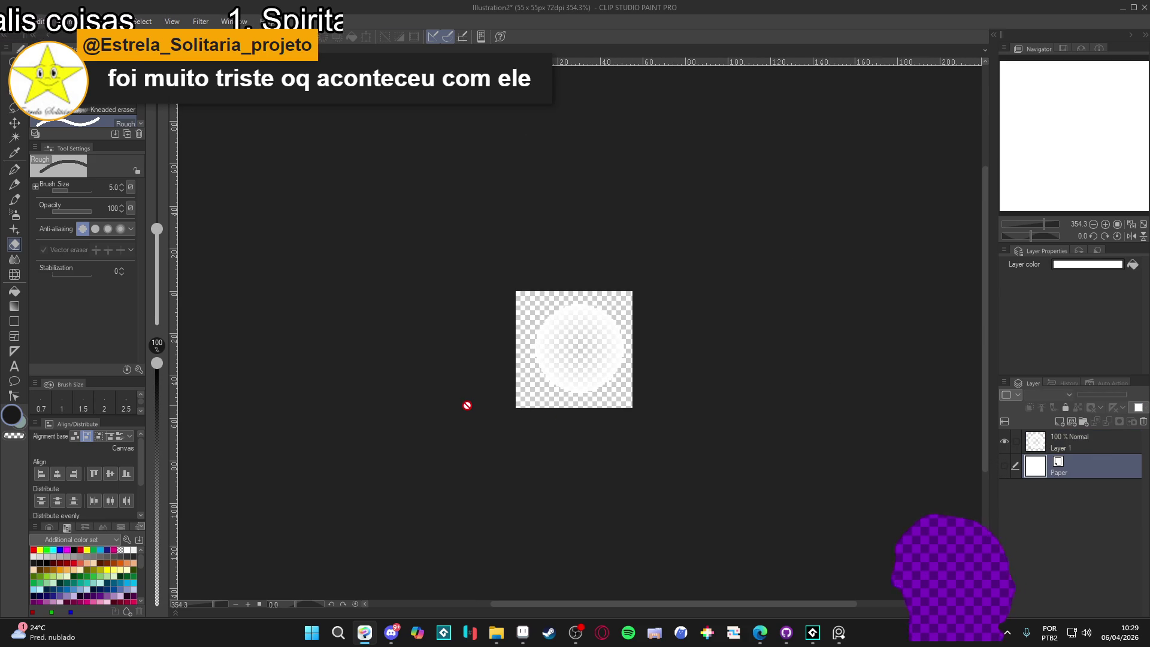
key(ctrl+shift+n)
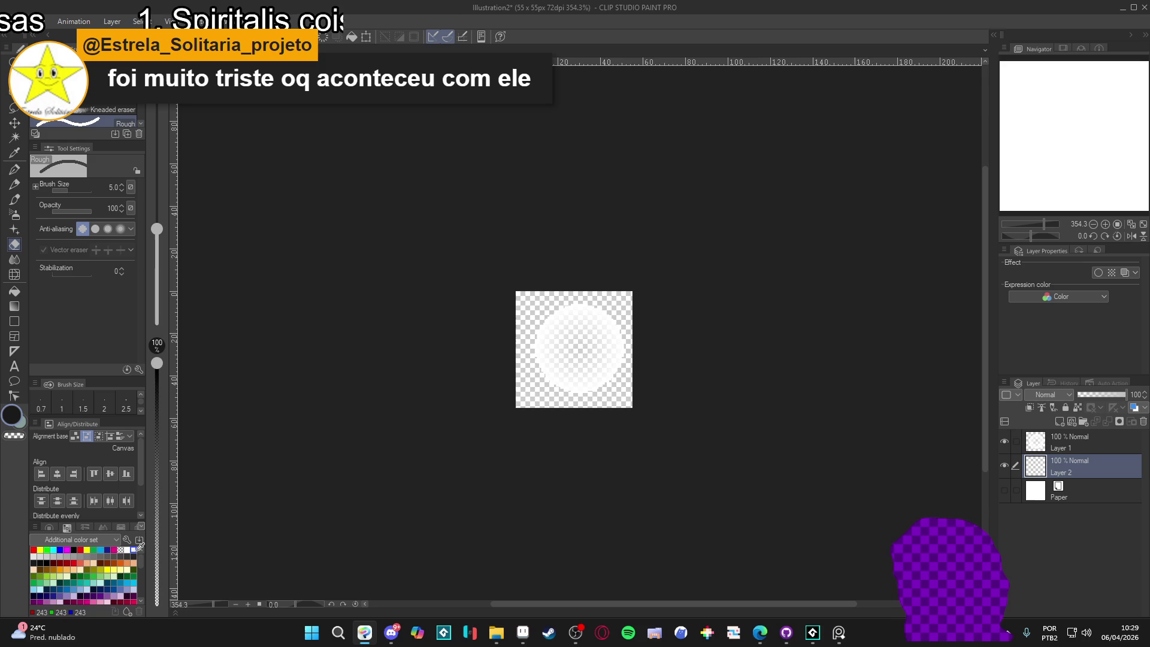
Fill Layer 2 with a near-black colour using the Fill tool
click(40, 563)
key(g)
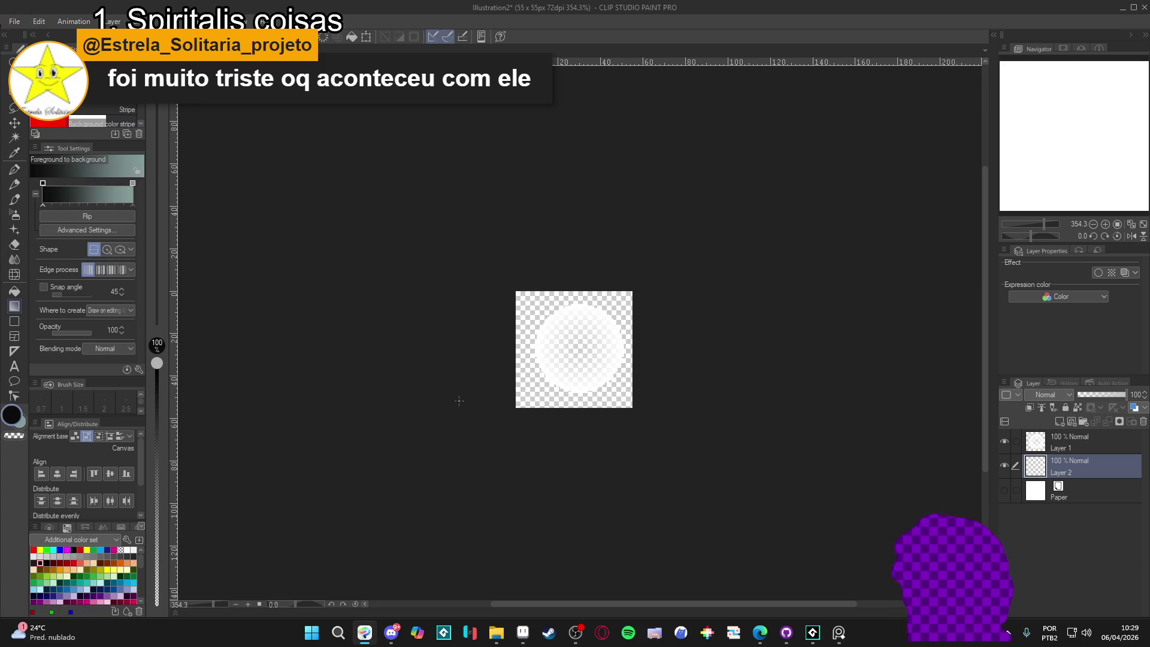
key(g)
click(571, 384)
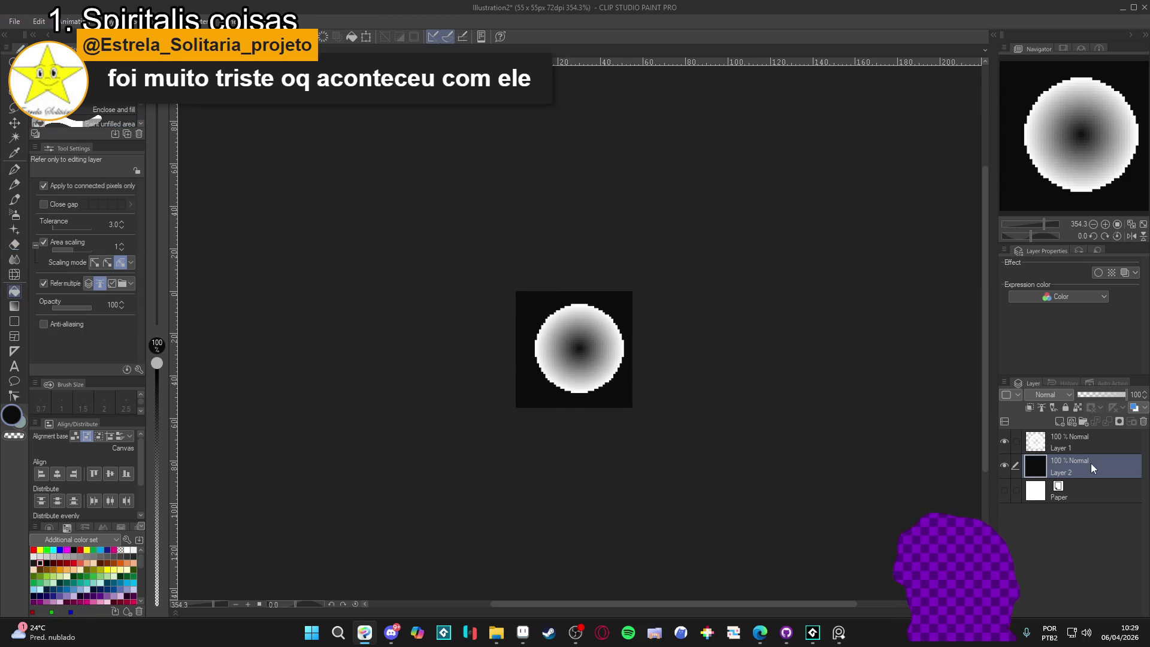
Centre the circle on Layer 1 horizontally using the Move layer tool's alignment
click(1074, 447)
click(1004, 444)
click(1004, 444)
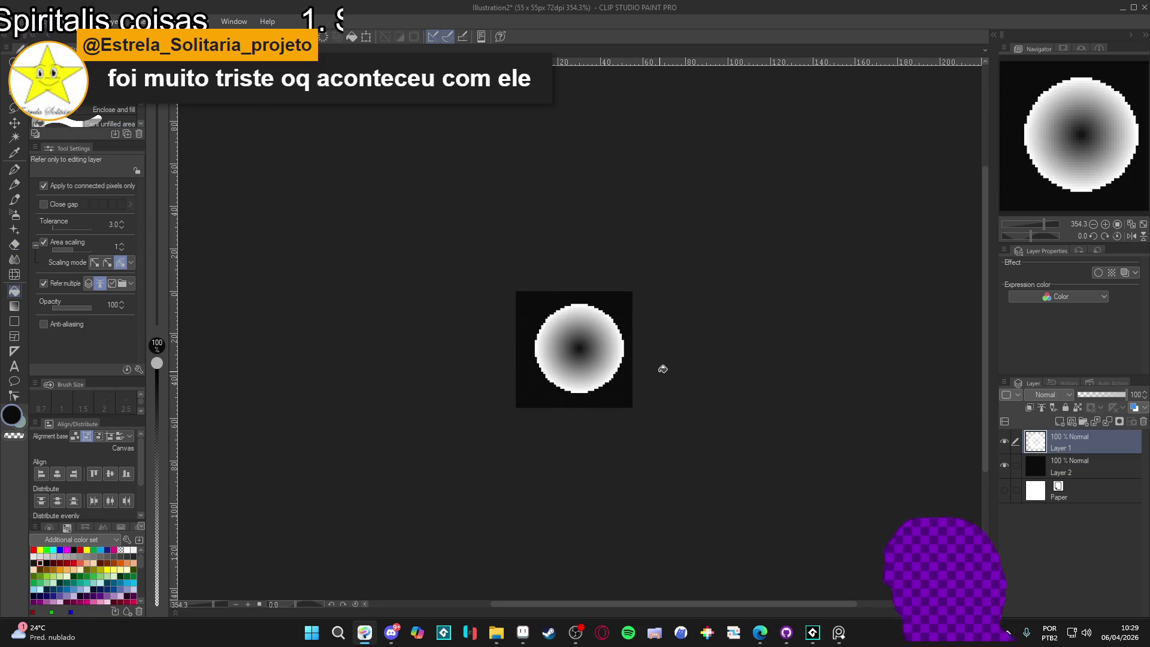
key(k)
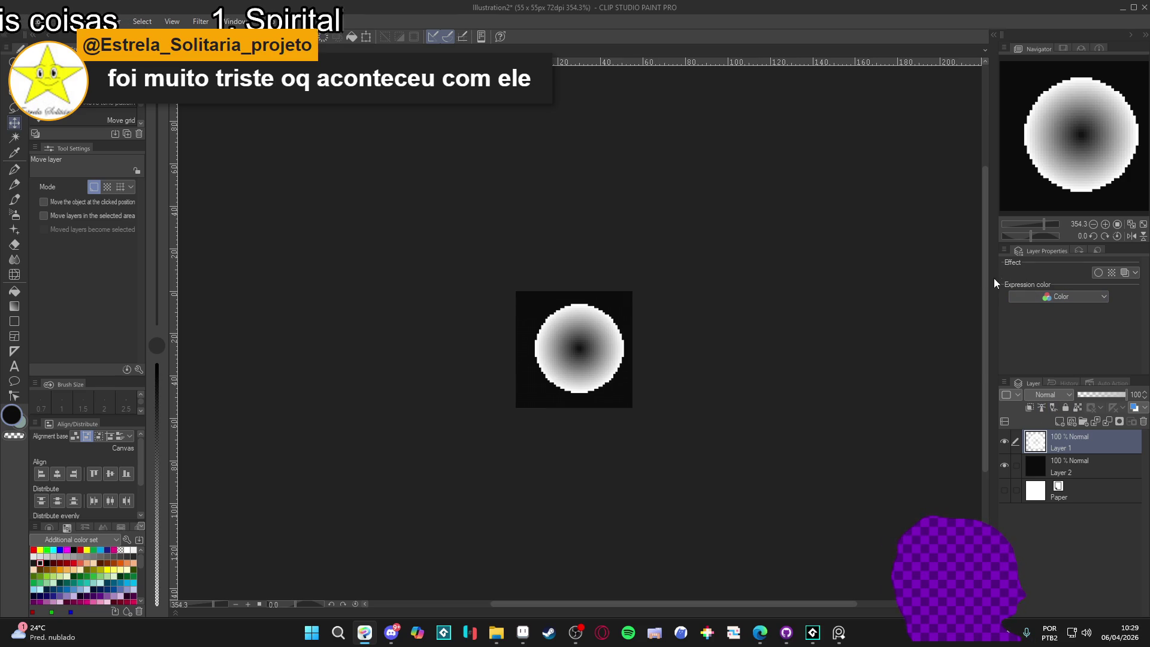
drag(993, 278, 967, 278)
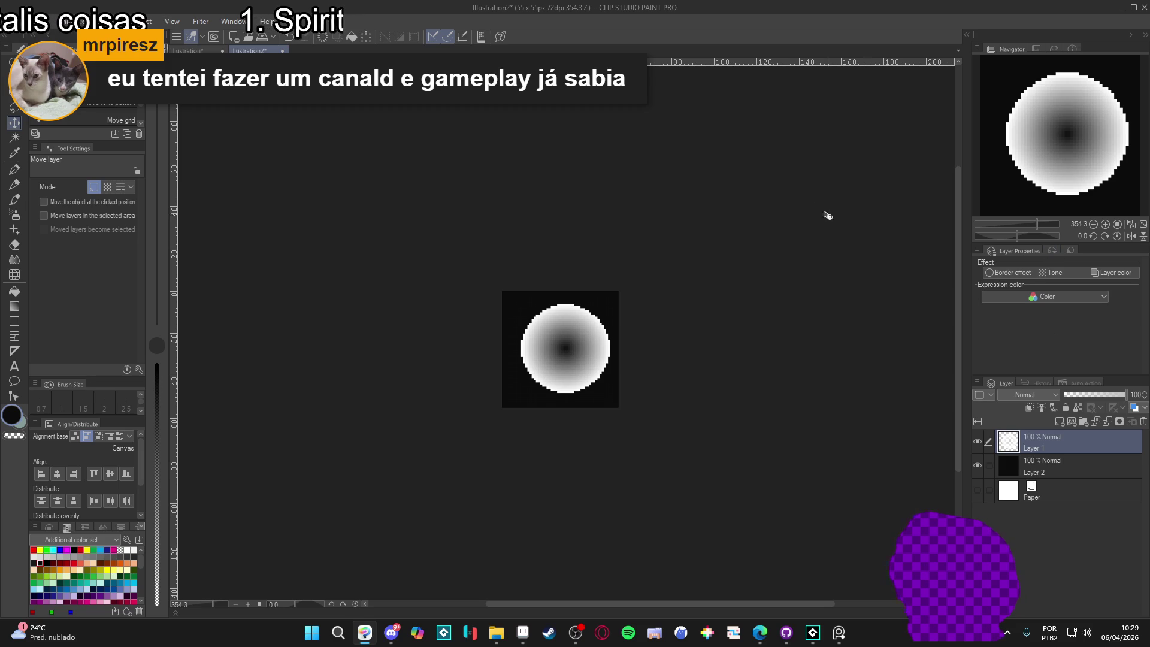
click(52, 477)
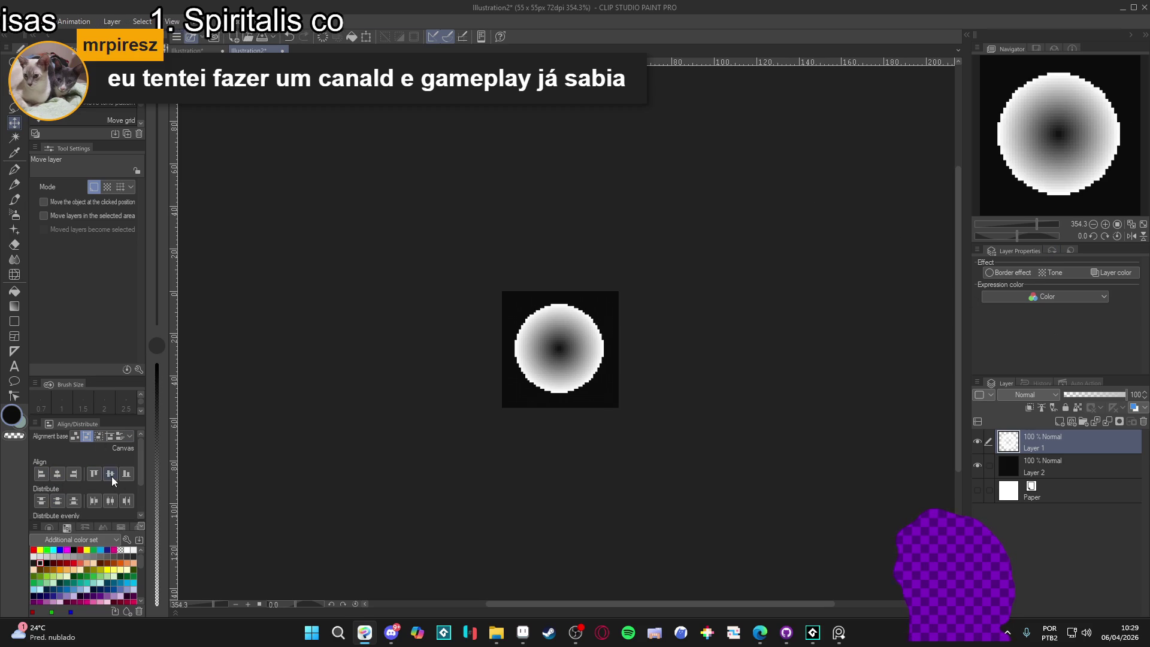
click(977, 443)
click(978, 442)
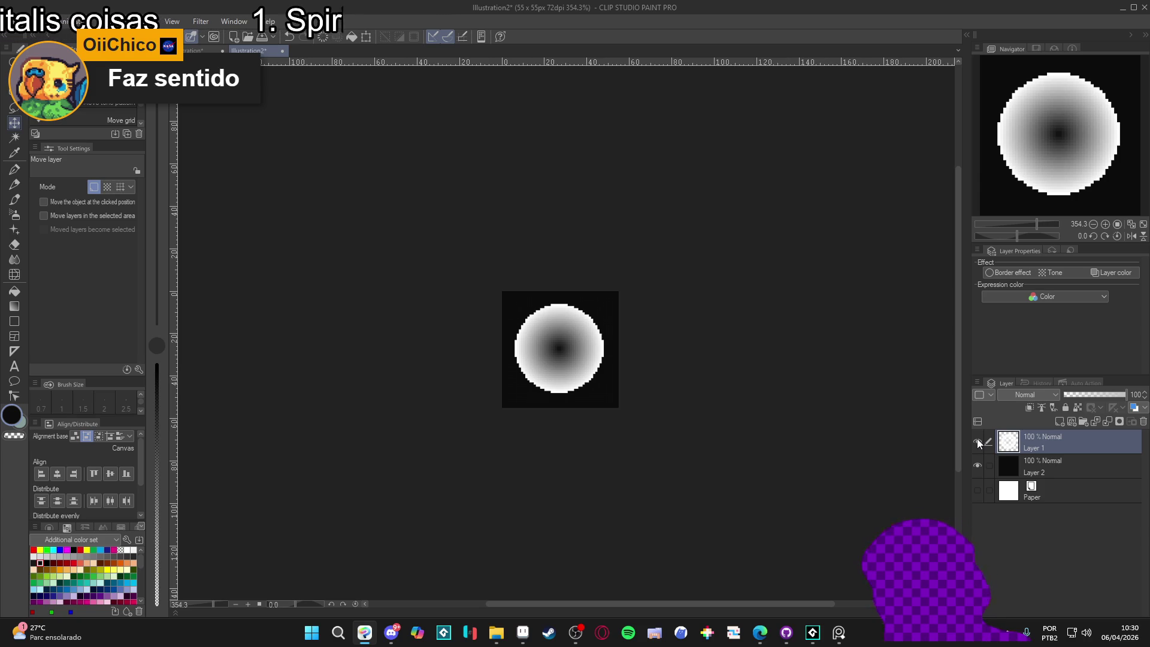
Add Layer 3 and pick the pen with white as the drawing colour
key(ctrl+shift+n)
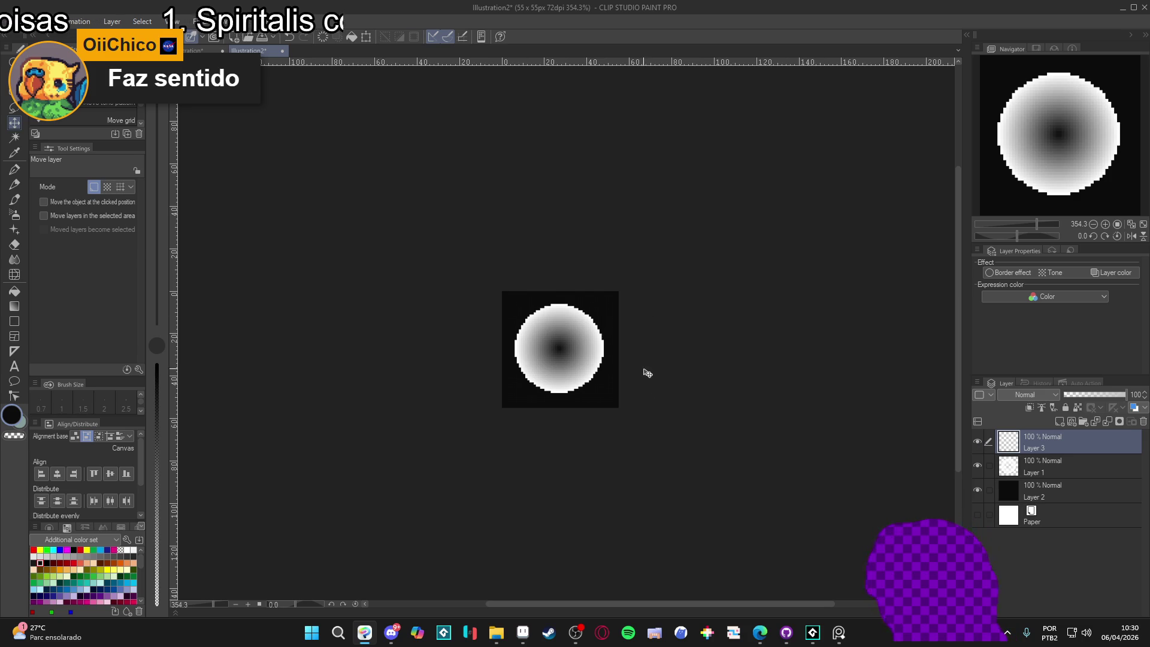
key(p)
scroll(679, 391, up, 3)
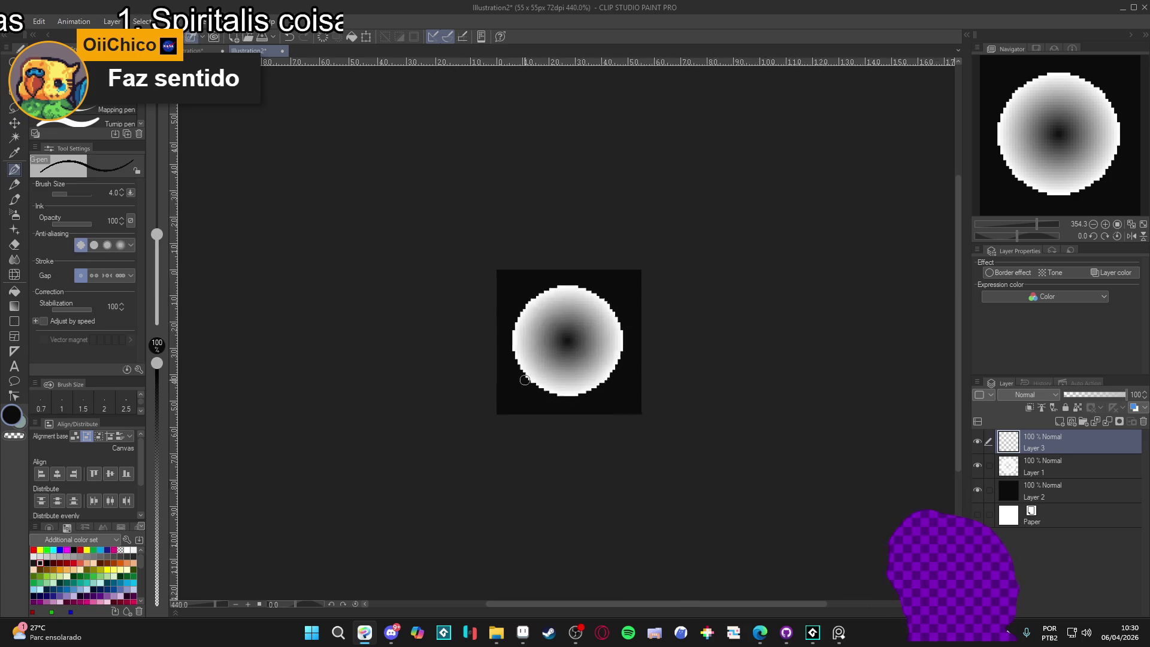
scroll(487, 425, down, 3)
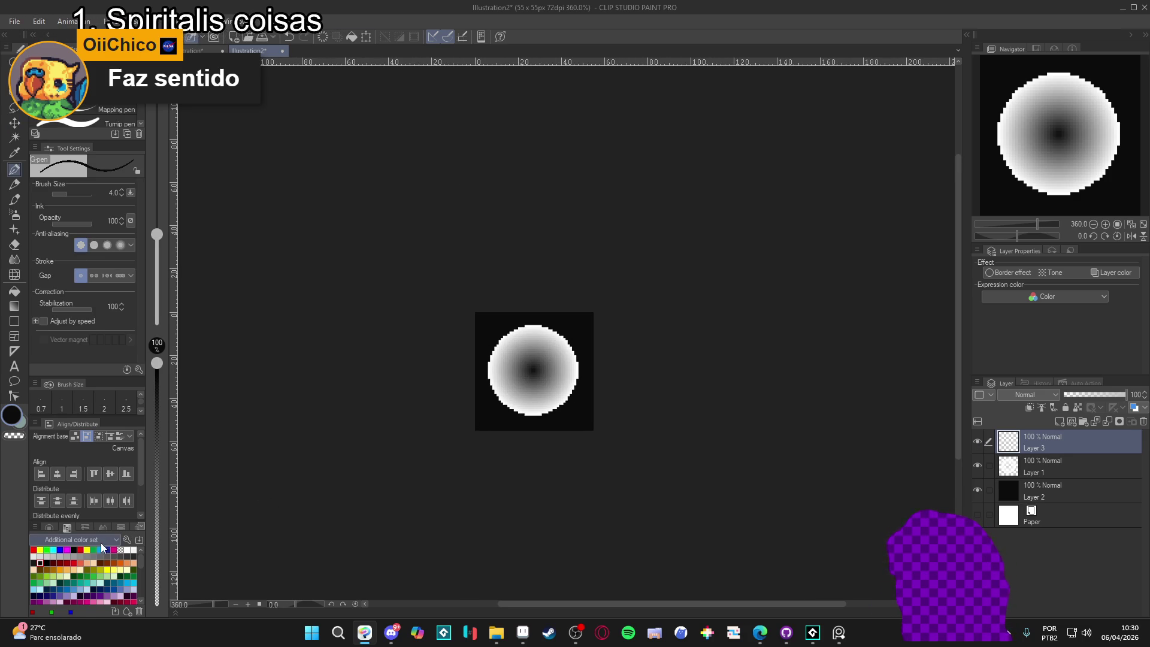
click(133, 549)
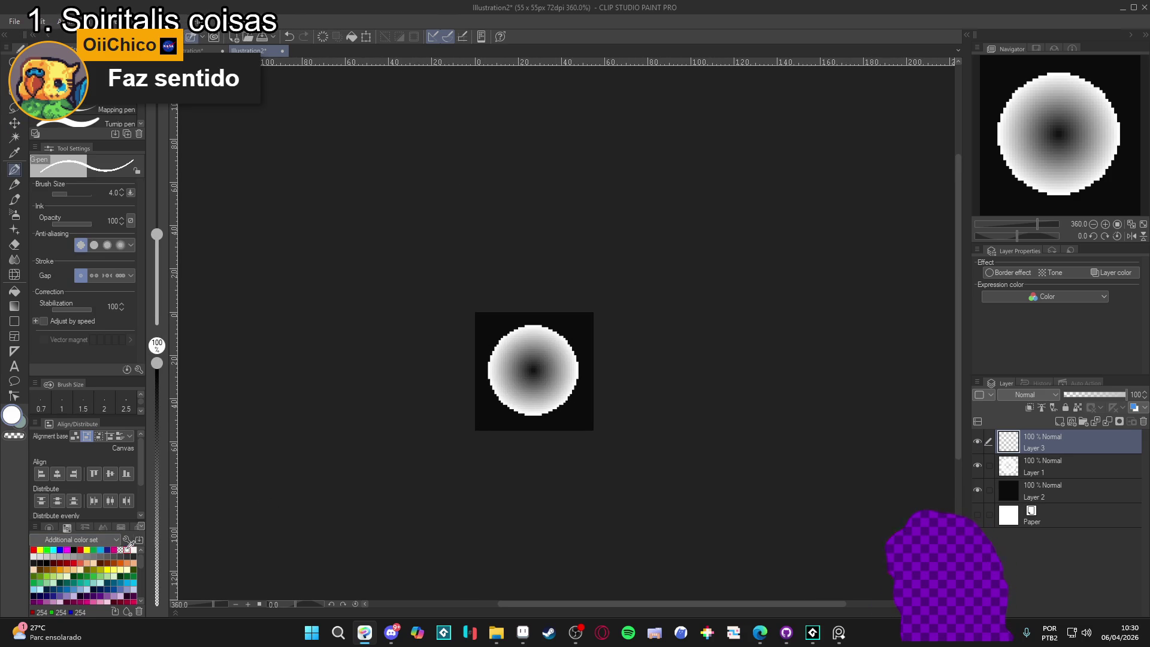
scroll(509, 320, up, 2)
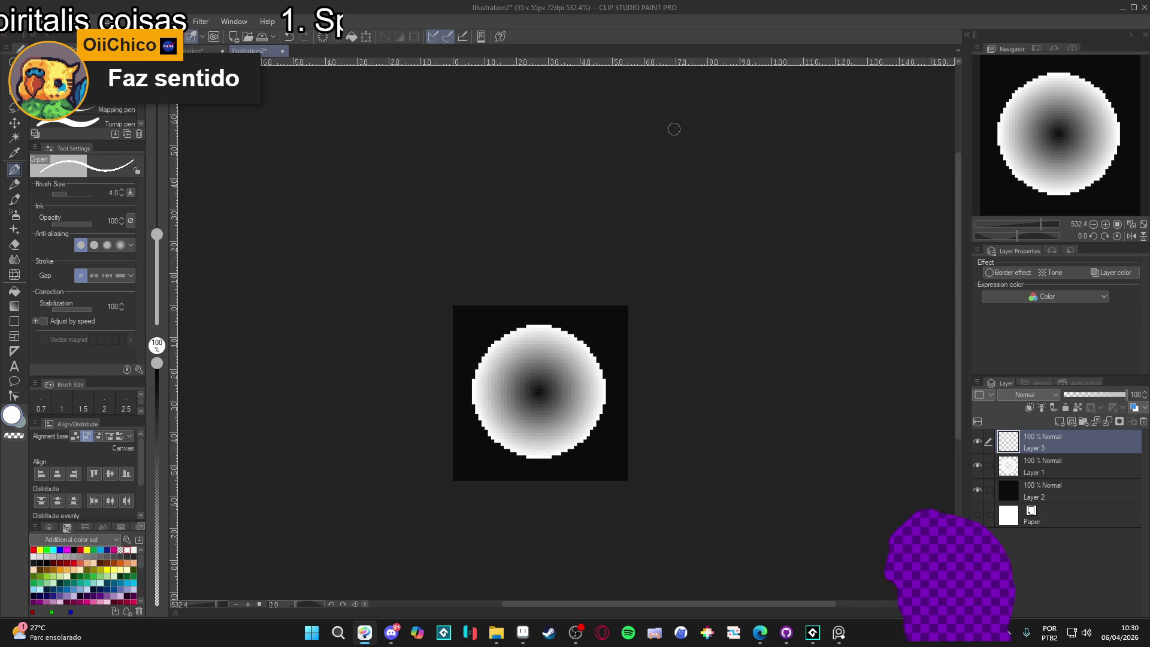
Lower Layer 1's opacity to 33% and return to Layer 3
click(1055, 461)
drag(1091, 394, 1084, 390)
click(1065, 442)
Paint white pixel specks along the circle's top edge, shrinking the brush to 1.5
drag(535, 326, 548, 330)
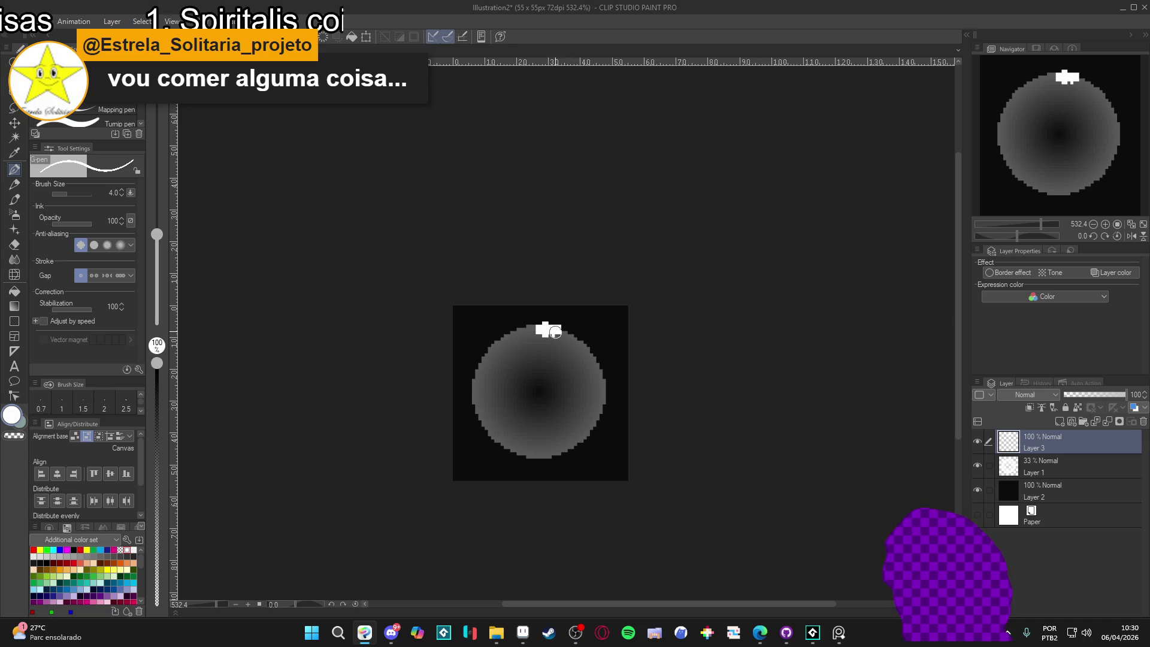
scroll(570, 349, down, 3)
scroll(572, 347, up, 2)
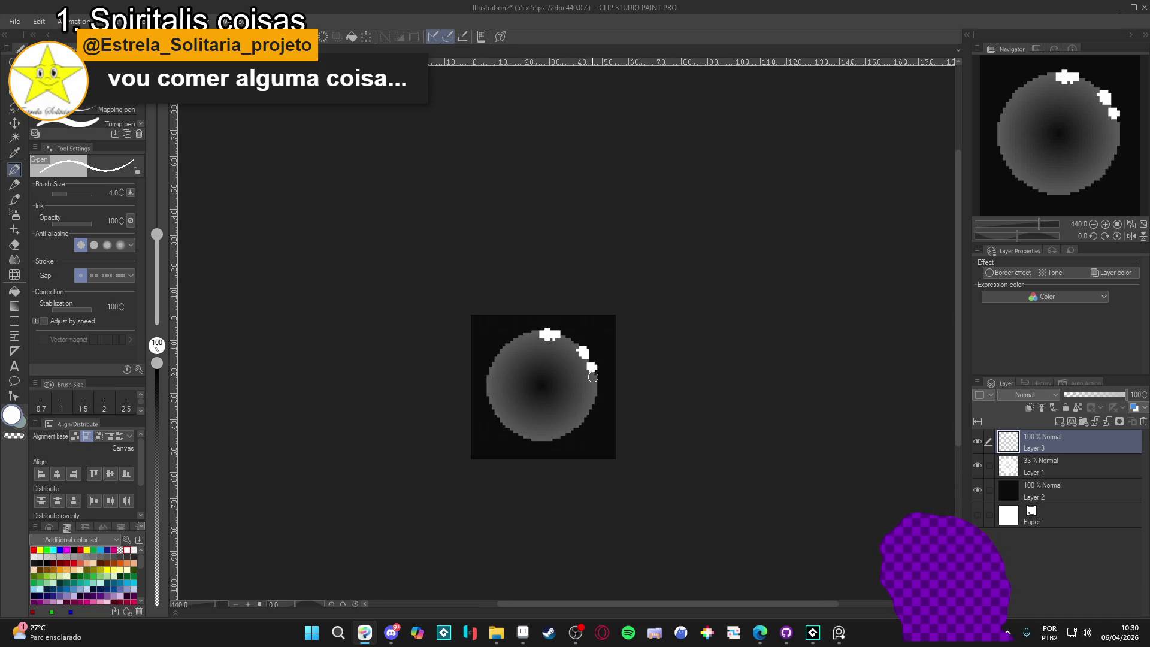
scroll(594, 380, down, 1)
scroll(595, 382, up, 1)
scroll(594, 384, down, 1)
scroll(594, 386, up, 1)
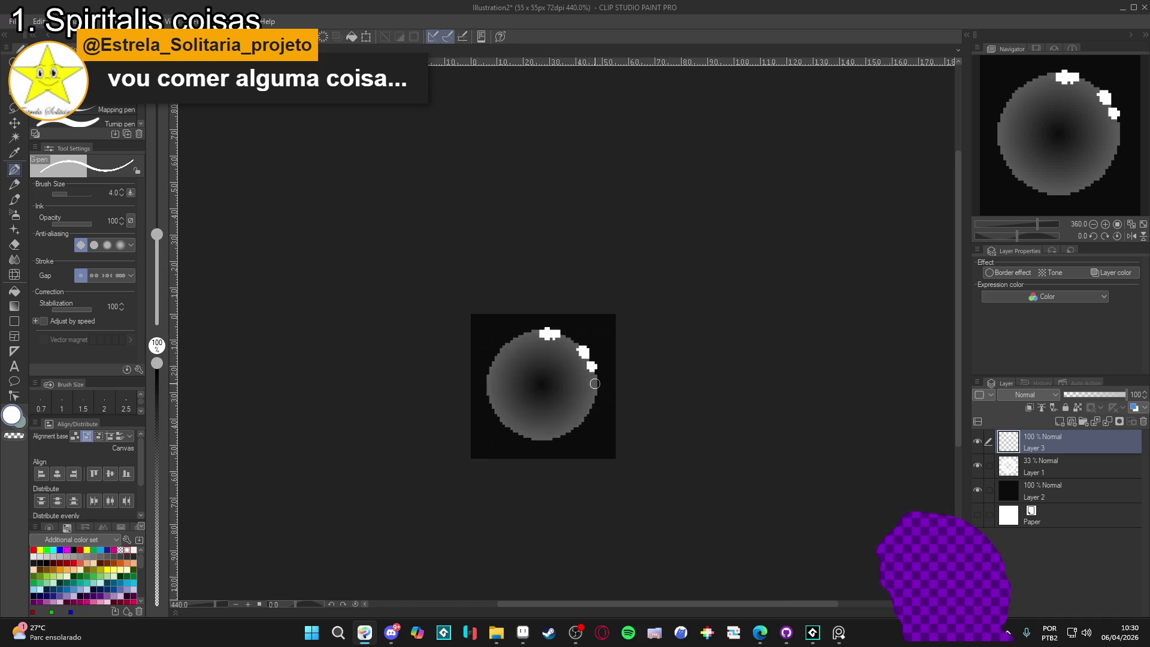
scroll(595, 384, down, 2)
key(asciicircum)
key(minus)
scroll(584, 384, up, 3)
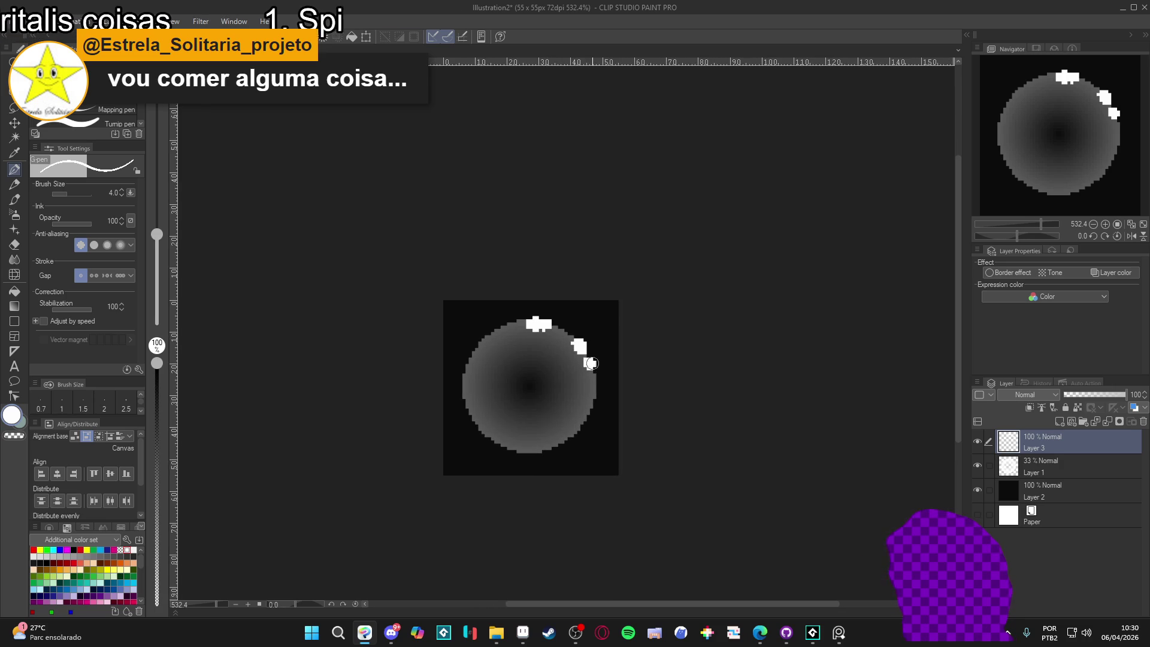
key(bracketleft)
key(bracketleft)
key(bracketleft)
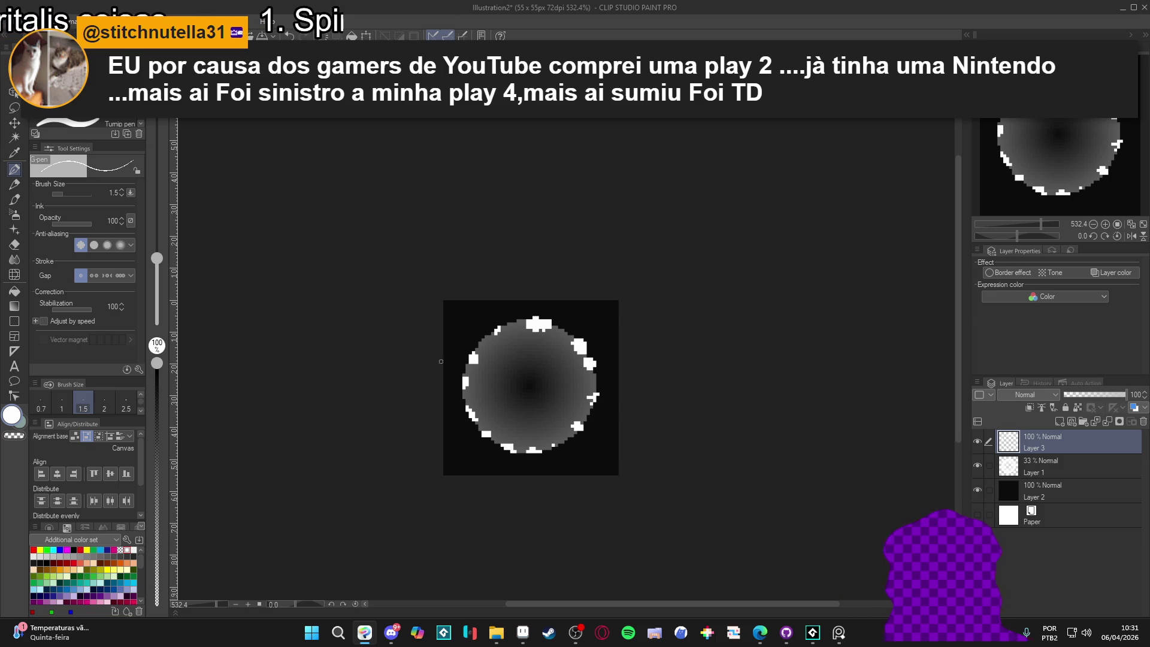
Apply a radial blur with Inward direction, higher strength and Smooth mode
click(200, 21)
mouse_move(228, 70)
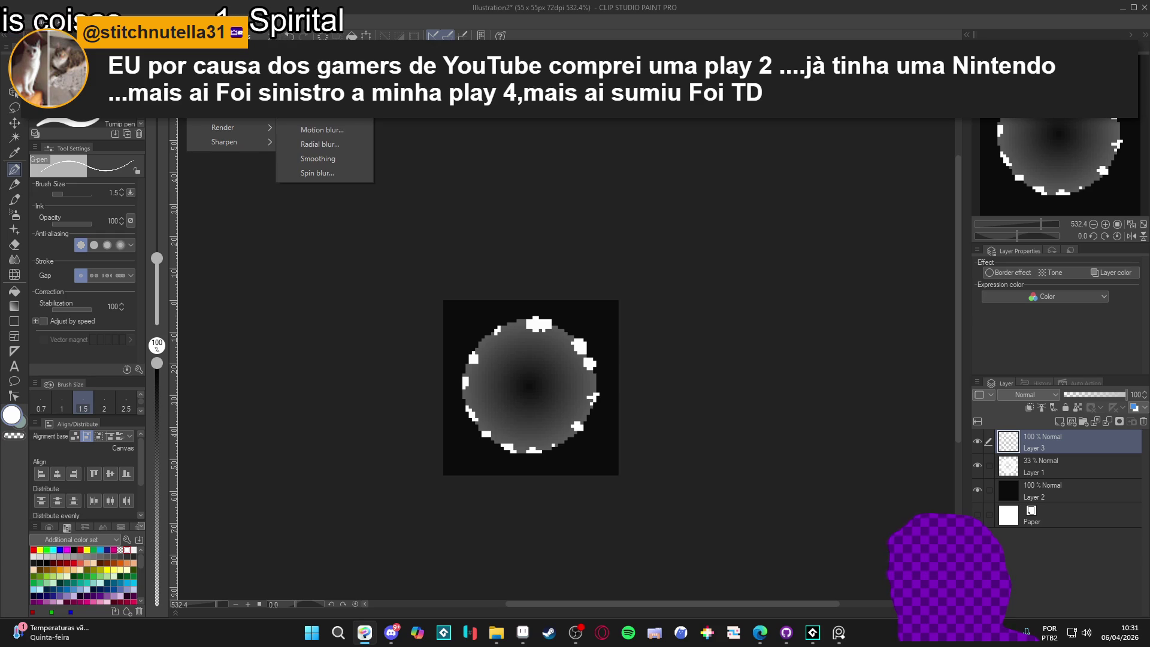
mouse_move(227, 98)
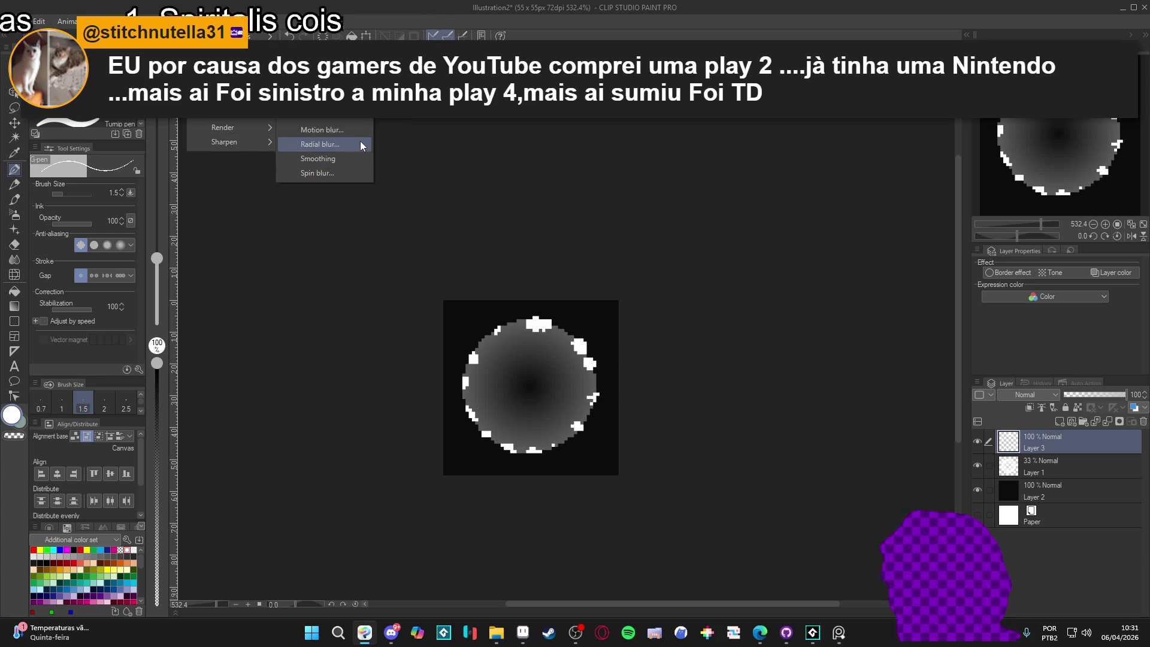
click(359, 145)
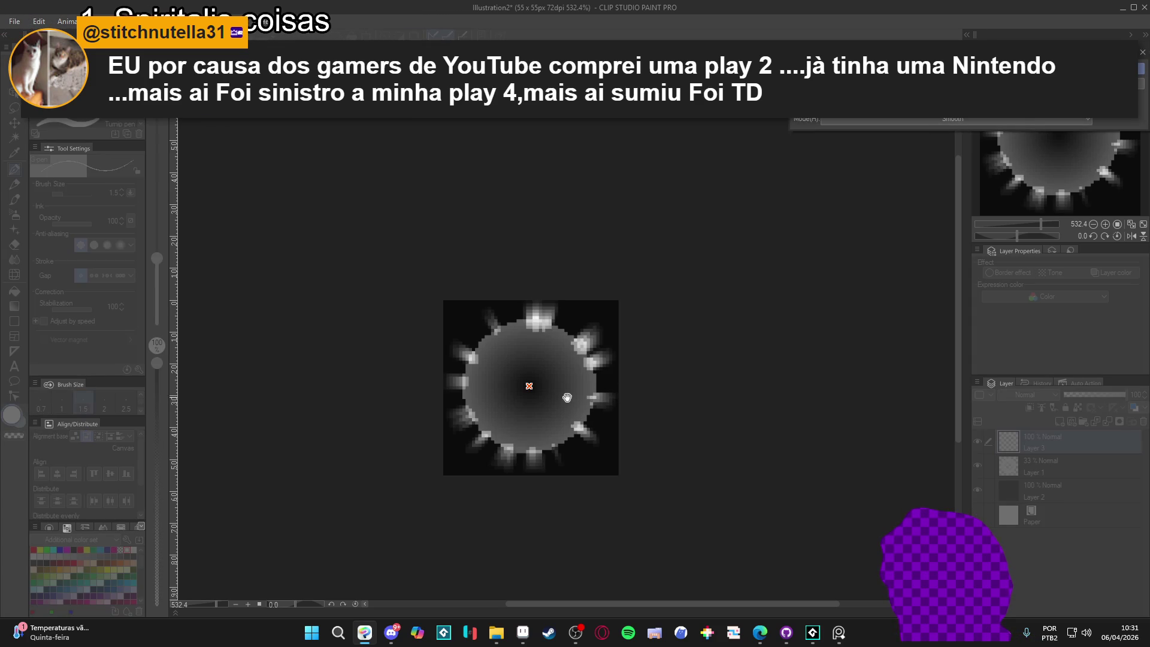
click(932, 102)
click(932, 138)
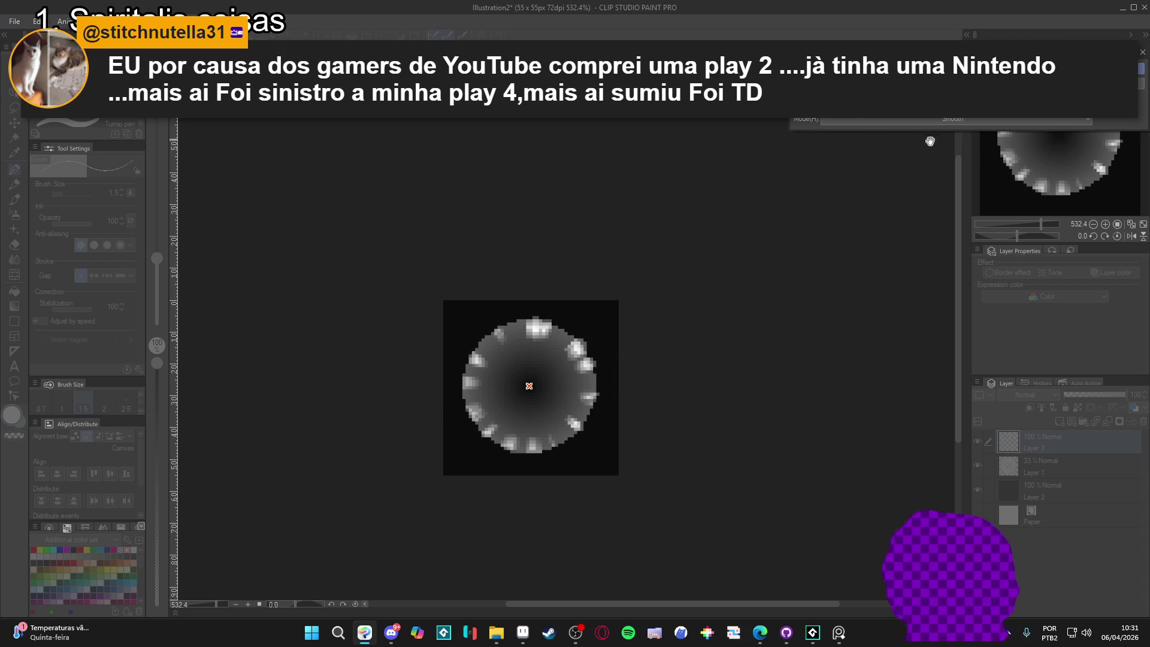
drag(1032, 88, 1101, 86)
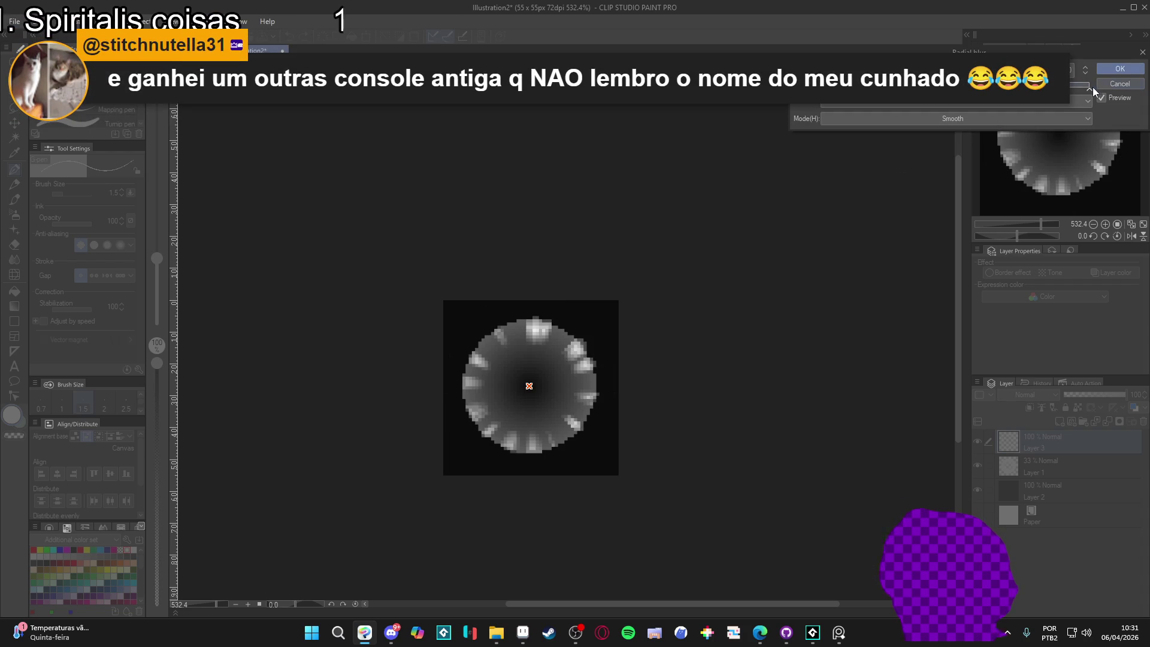
click(974, 116)
click(889, 117)
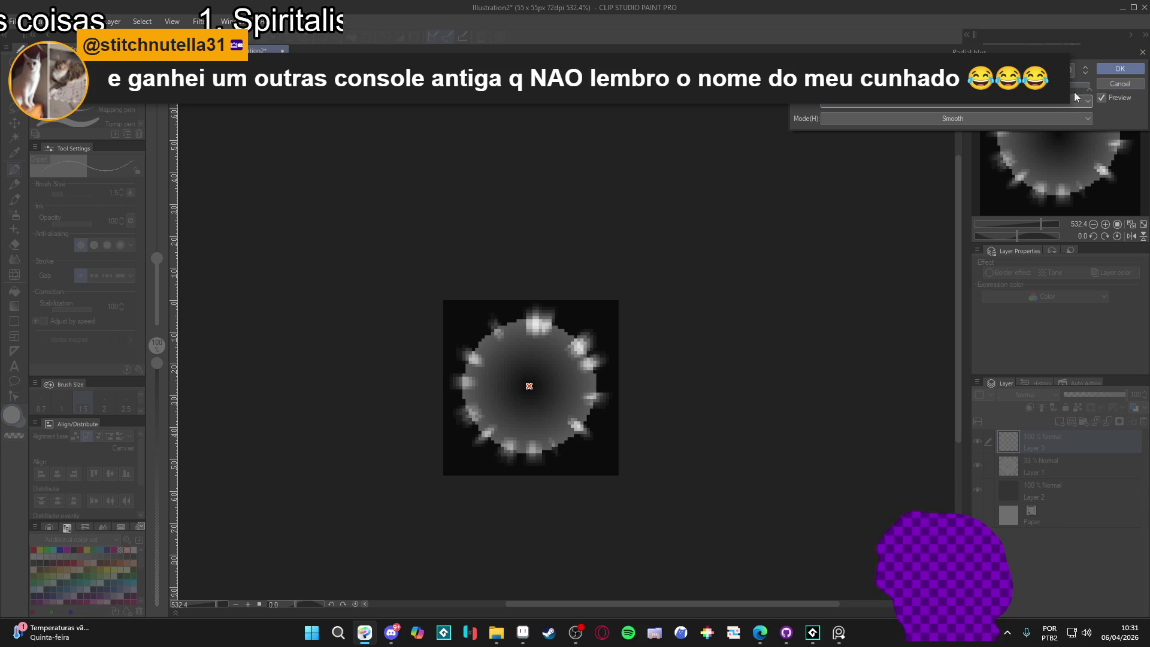
click(1109, 67)
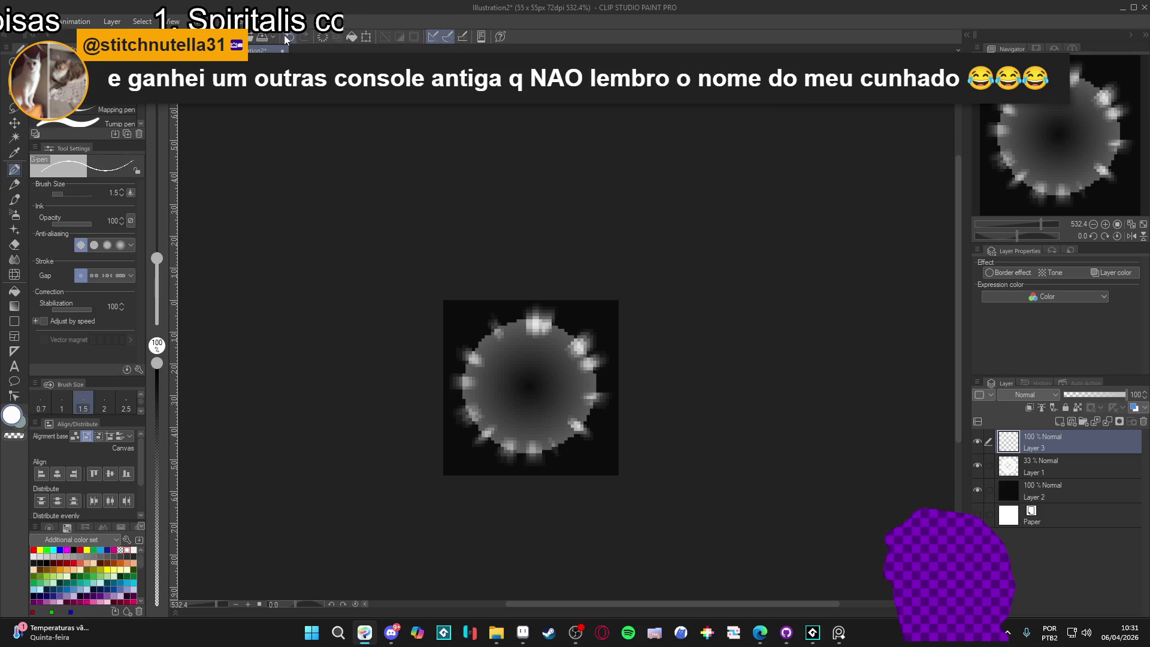
Apply the radial blur a second time with the same settings
click(226, 21)
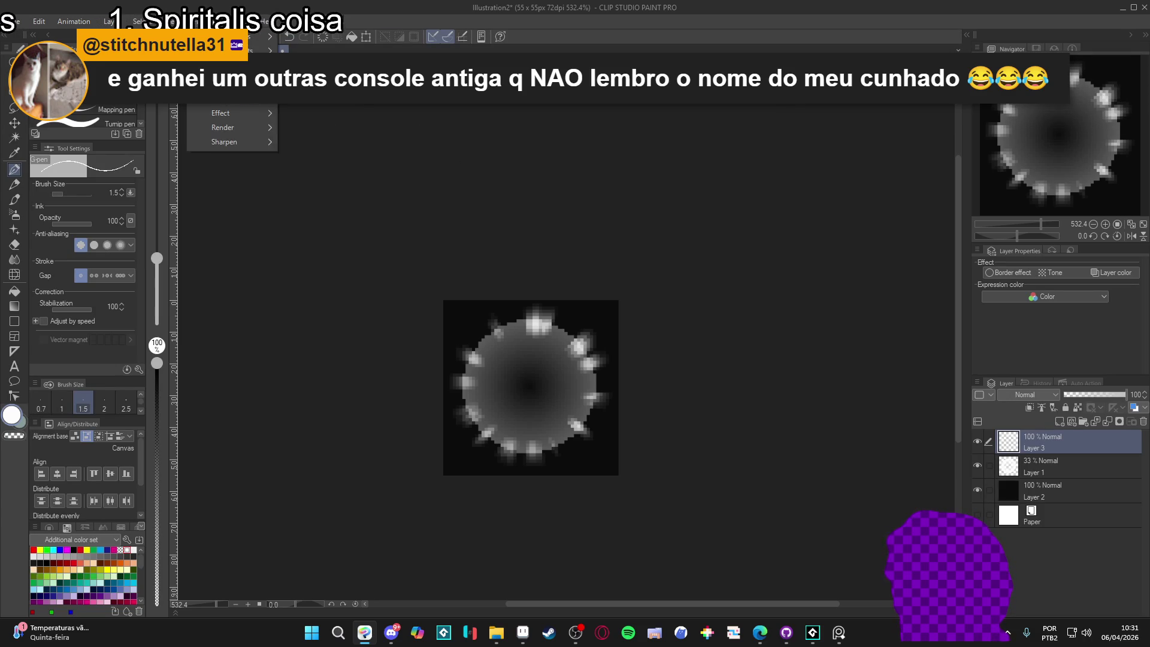
mouse_move(228, 98)
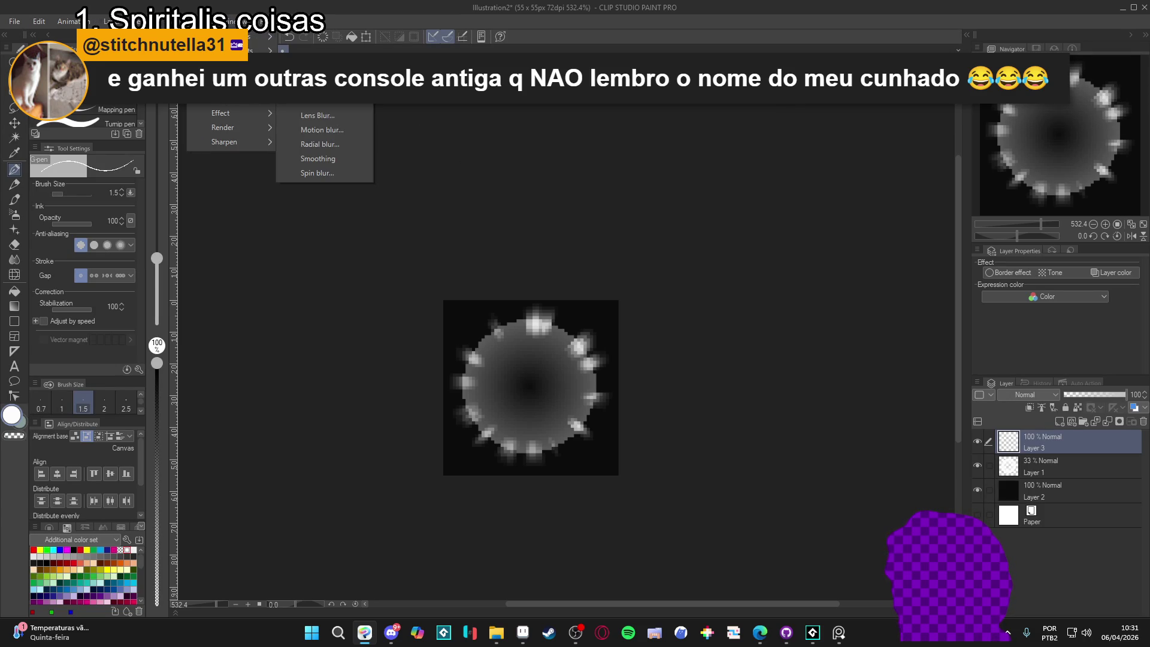
click(342, 144)
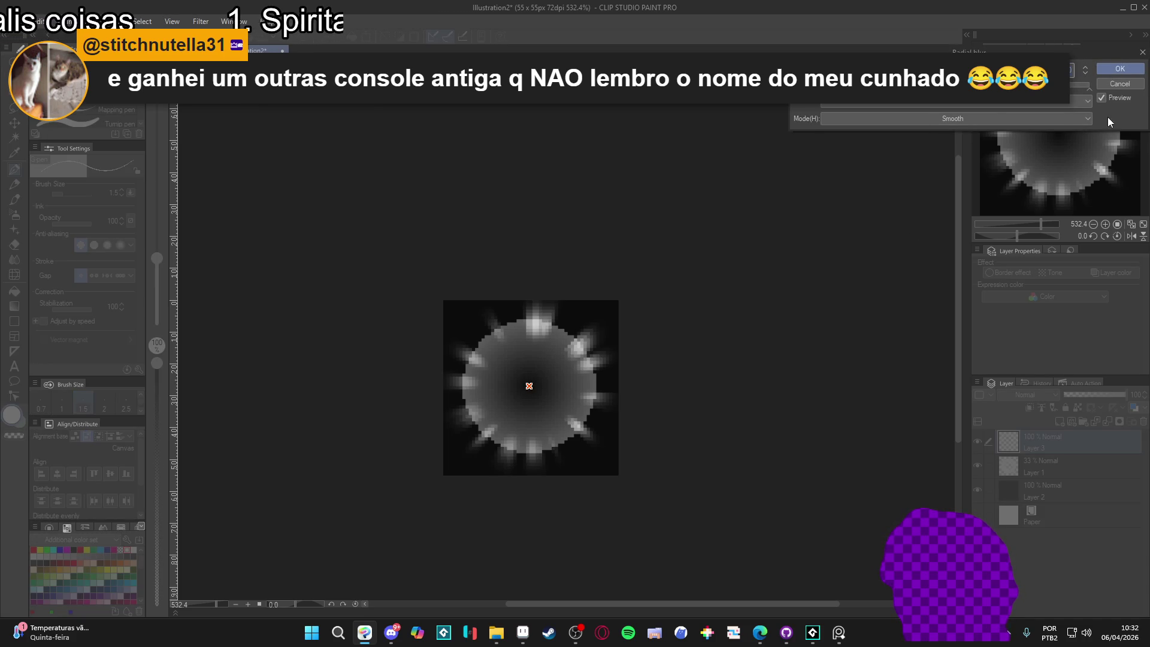
click(1114, 83)
scroll(578, 324, down, 2)
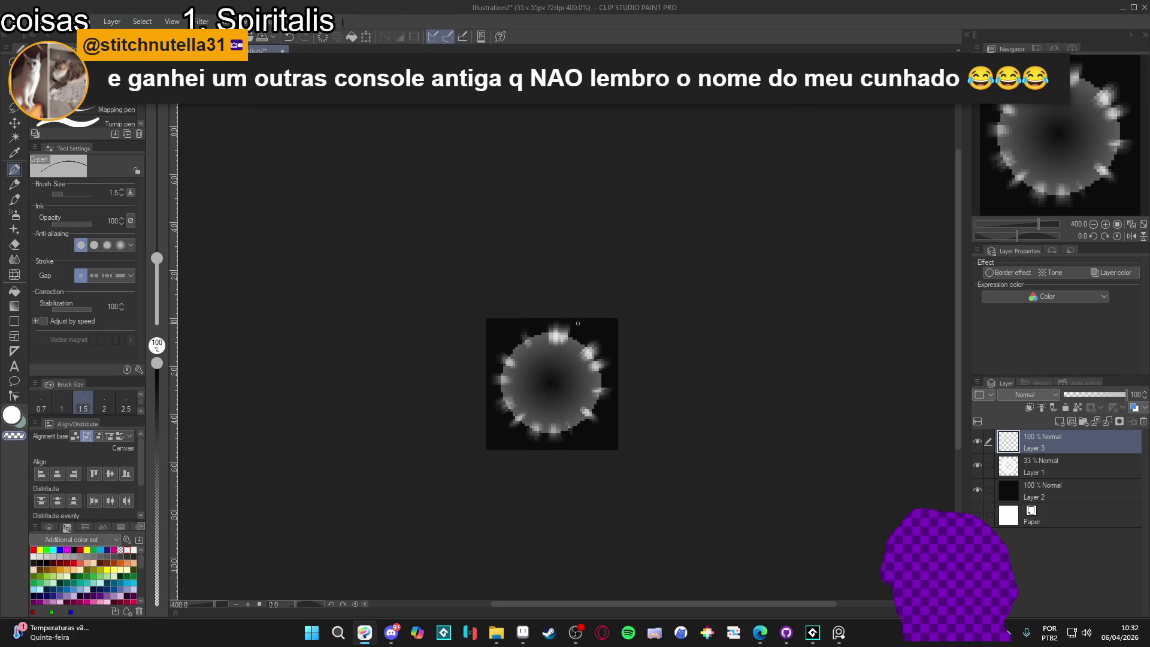
Enlarge the canvas to 107 × 107 px around the orb
click(47, 22)
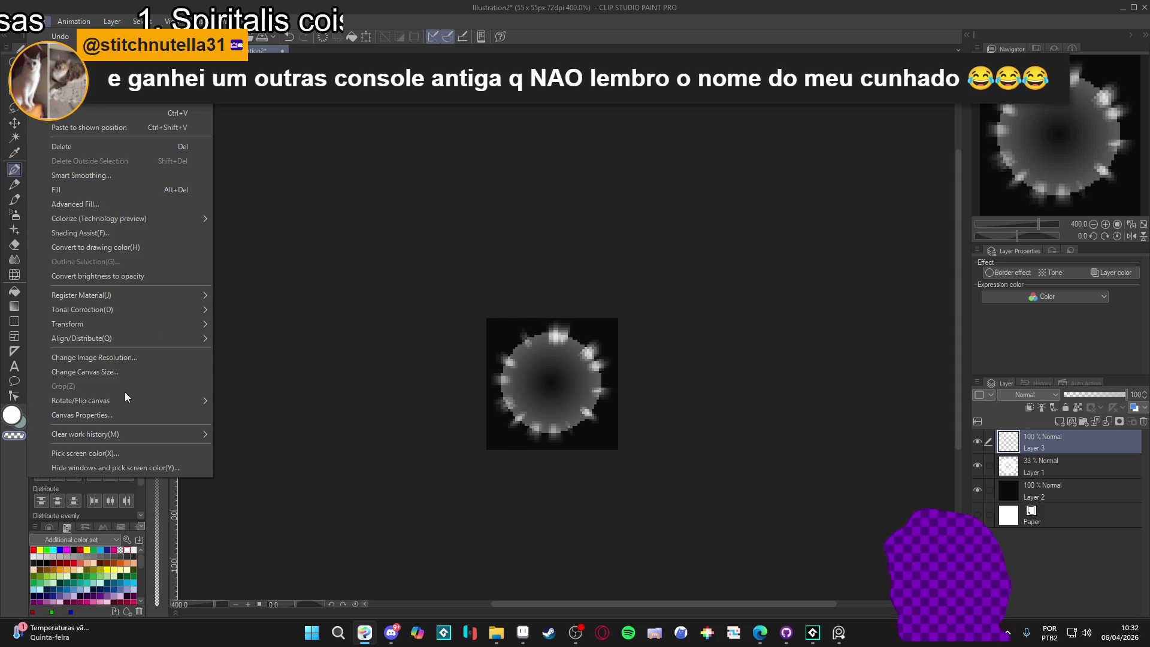
click(122, 372)
drag(552, 318, 559, 257)
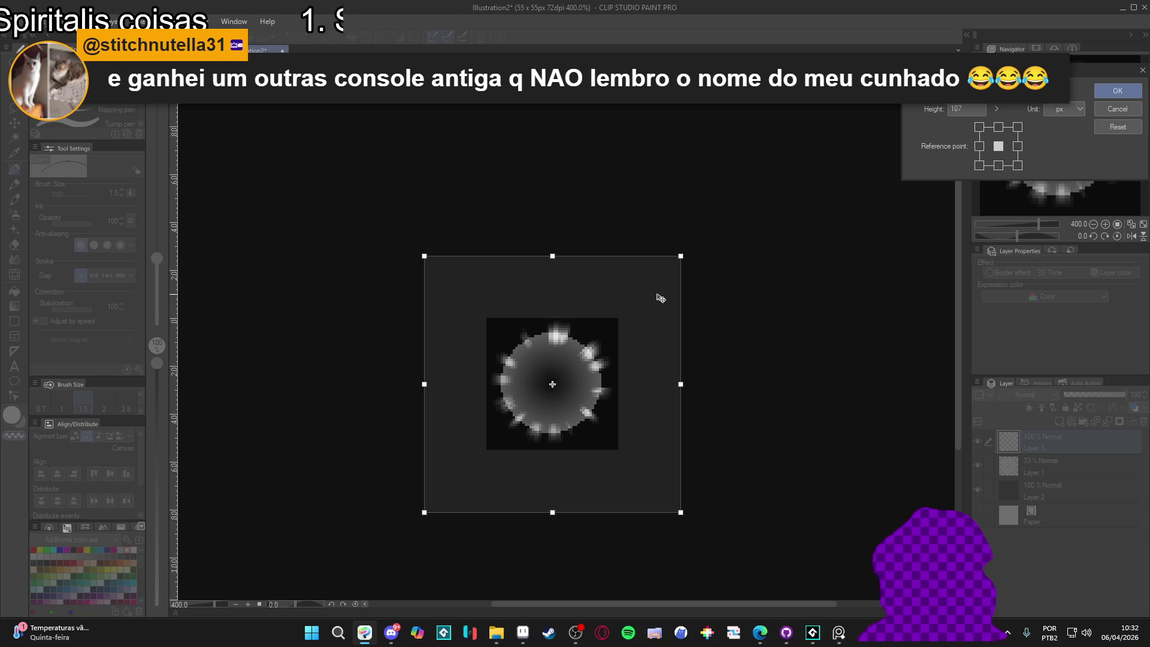
click(1117, 90)
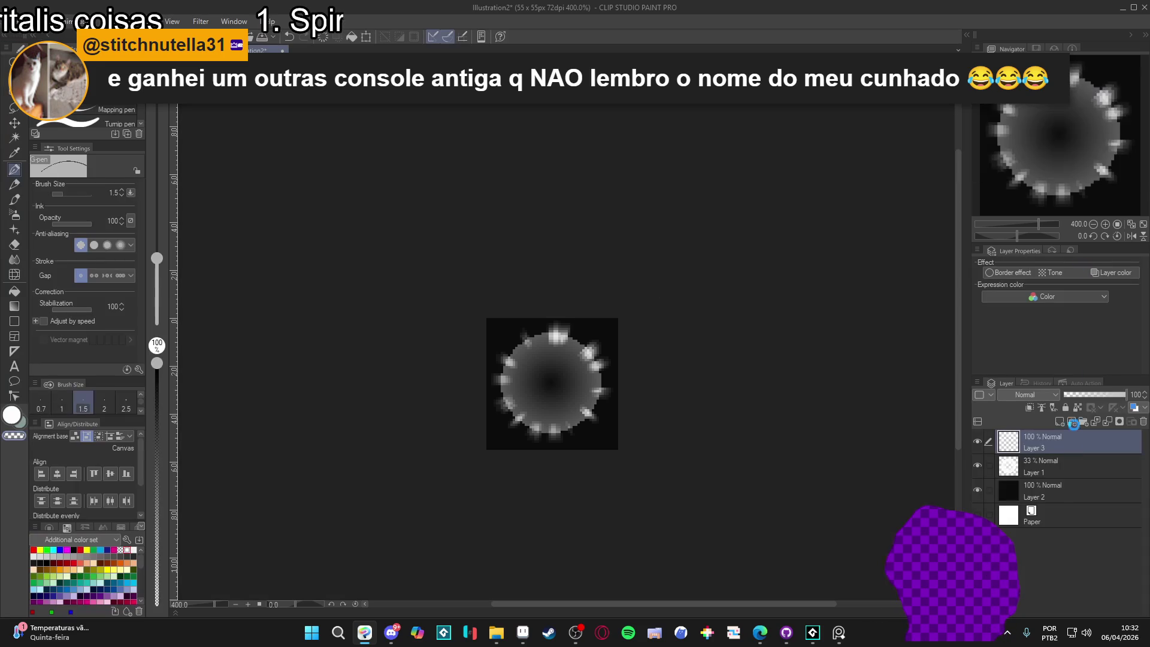
Fill the empty canvas border on Layer 2 with black
click(1053, 491)
key(g)
alt+click(624, 388)
Fill the transparent border area of the background black
key(g)
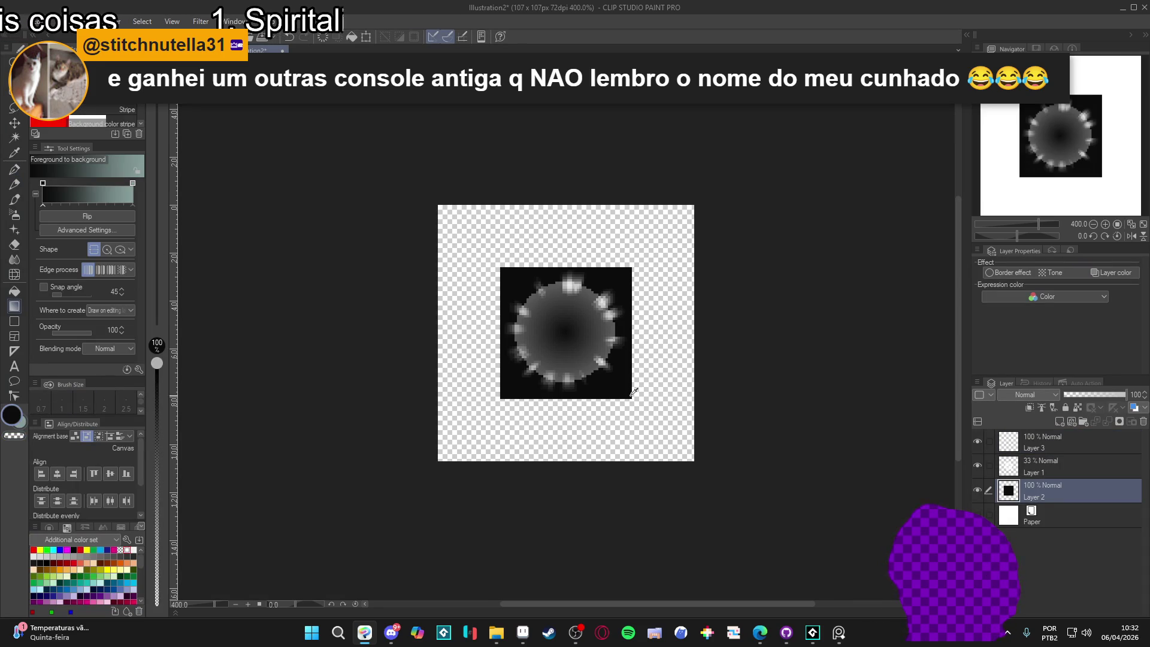
click(651, 403)
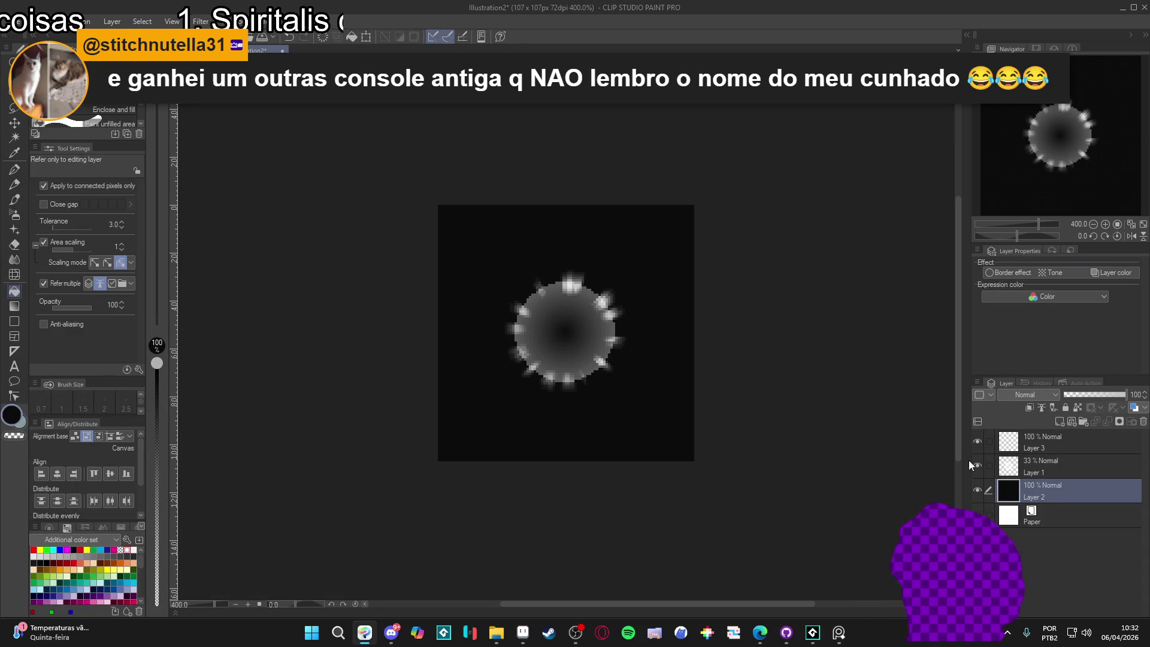
click(1022, 468)
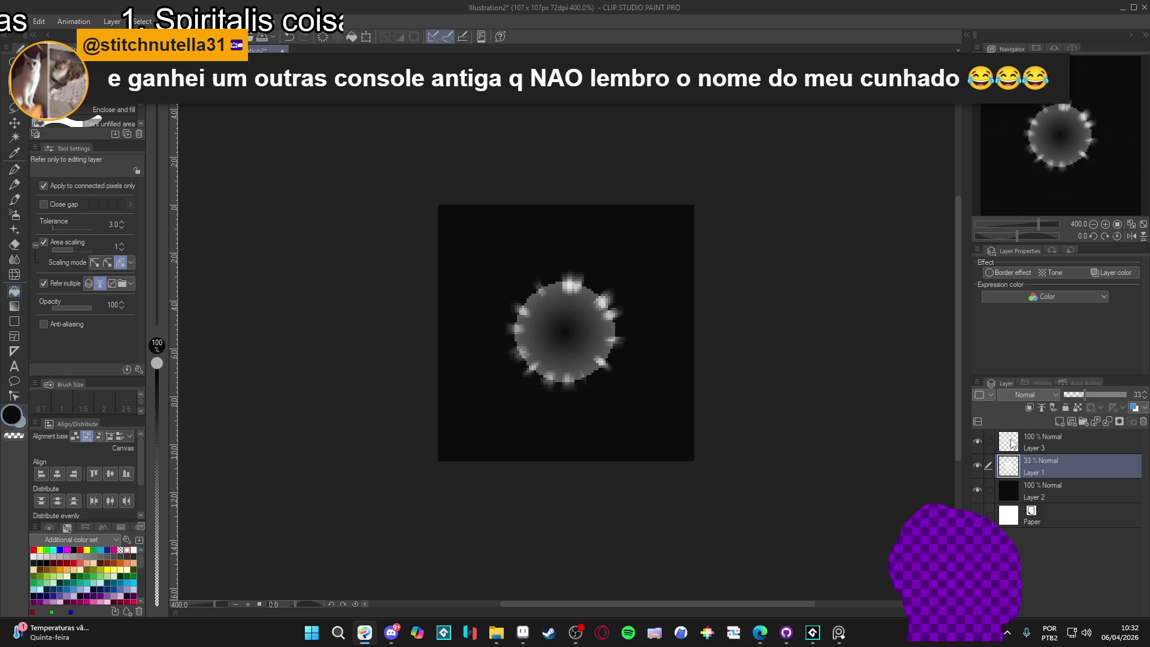
Select Layer 3 and discard an off-centre radial blur attempt
click(1048, 442)
scroll(546, 340, up, 1)
scroll(653, 319, up, 1)
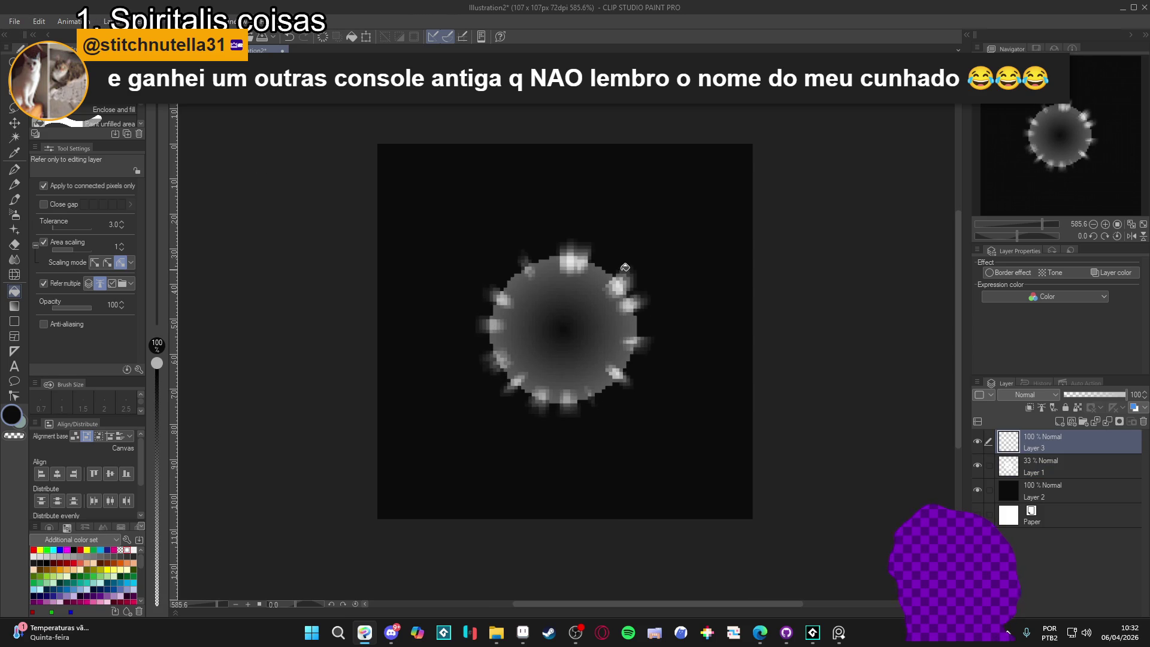
click(202, 21)
mouse_move(227, 98)
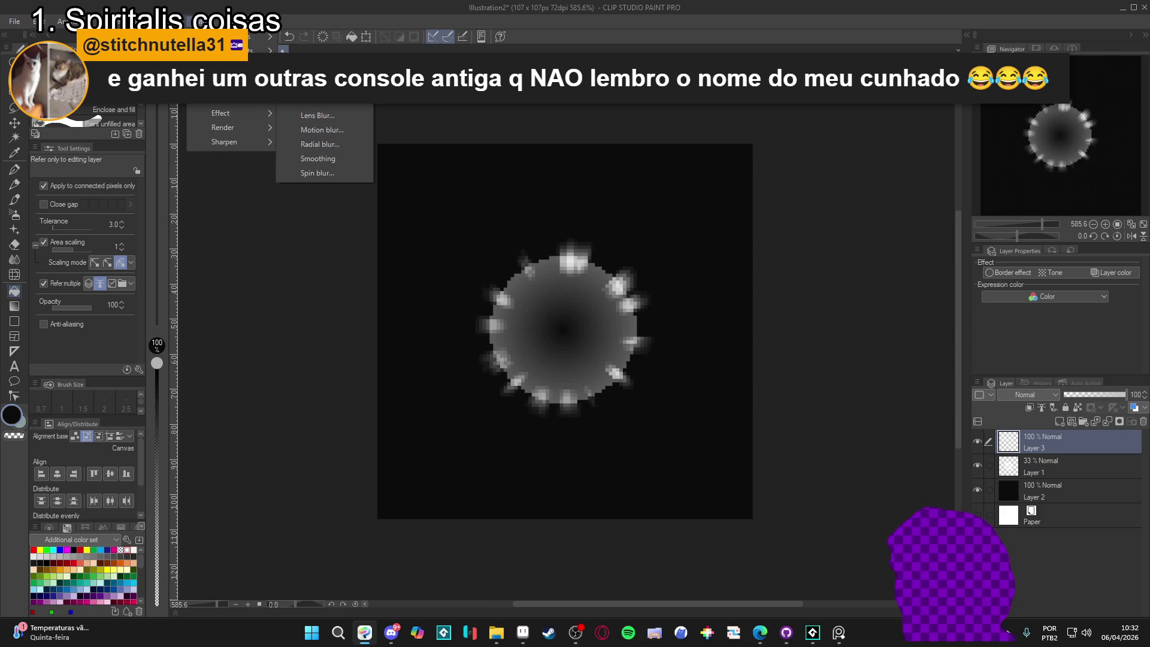
click(339, 146)
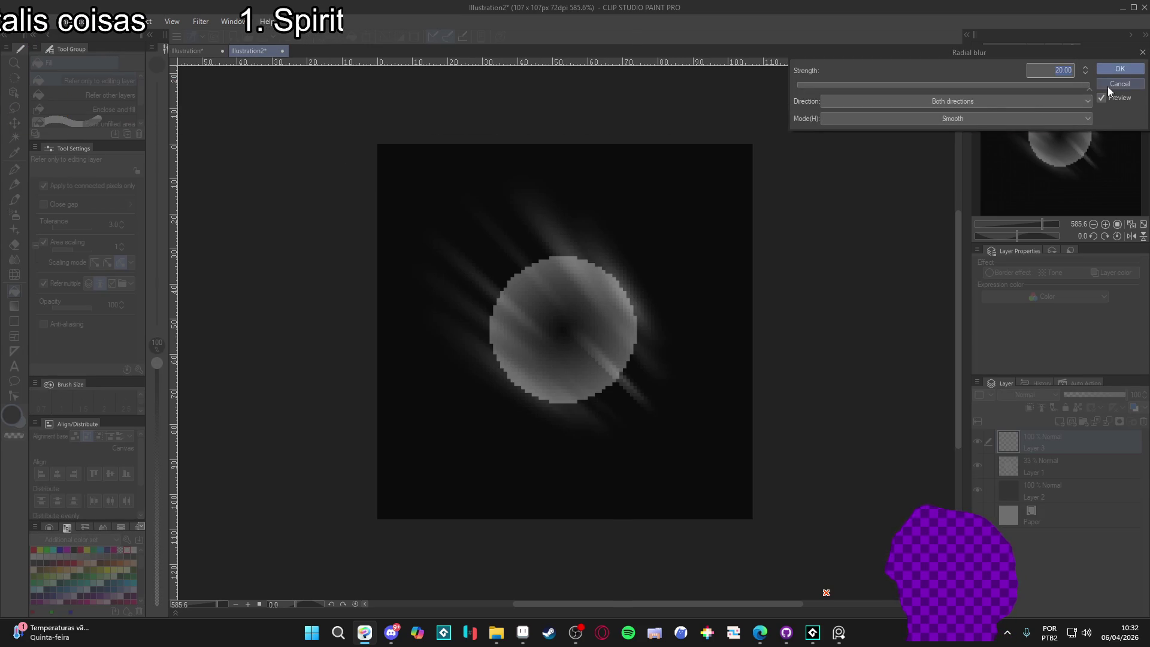
click(1120, 68)
Apply an inward radial blur centred on the orb's middle, then hide the black background
click(202, 22)
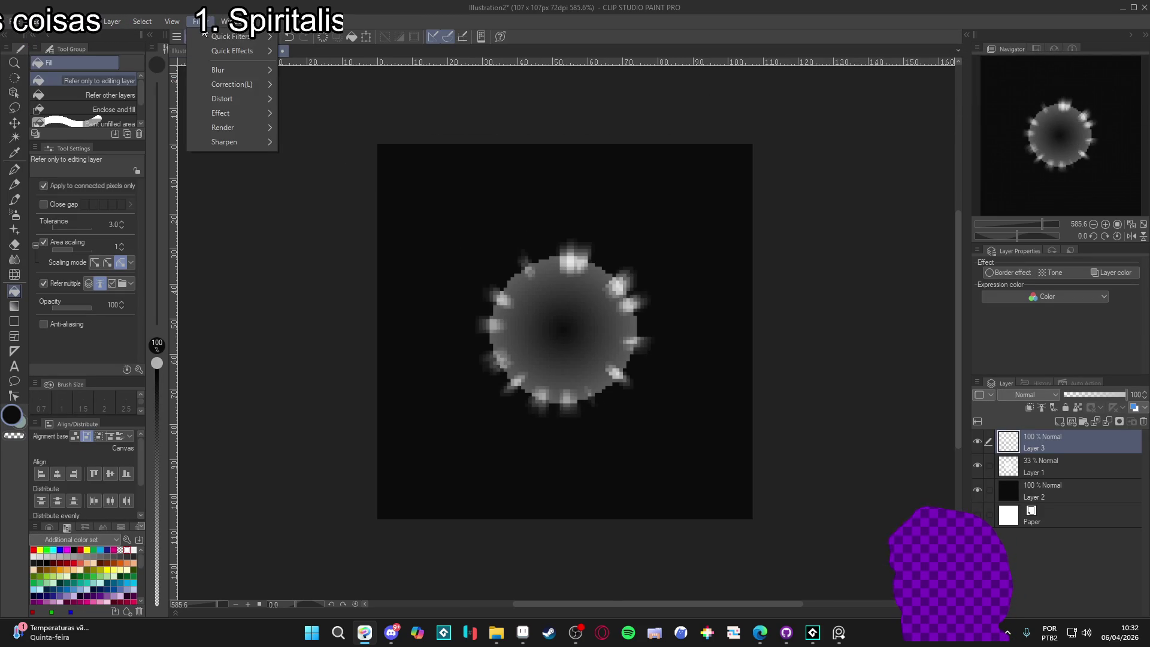
mouse_move(264, 70)
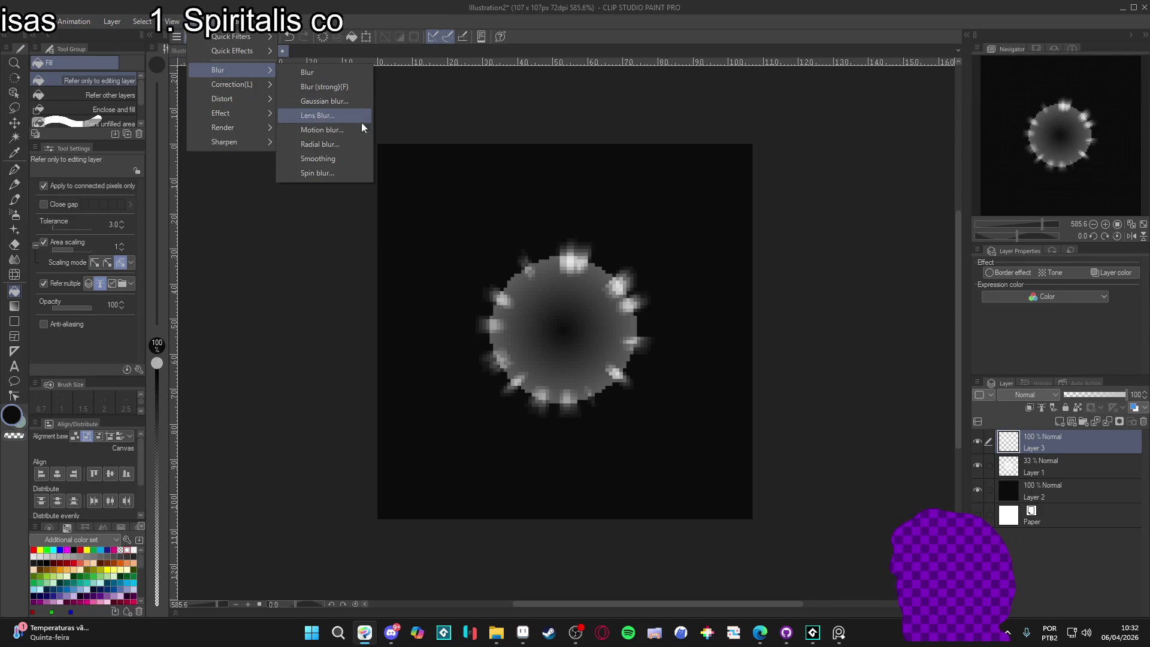
click(359, 144)
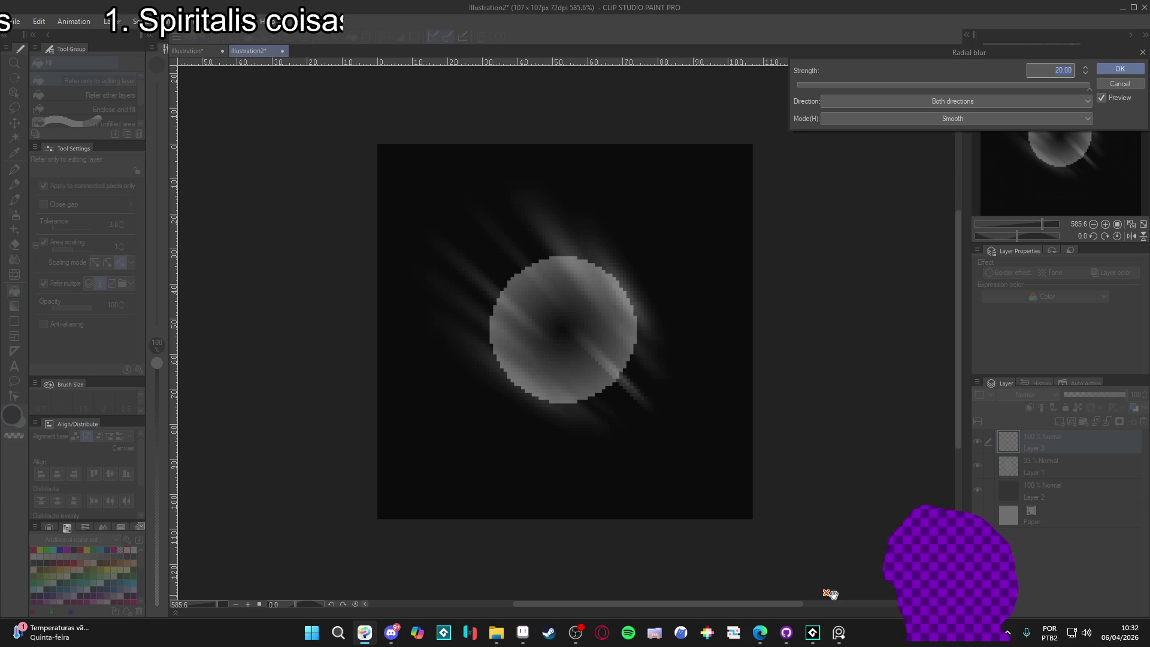
mouse_move(828, 591)
mouse_down()
mouse_move(710, 470)
mouse_move(821, 515)
mouse_move(852, 510)
mouse_up()
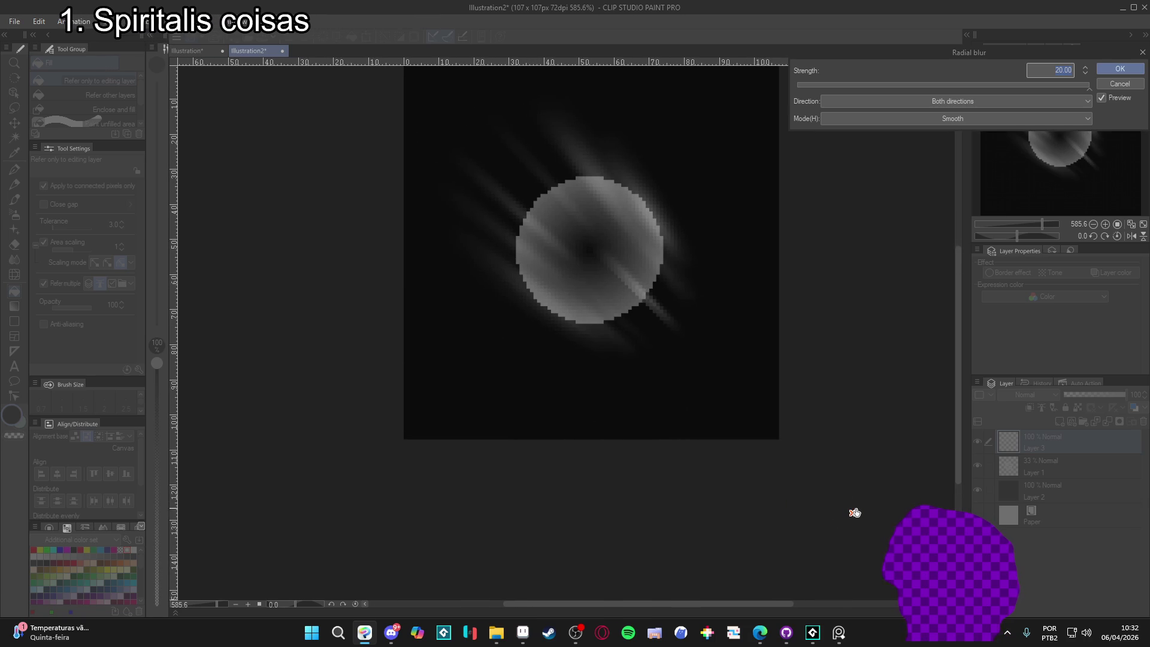
click(590, 252)
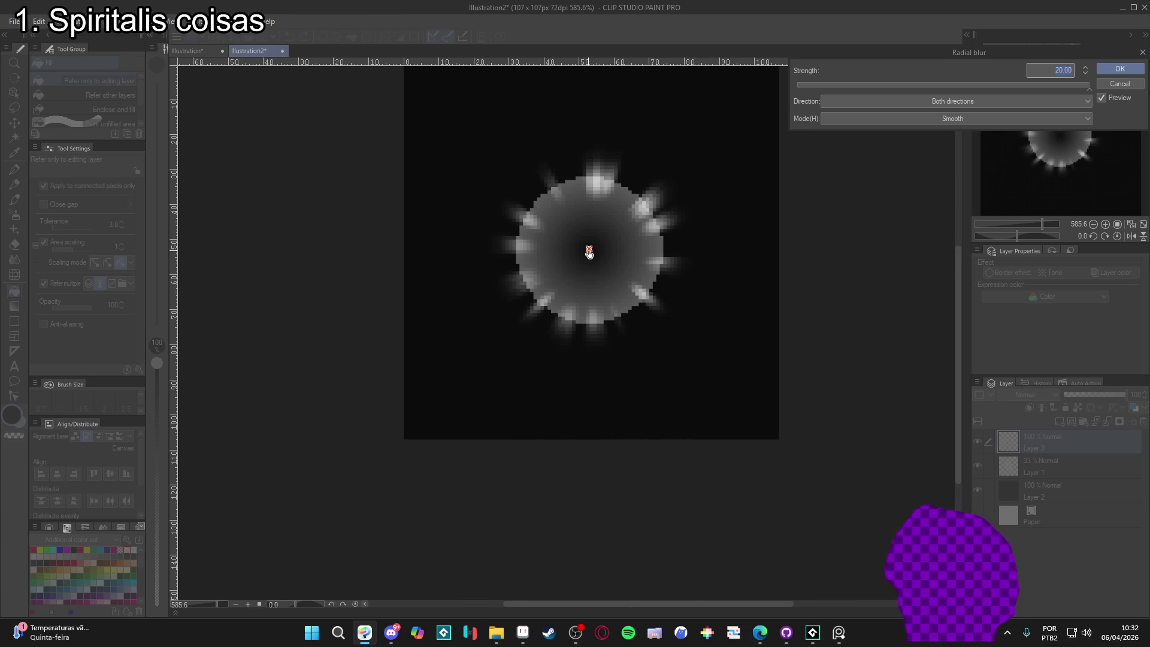
scroll(686, 306, up, 1)
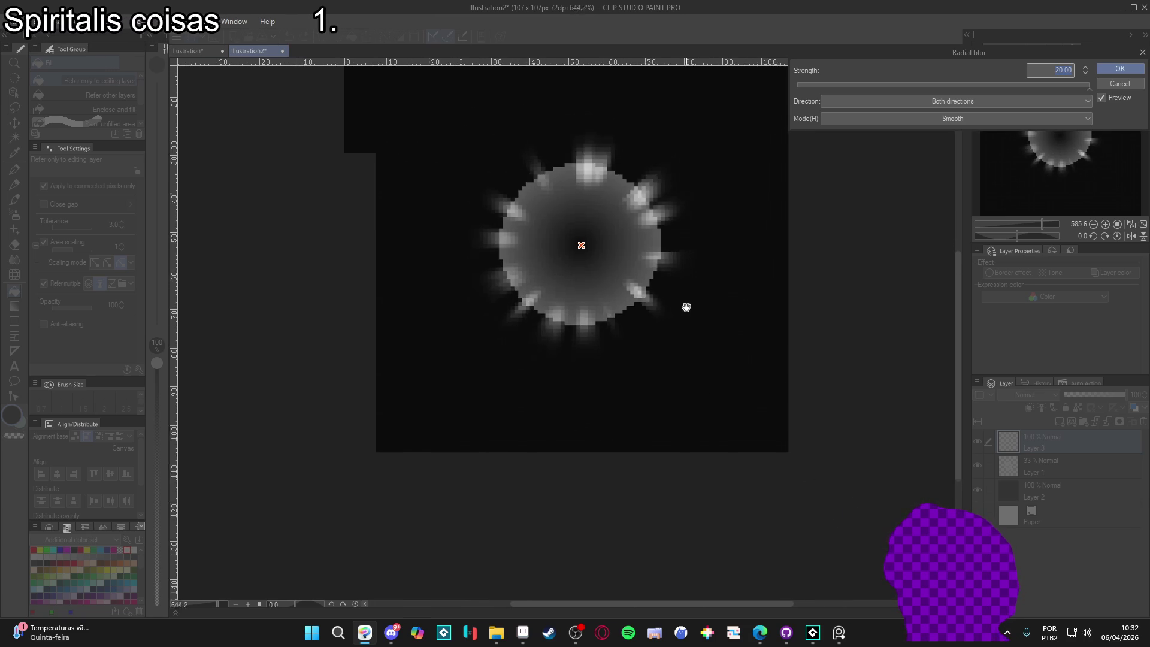
scroll(688, 318, down, 5)
drag(695, 295, 656, 378)
scroll(656, 378, up, 1)
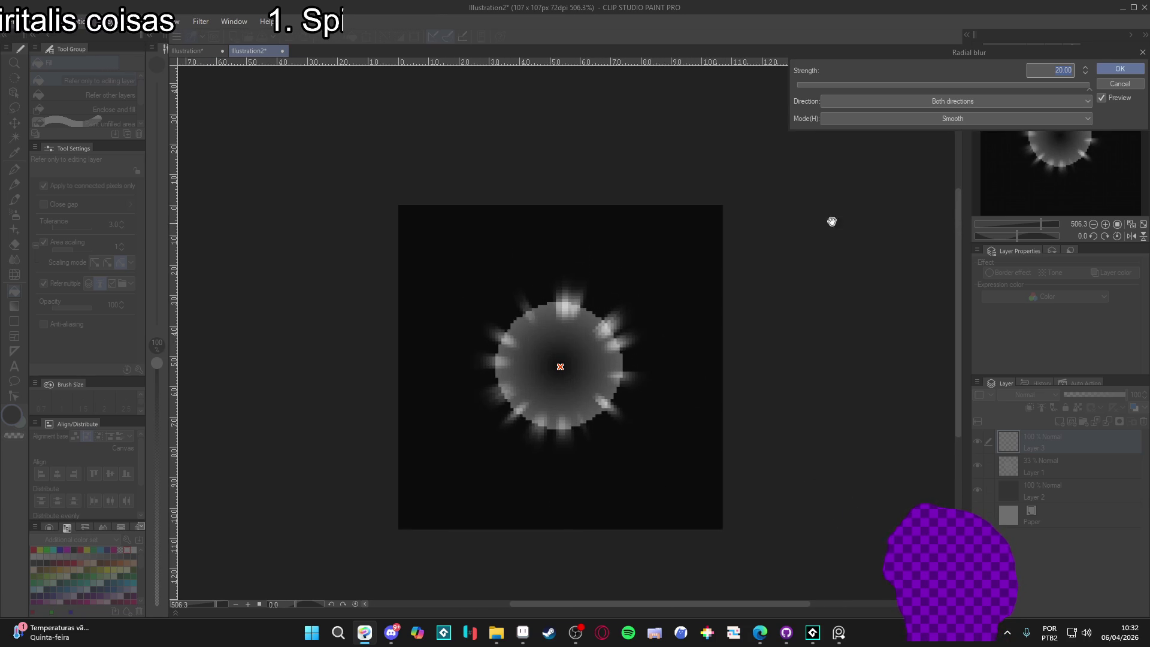
click(974, 100)
click(862, 138)
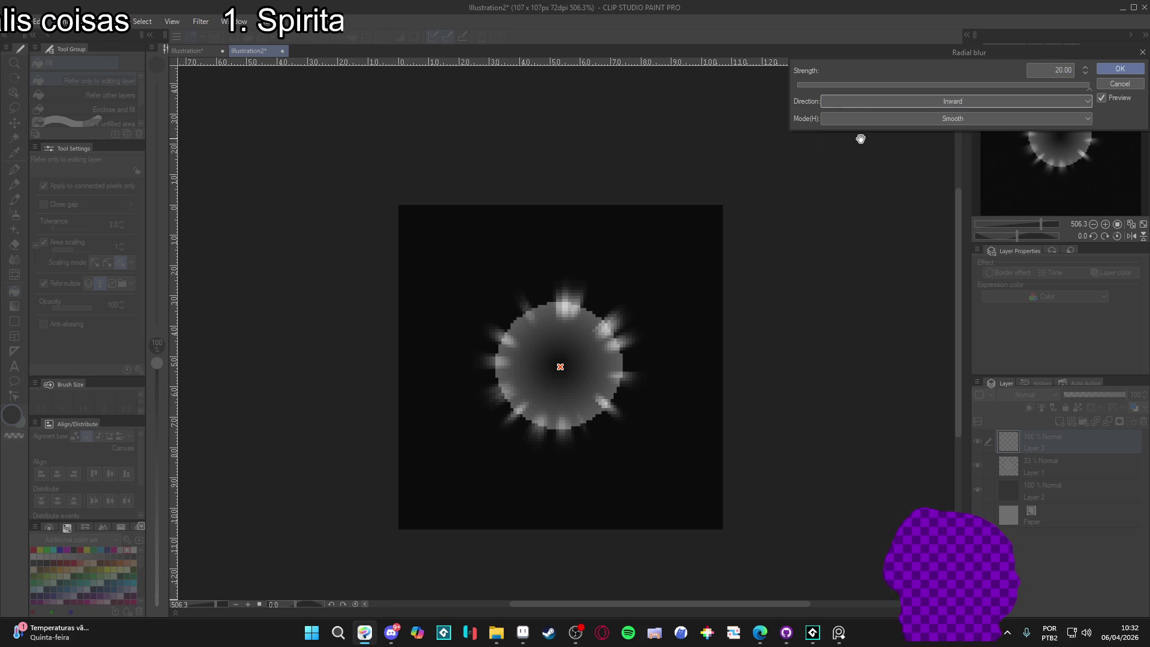
click(1129, 70)
scroll(772, 305, down, 2)
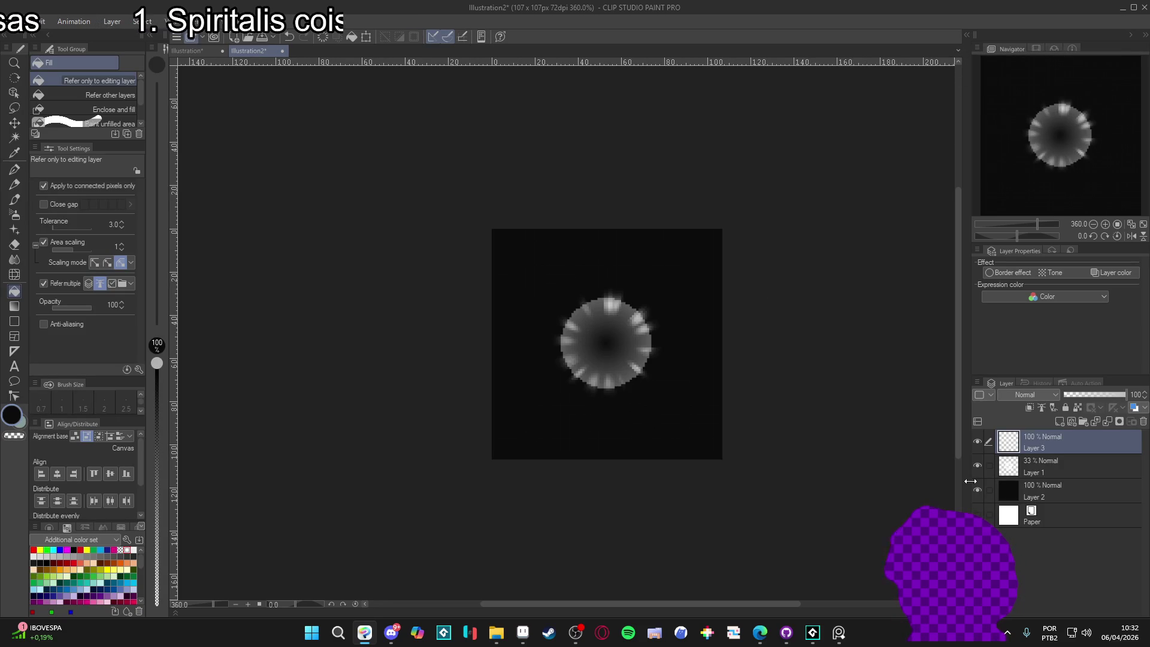
click(978, 489)
Merge the orb layer down into Layer 1 and crop the canvas to the selection
click(977, 514)
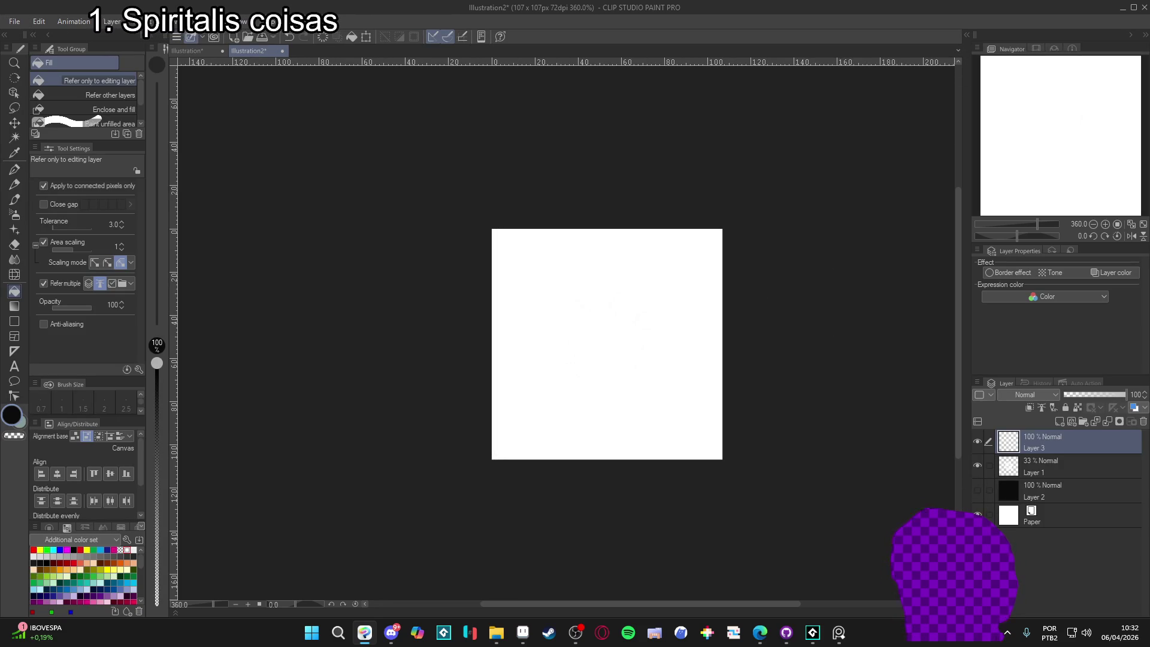
click(39, 20)
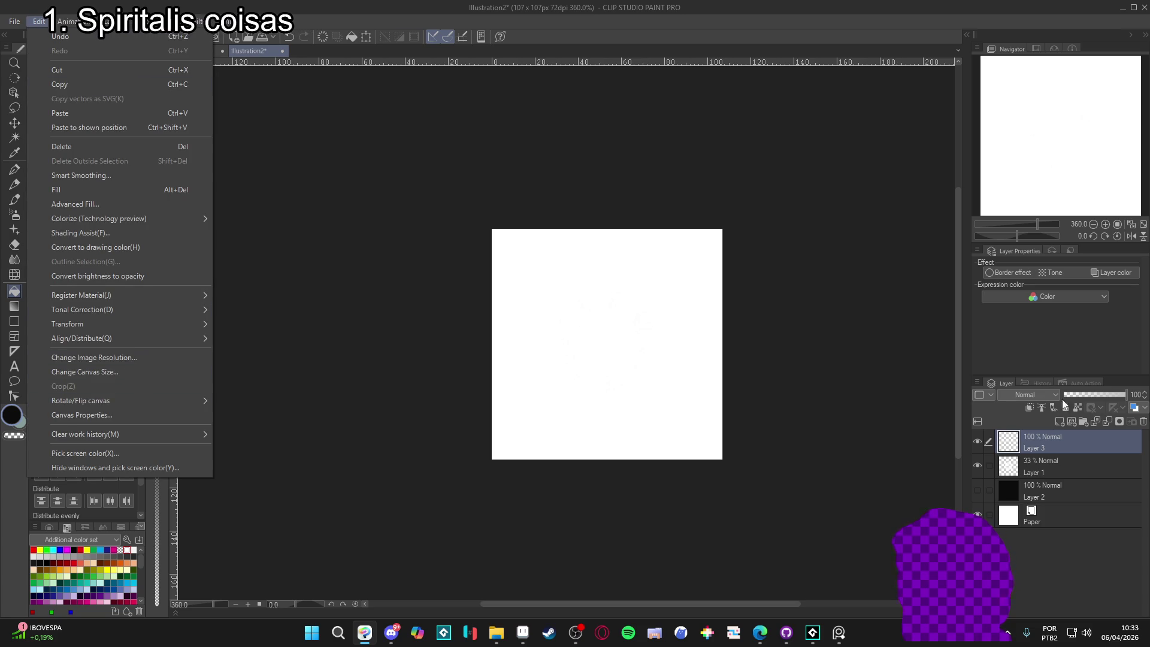
click(1048, 441)
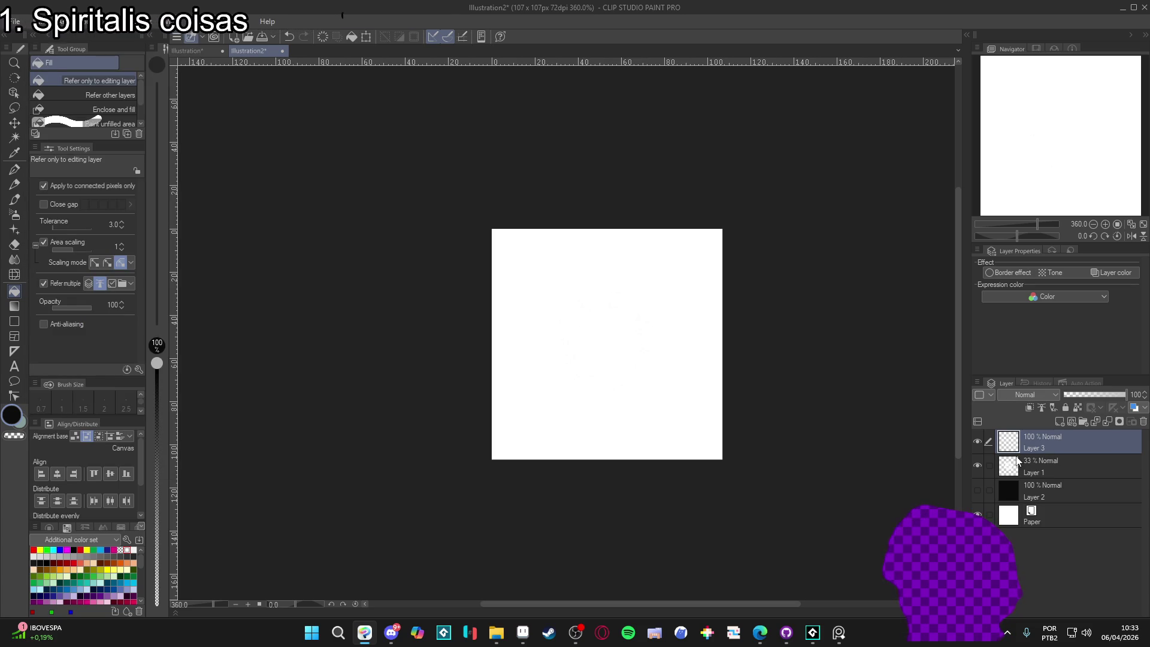
key(ctrl+e)
click(39, 21)
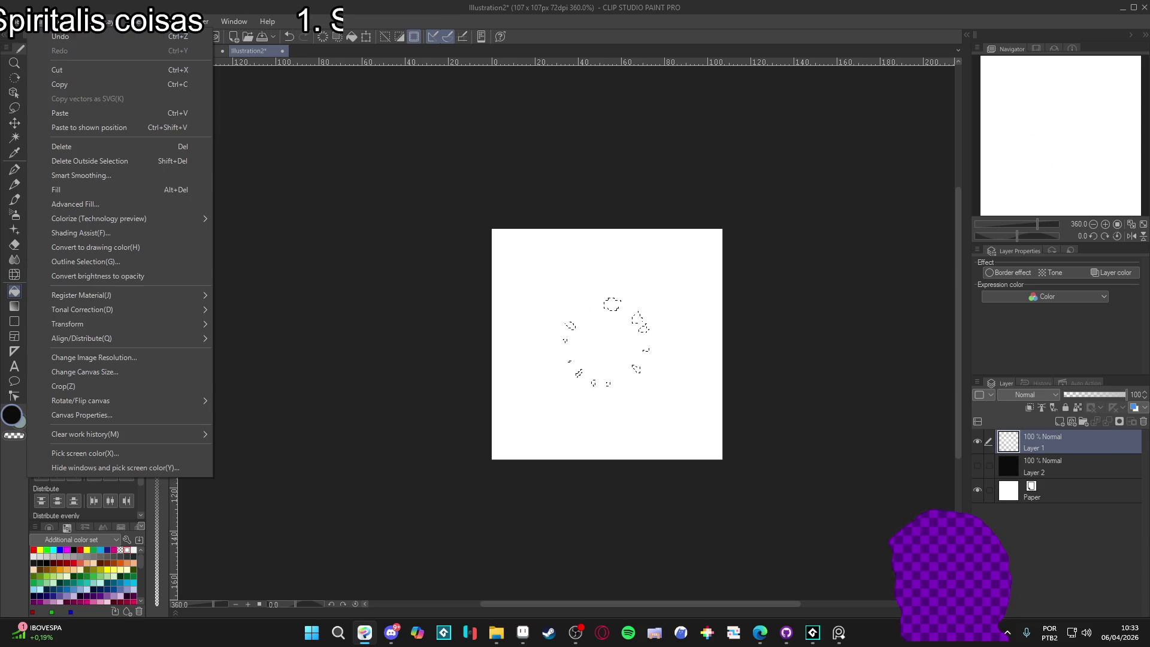
click(149, 387)
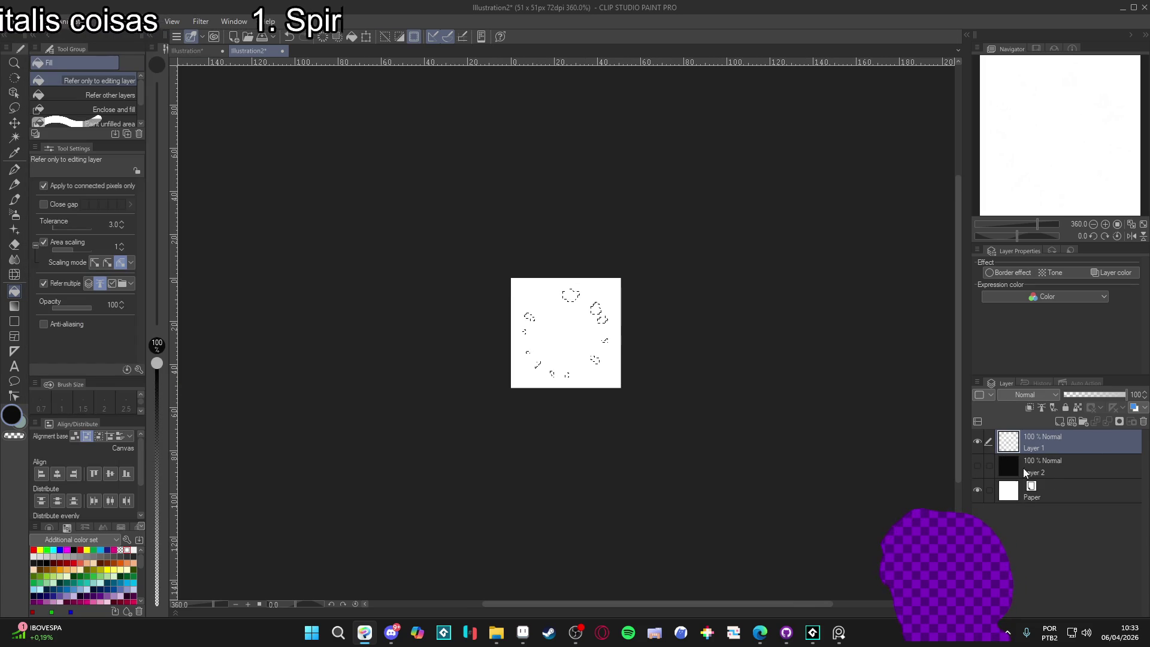
Hide the paper background, clear the selection, and bring Aseprite to the front
click(976, 490)
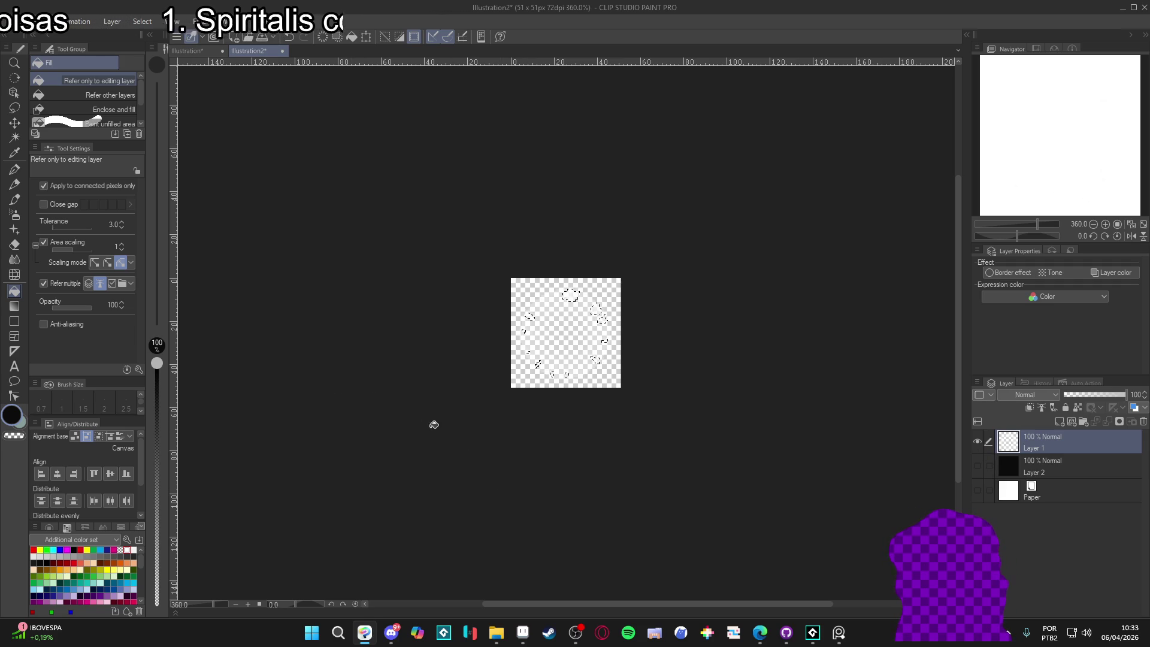
key(ctrl+d)
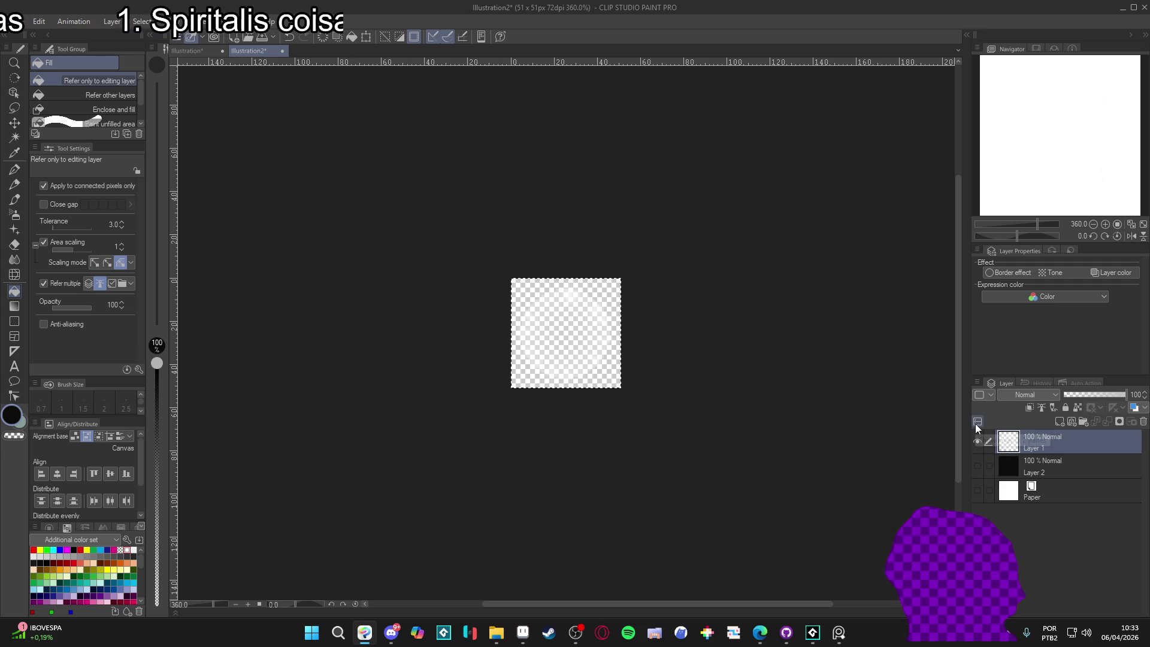
click(838, 632)
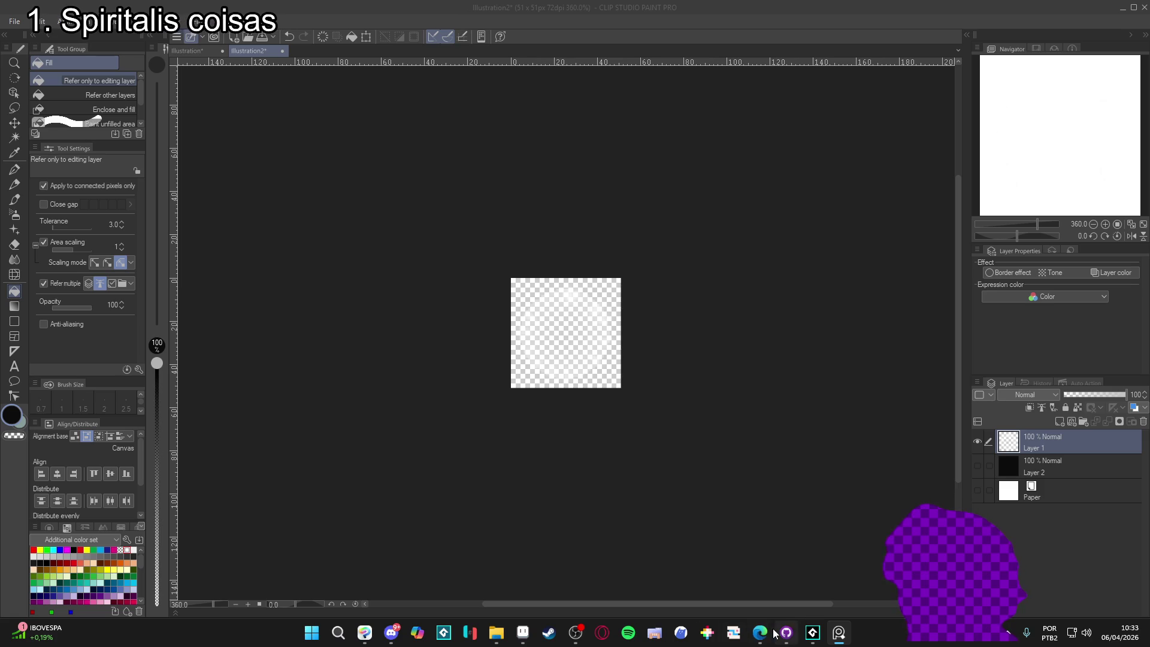
click(524, 639)
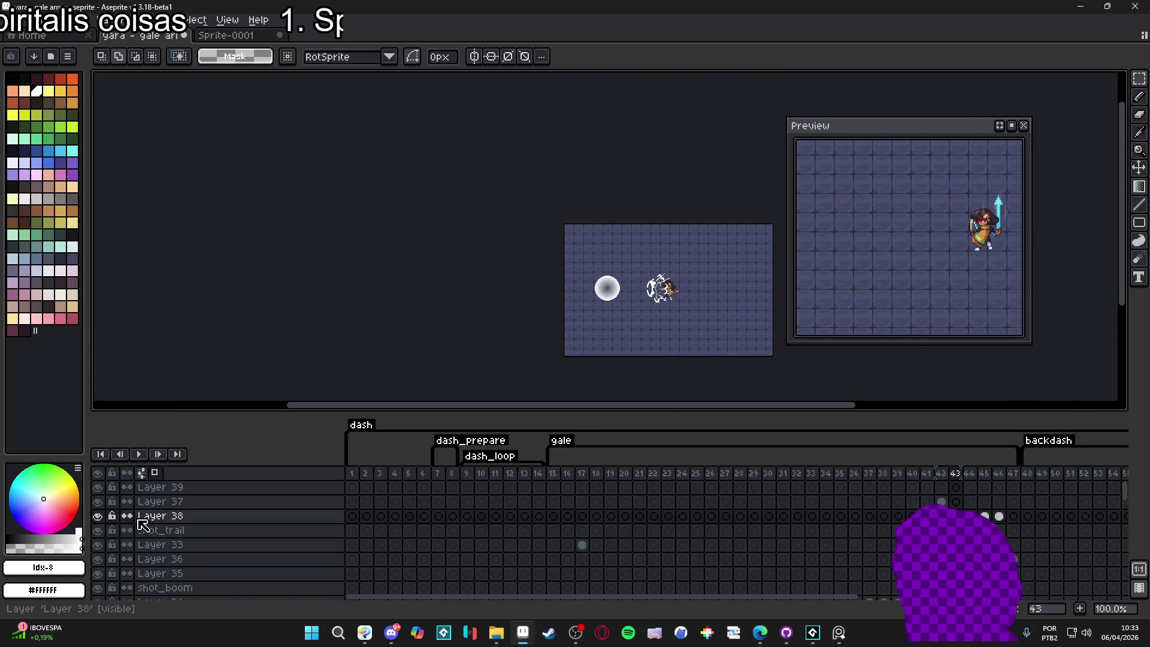
Paste the blurred orb onto a new layer above Layer 38, placed left of the archer
drag(956, 516, 1003, 522)
click(955, 515)
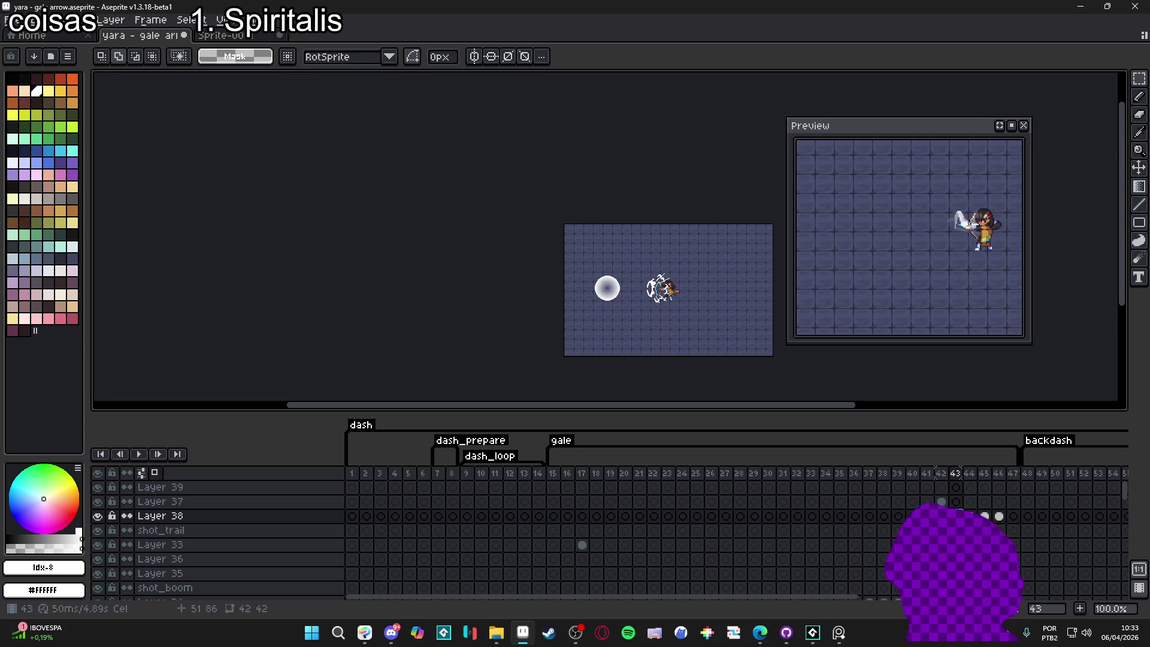
click(297, 517)
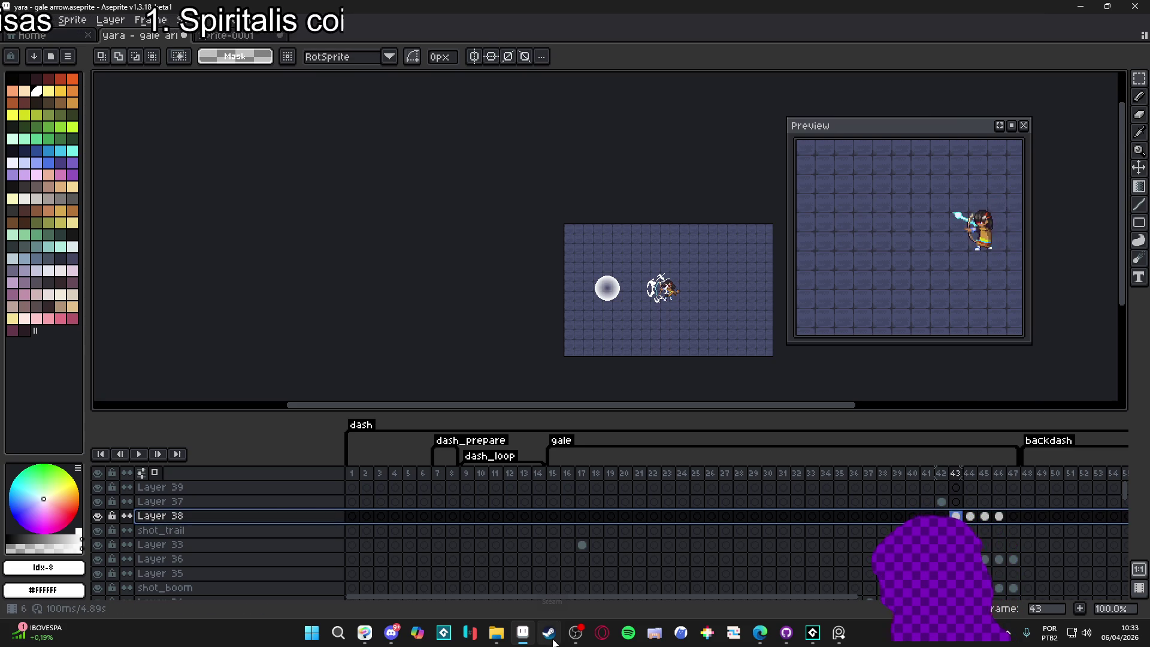
key(shift+n)
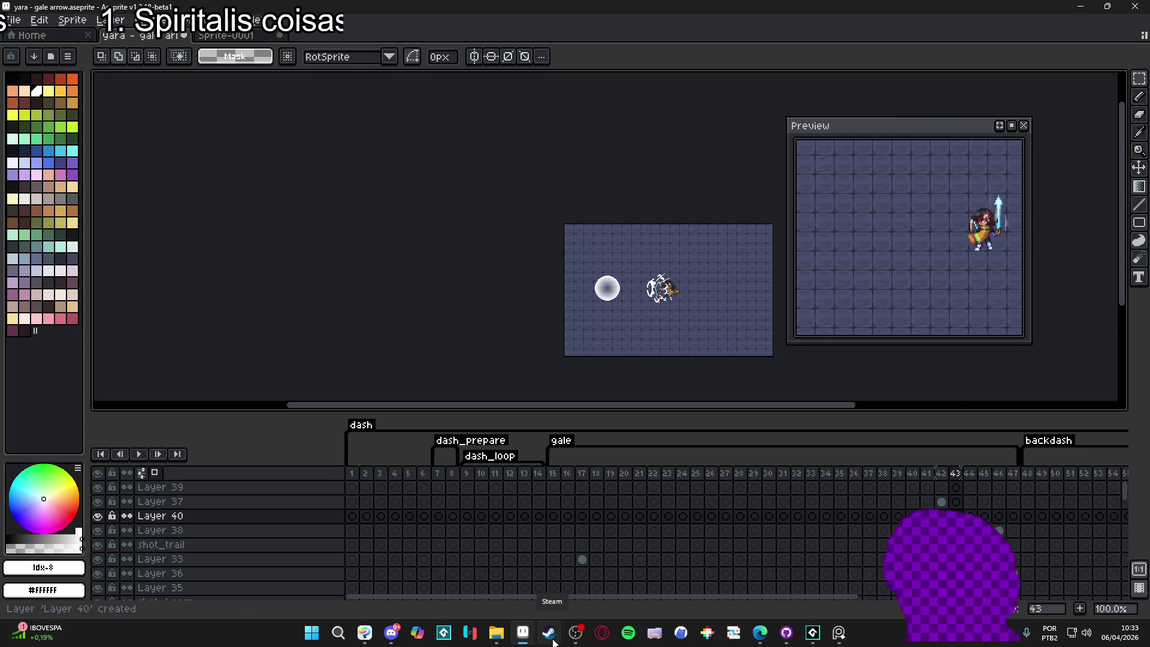
key(ctrl+v)
scroll(646, 287, up, 5)
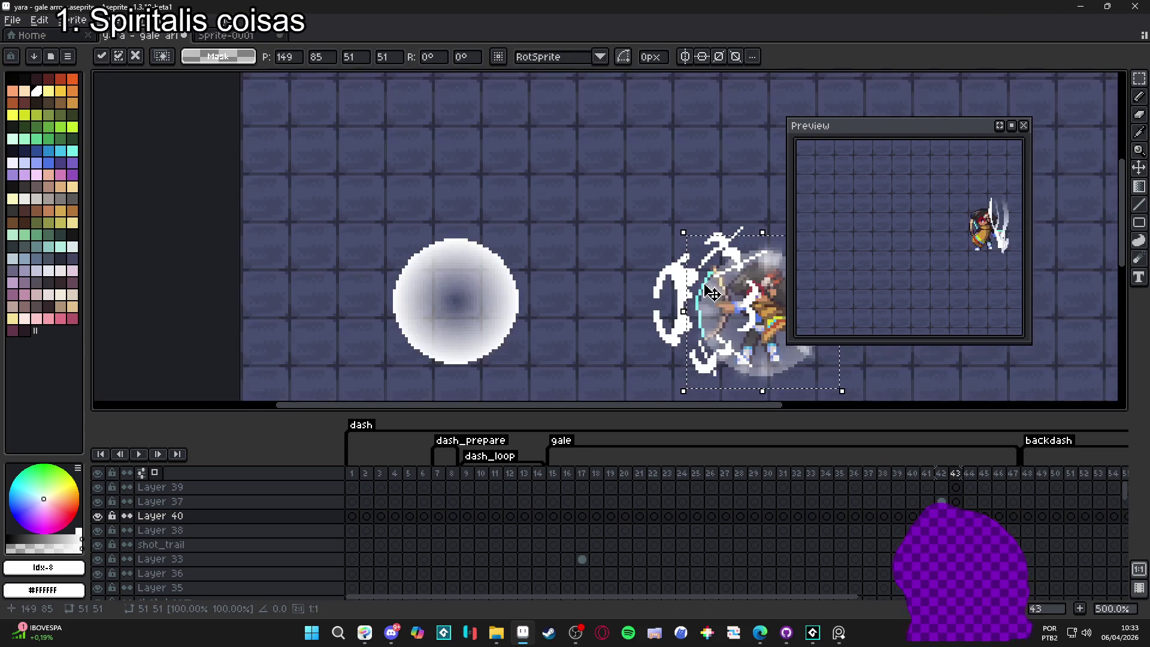
scroll(712, 292, up, 1)
drag(712, 292, 382, 307)
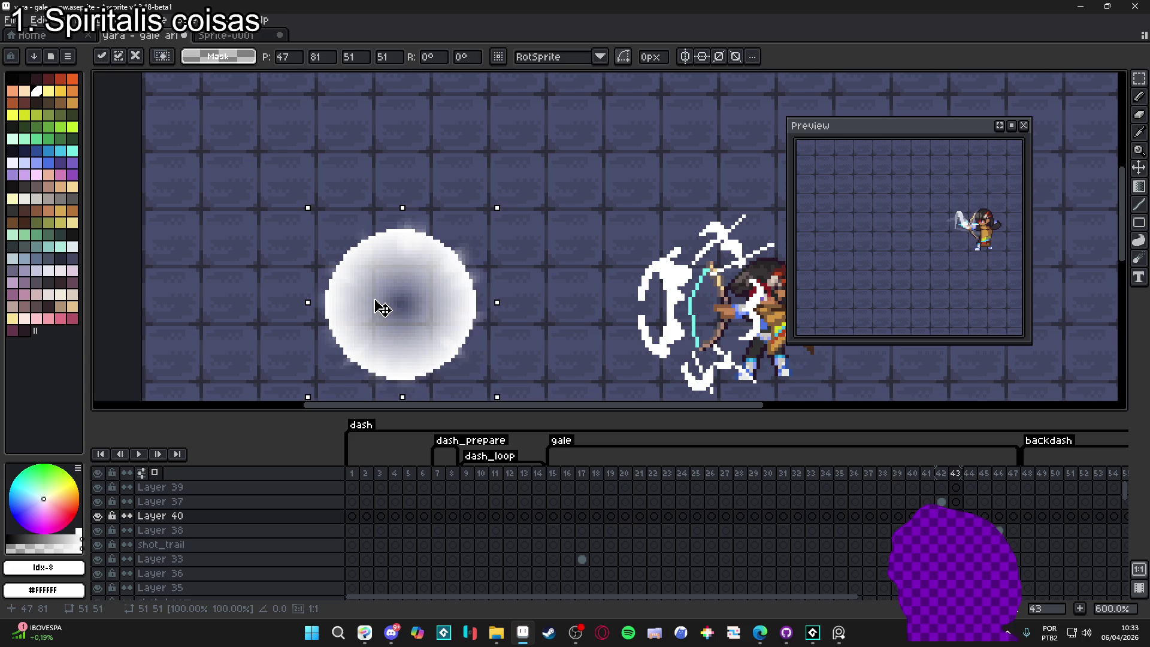
key(Return)
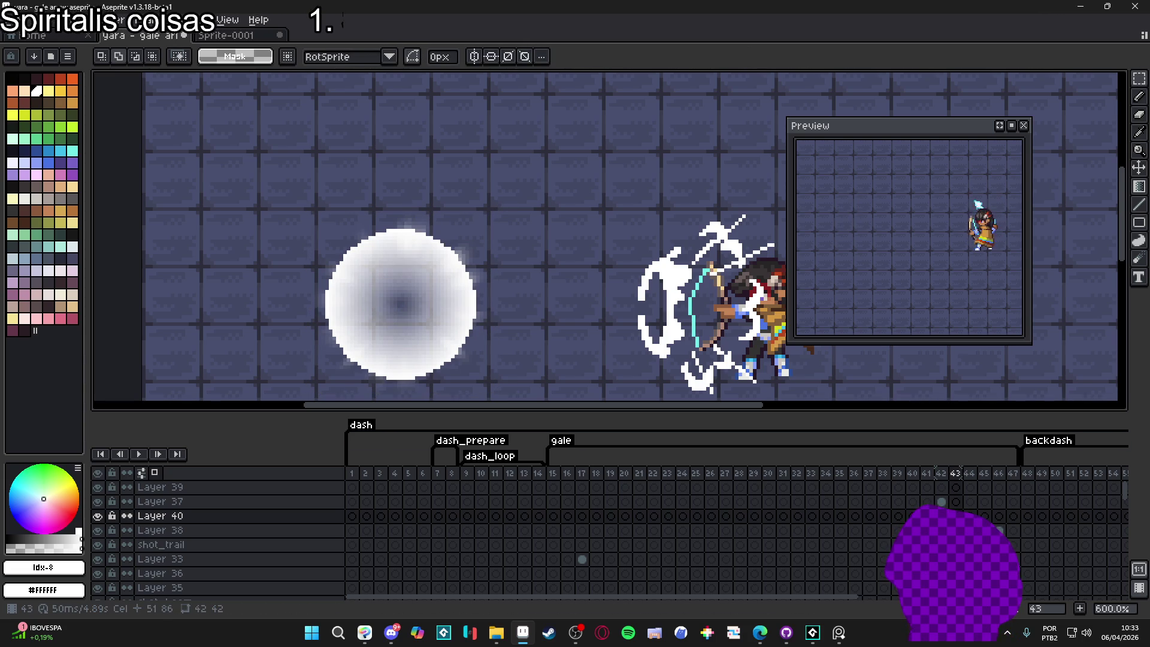
Delete Layer 38, step Layer 40 to frame 44, and switch to the browser's address bar
right_click(159, 537)
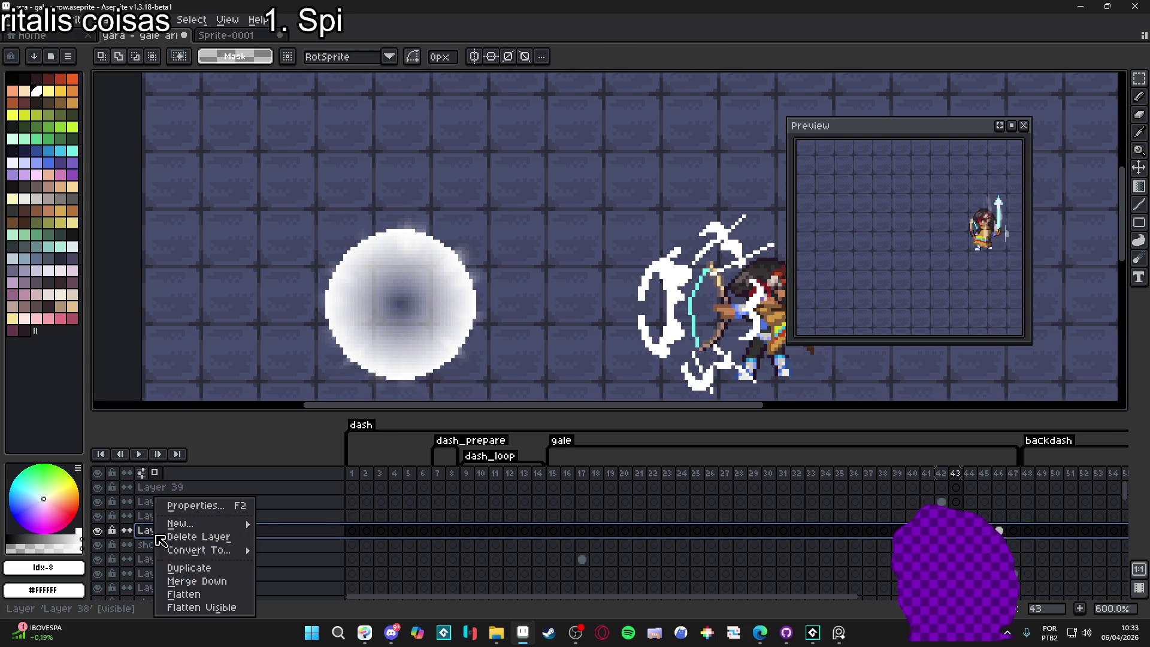
click(236, 538)
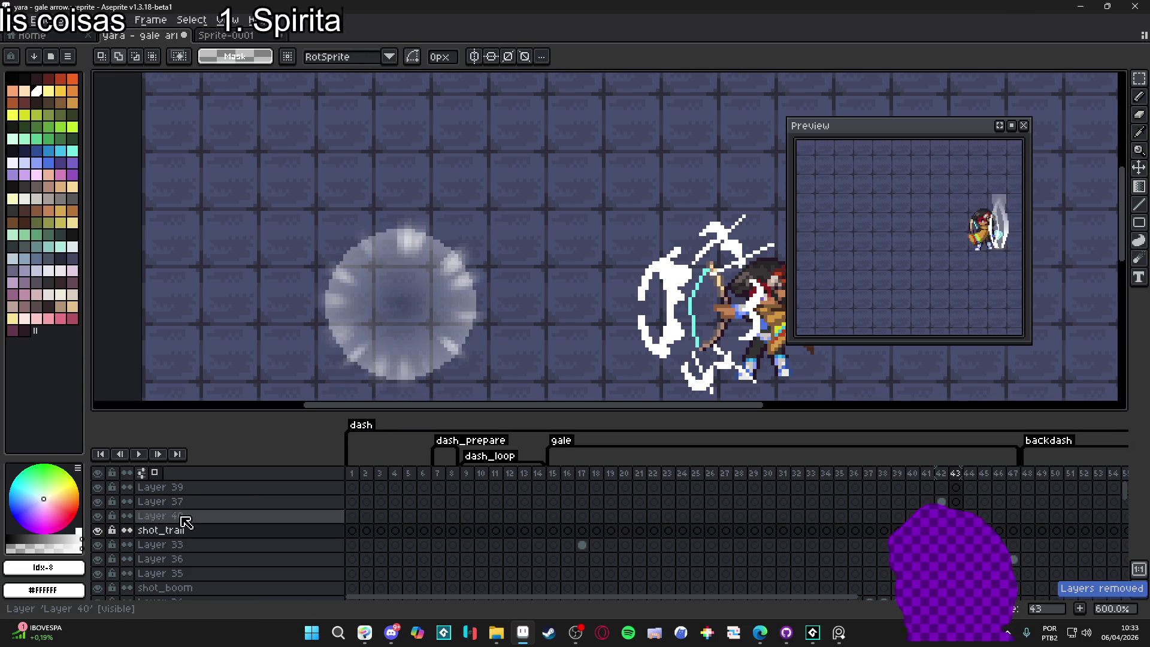
click(182, 518)
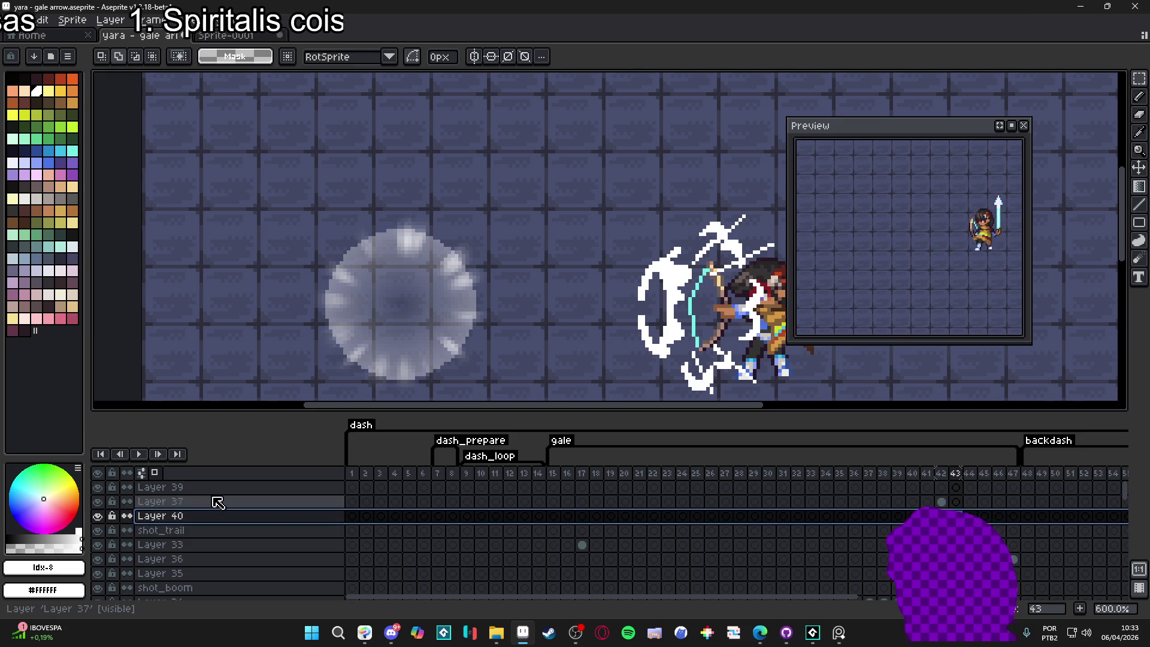
scroll(449, 279, down, 4)
scroll(532, 303, up, 1)
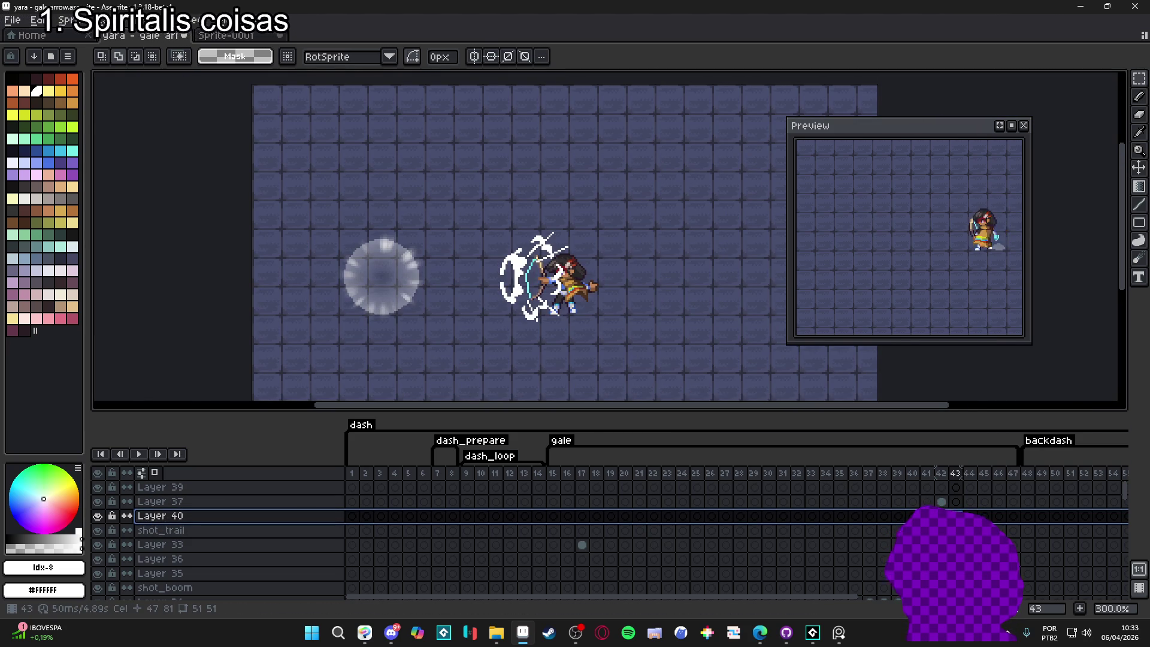
key(Escape)
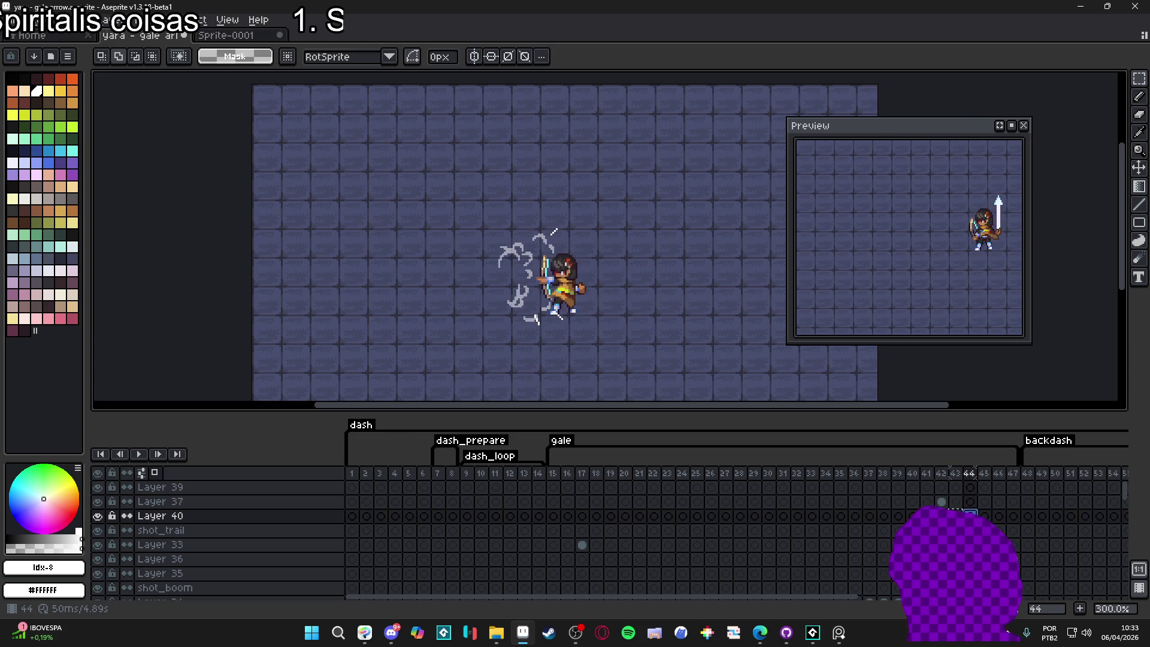
key(Right)
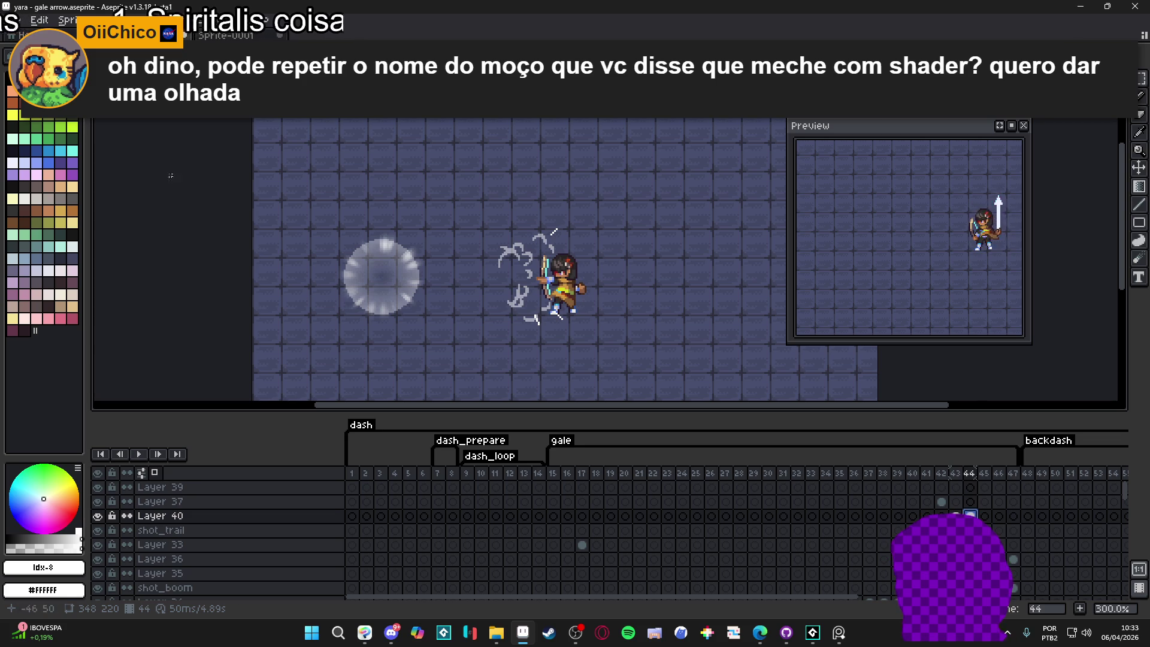
key(alt+Tab)
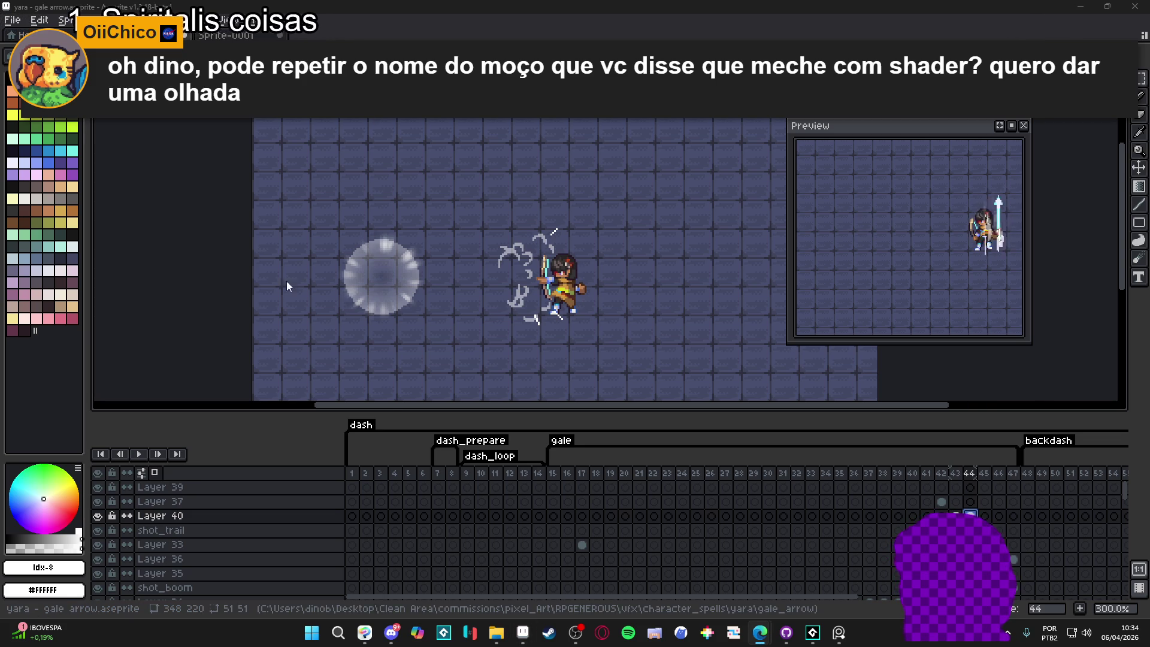
key(ctrl+l)
Search 'kceper shader', skim the results, and close the browser
text(kc)
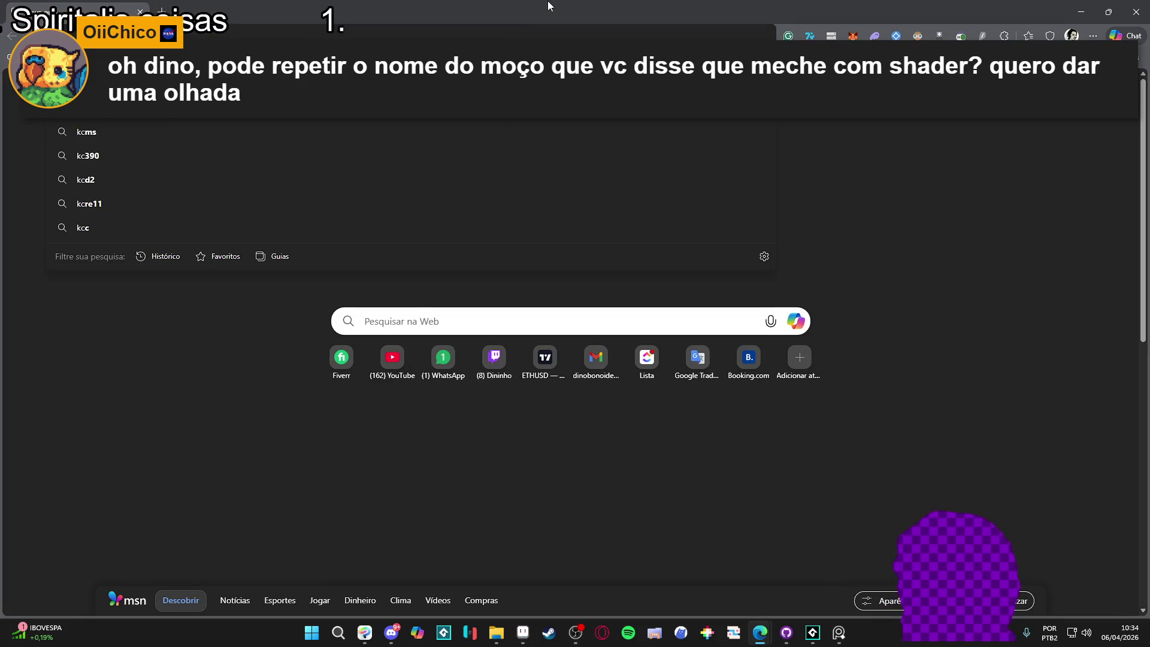
text(eper shader)
key(Return)
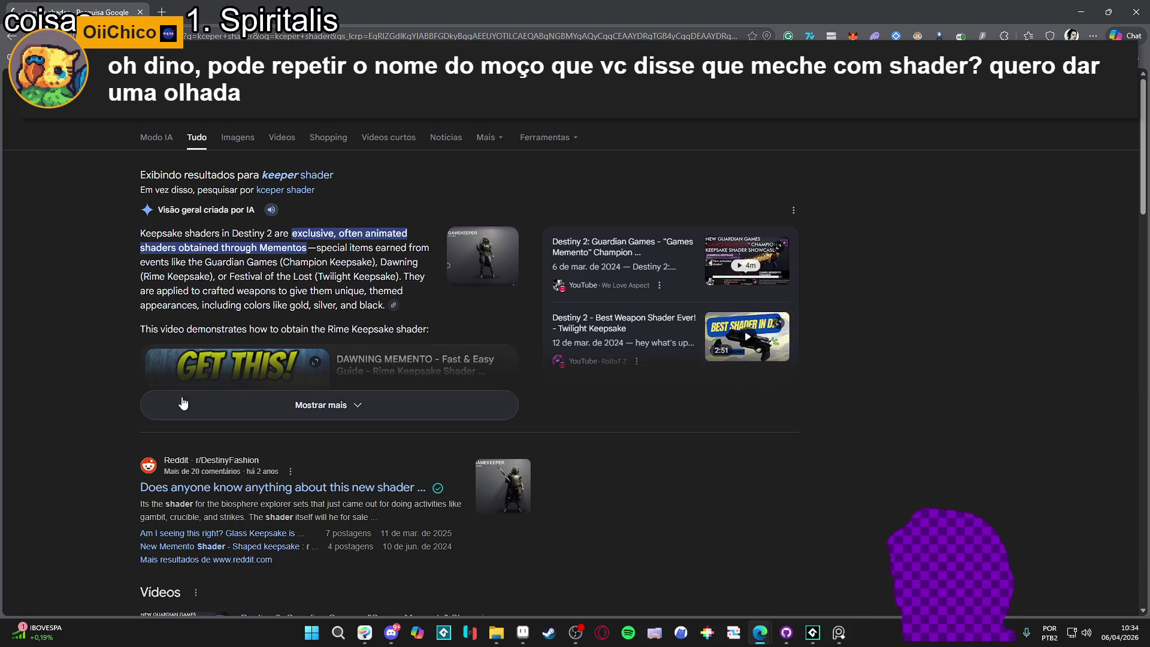
scroll(114, 225, down, 5)
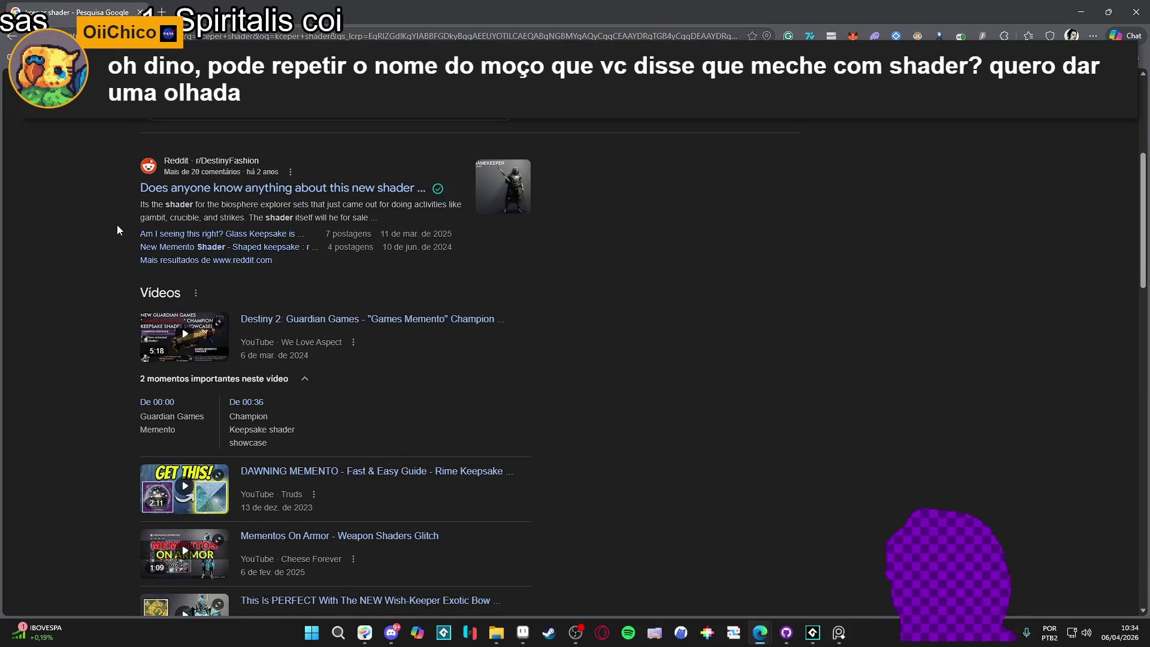
scroll(120, 226, down, 5)
scroll(123, 217, up, 10)
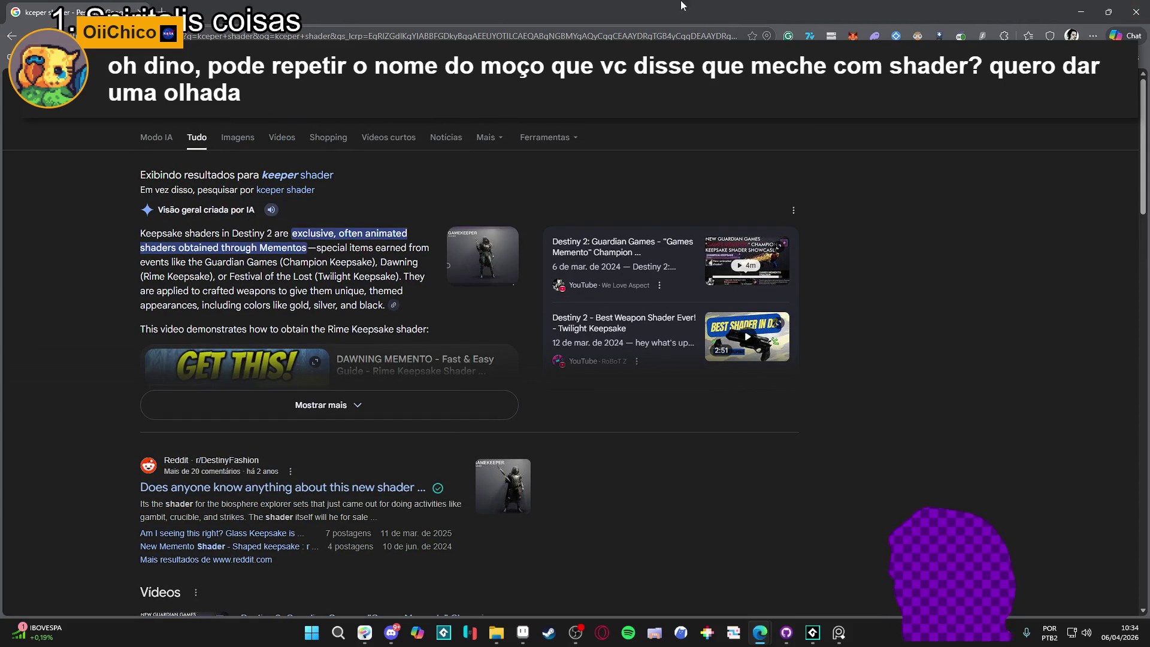
click(1135, 12)
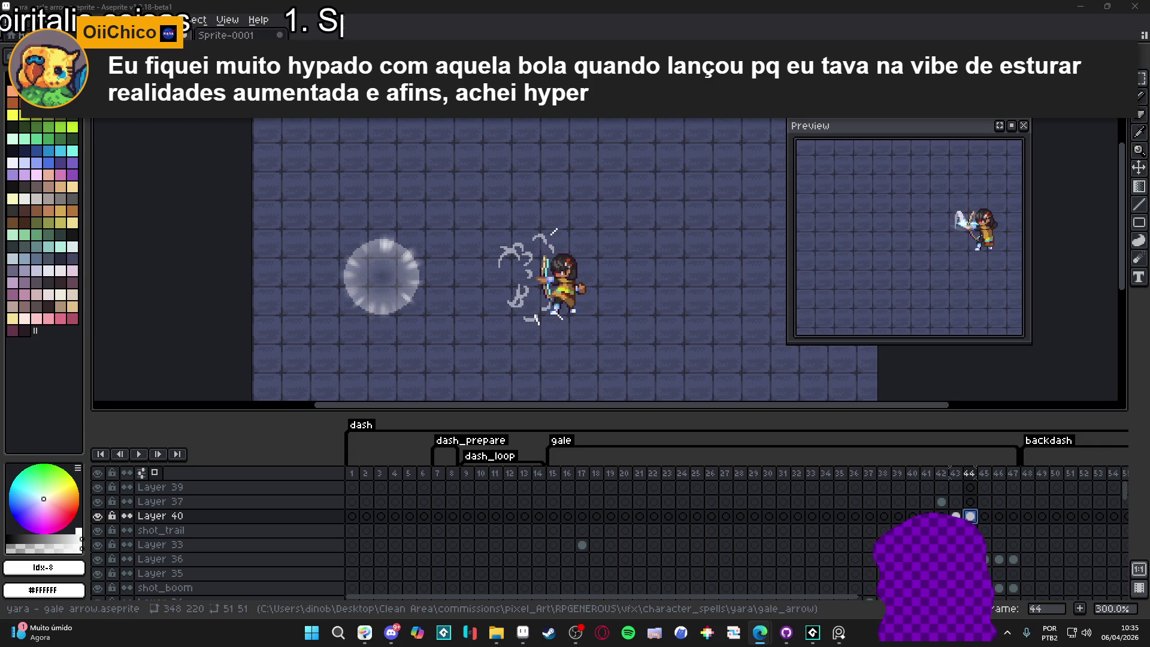
Switch from Aseprite to the Edge window showing the developer's X profile
key(alt+Tab)
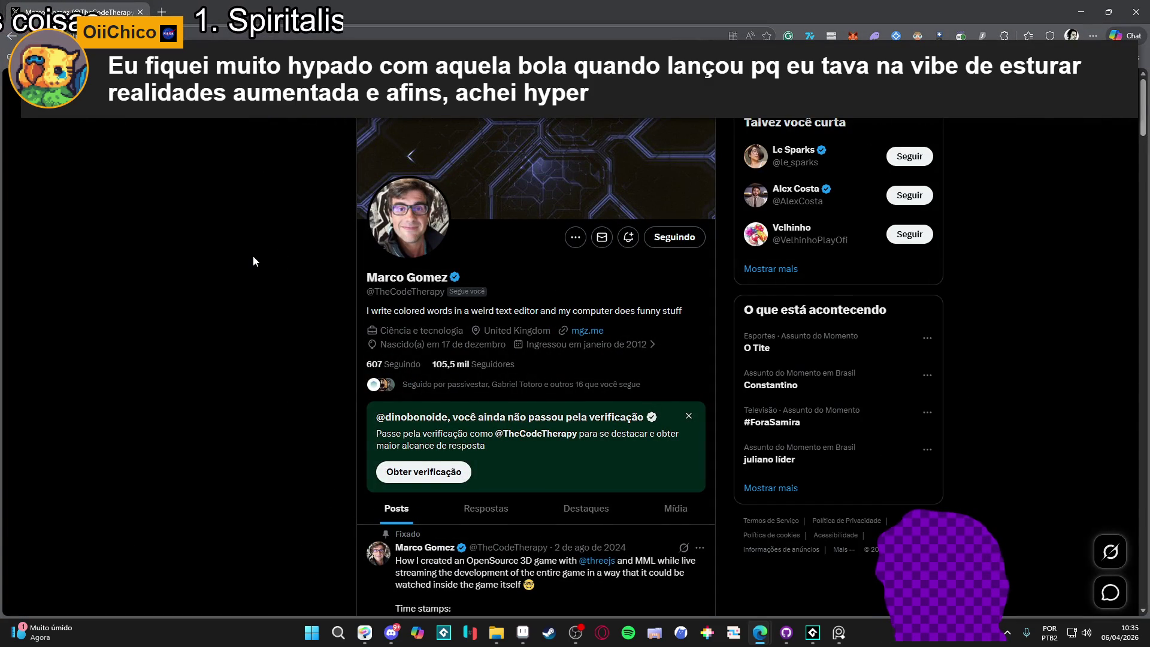
Scroll down through the developer's recent X posts, then return to Aseprite
scroll(253, 261, down, 5)
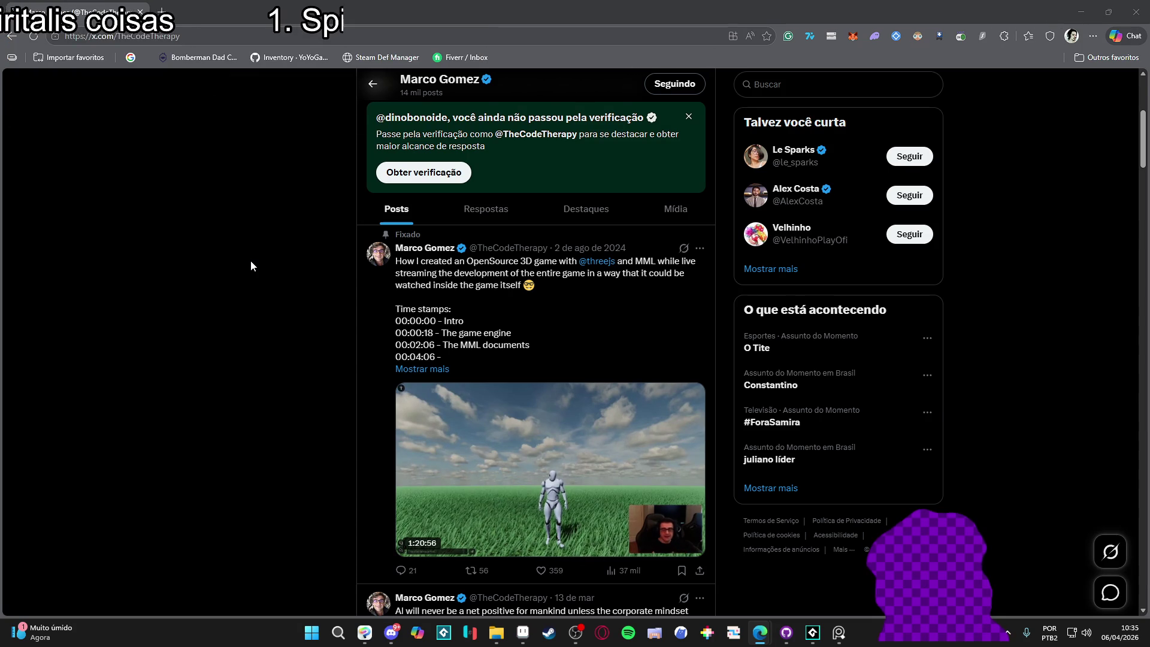
scroll(1055, 177, down, 4)
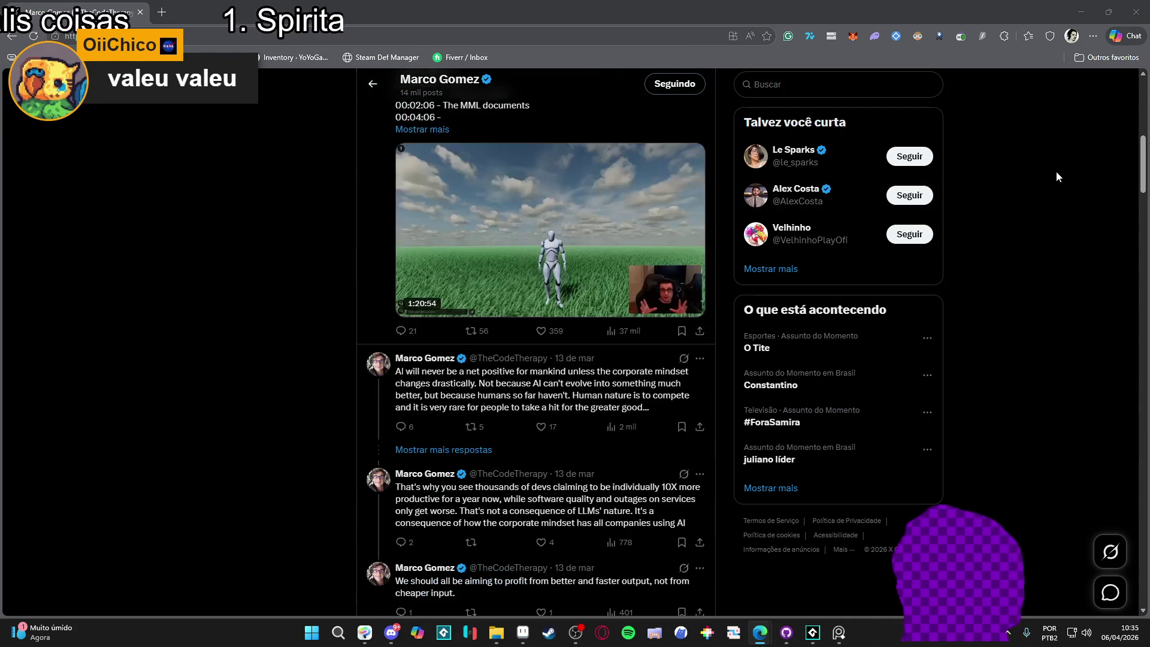
scroll(1055, 170, down, 5)
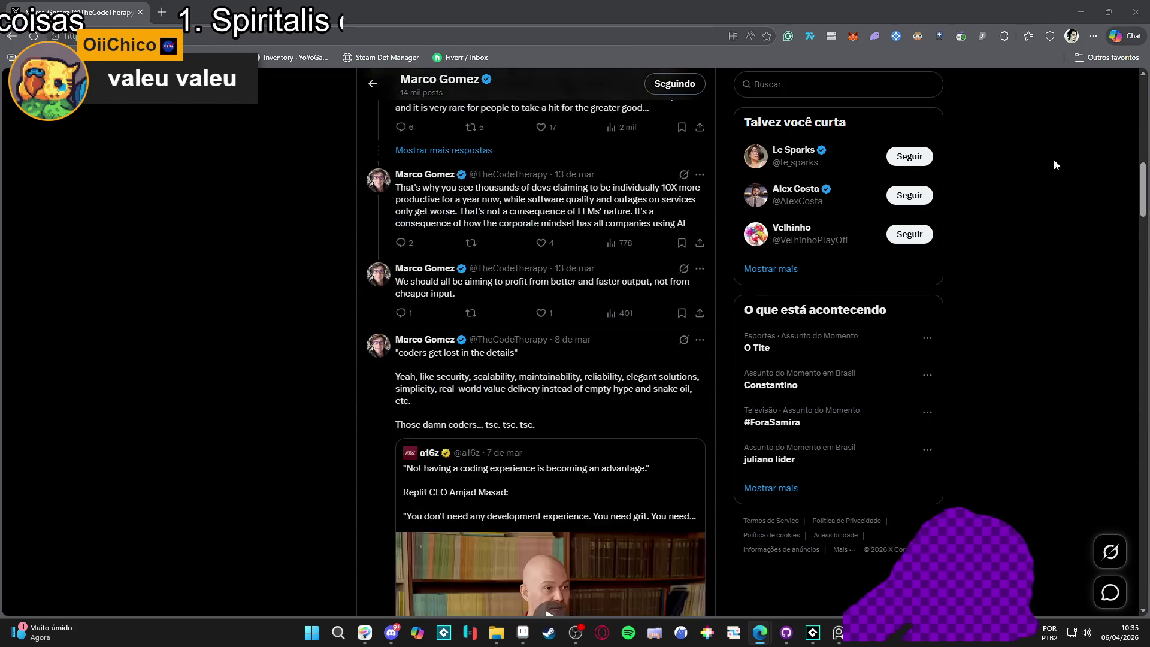
scroll(1053, 159, down, 5)
key(alt+Tab)
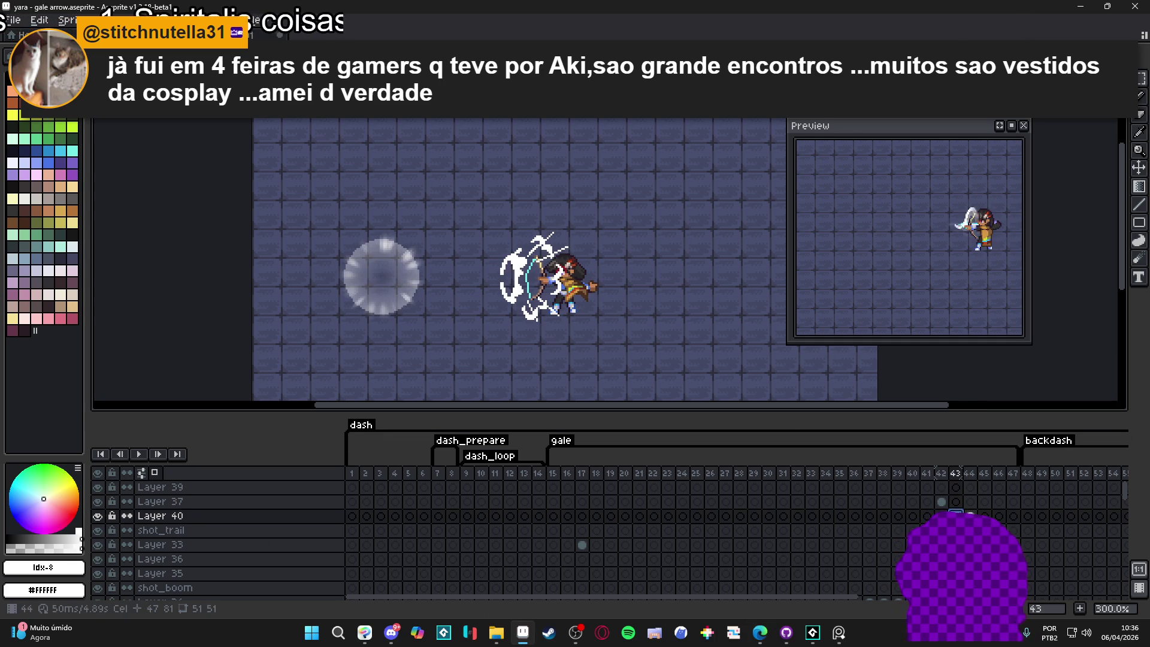
Select the orb in frame 44 and enlarge it slightly to about 52 pixels (106%)
key(m)
drag(334, 324, 432, 227)
mouse_move(383, 263)
mouse_down()
mouse_move(554, 279)
mouse_move(527, 263)
mouse_up()
scroll(551, 269, up, 1)
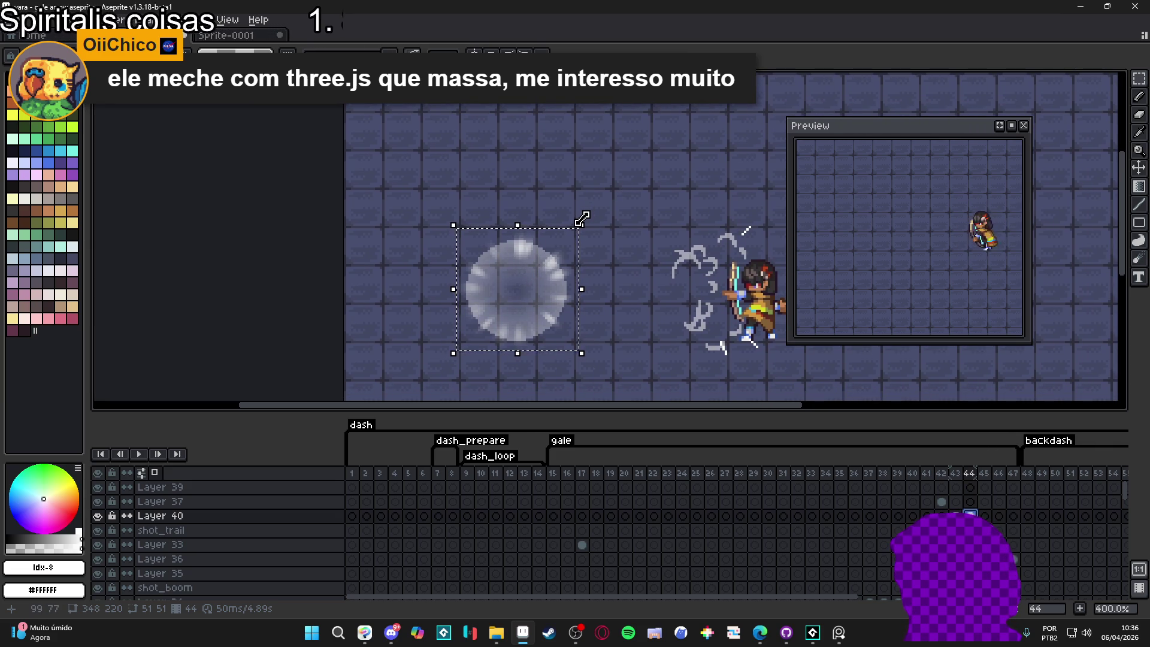
drag(582, 225, 594, 224)
key(Return)
Scale the orb in frame 45 up to about 56 pixels wide (112%)
key(Left)
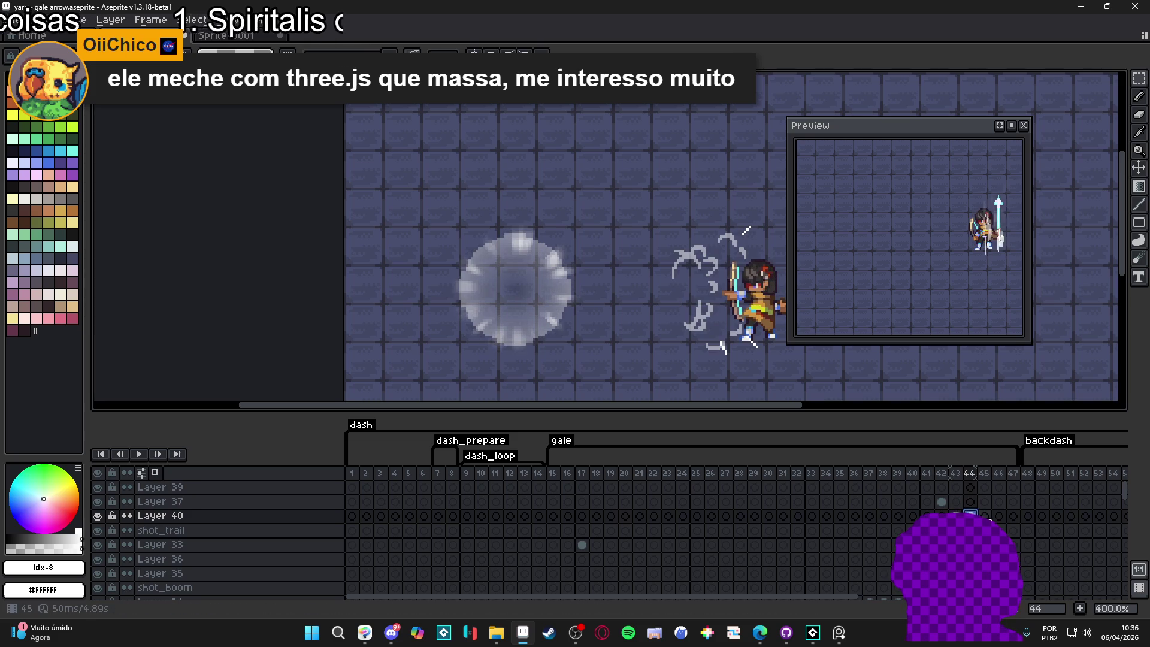
click(983, 515)
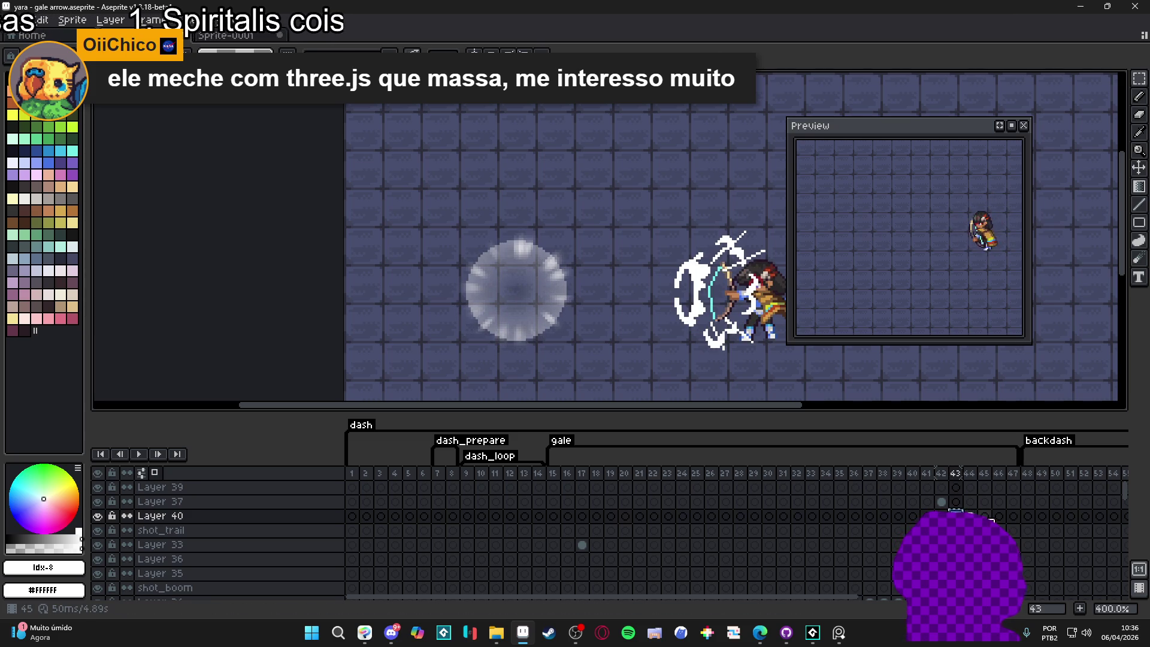
key(ctrl+t)
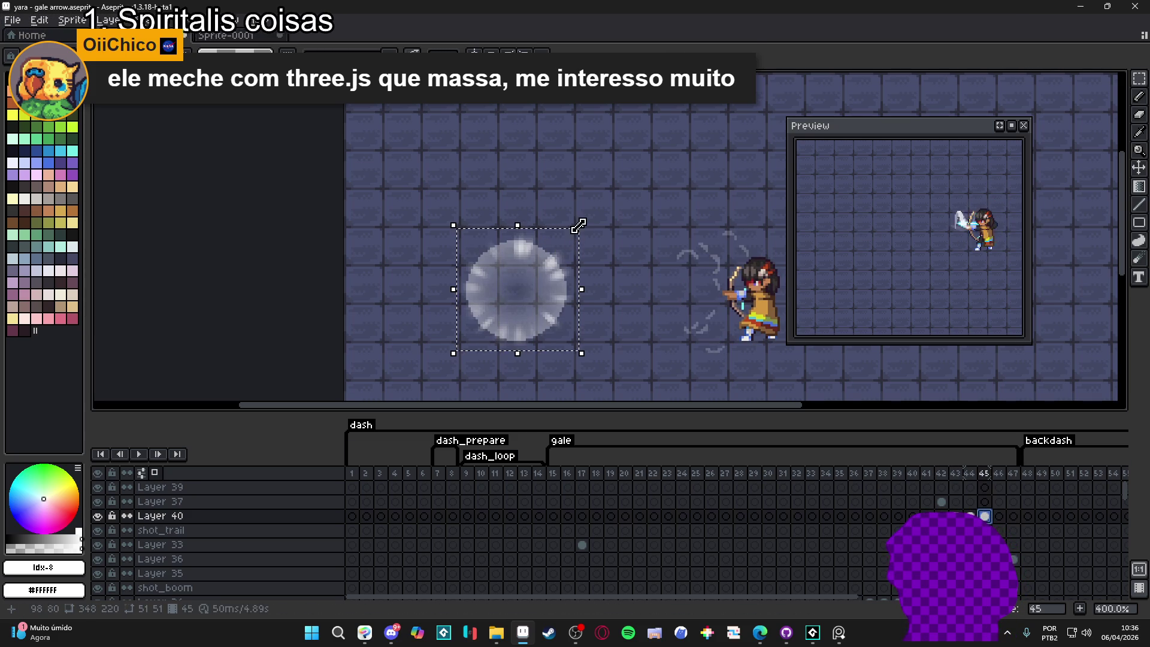
drag(583, 222, 592, 220)
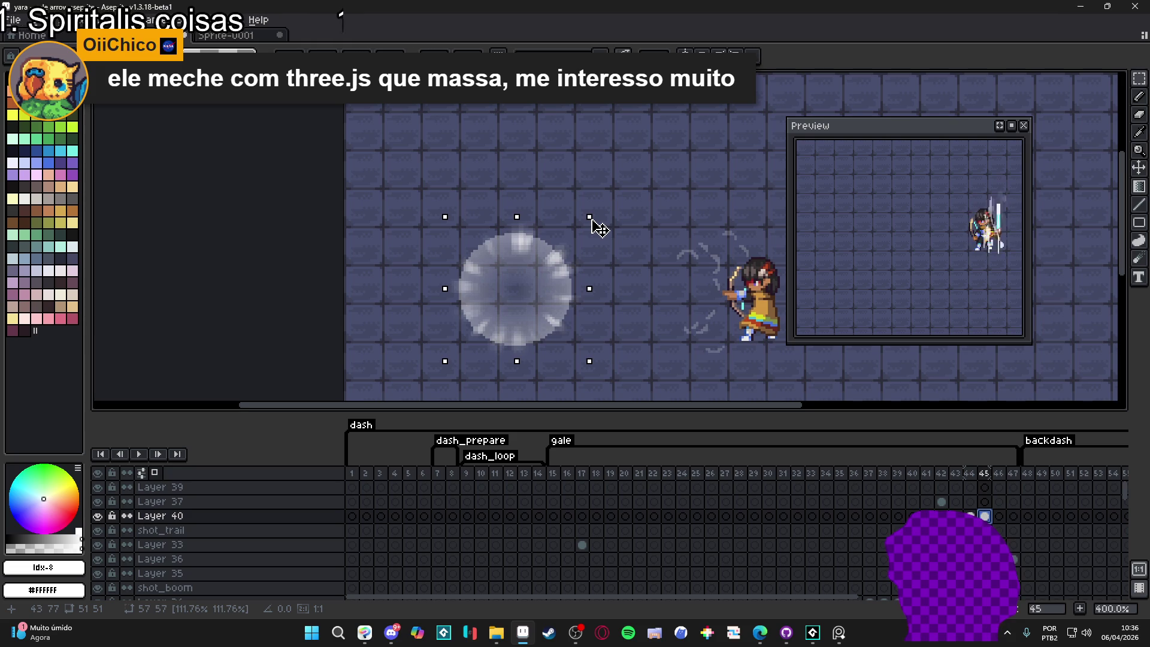
key(Return)
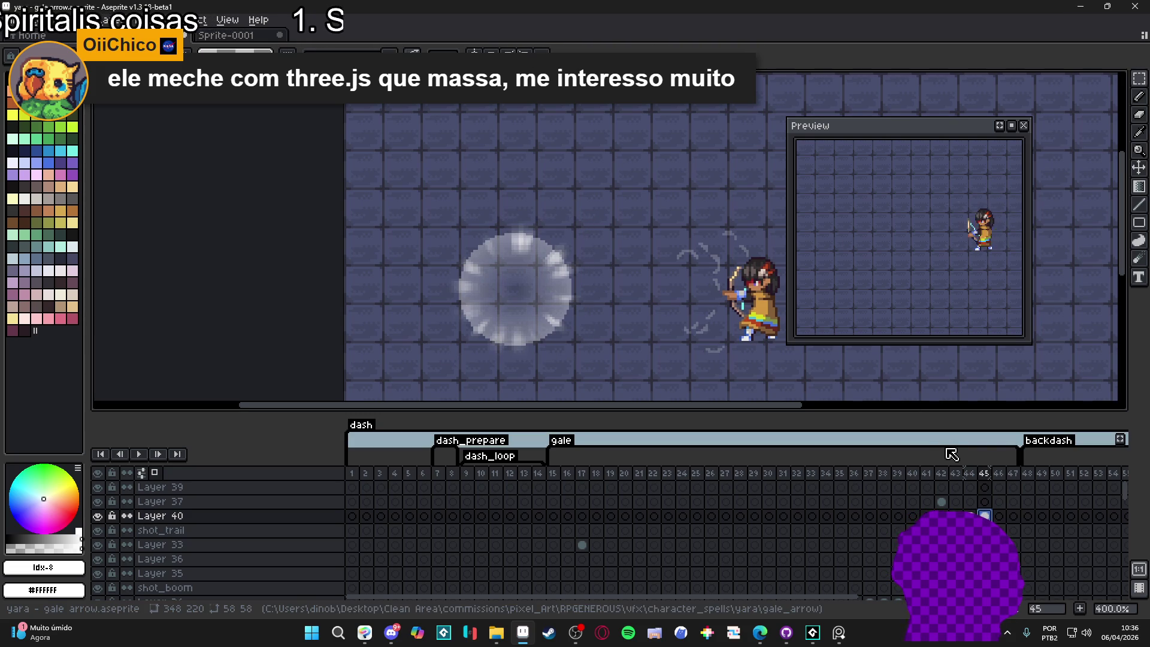
Lower the opacity of the orb cel in frame 44 to make it semi-transparent
double_click(971, 516)
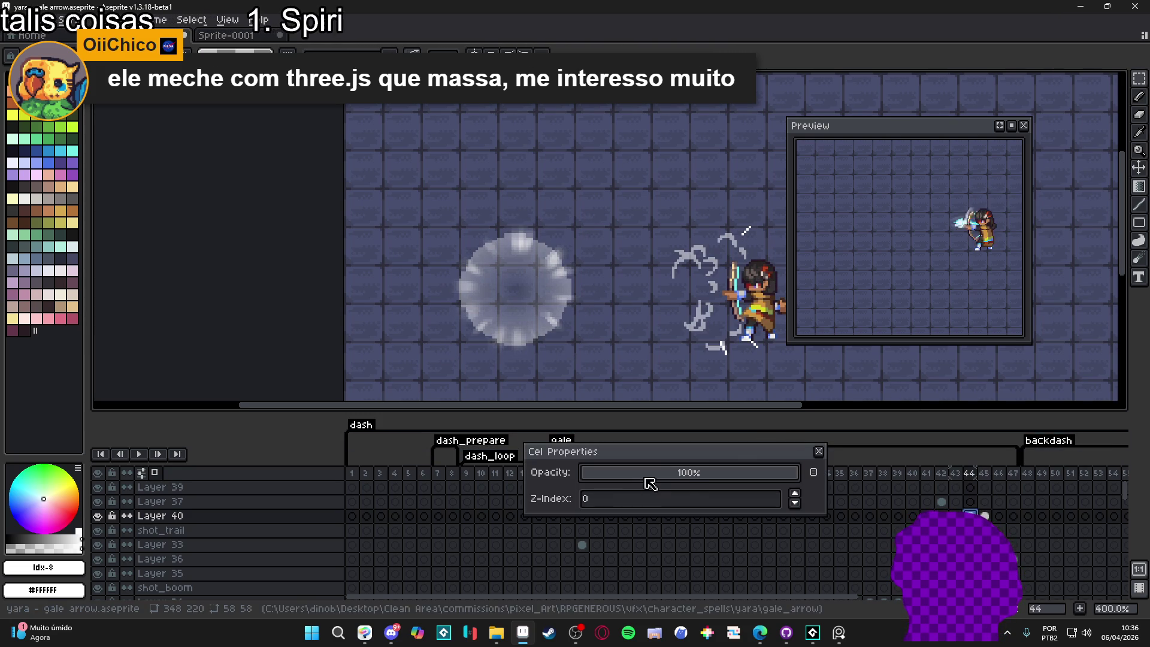
click(685, 479)
click(819, 451)
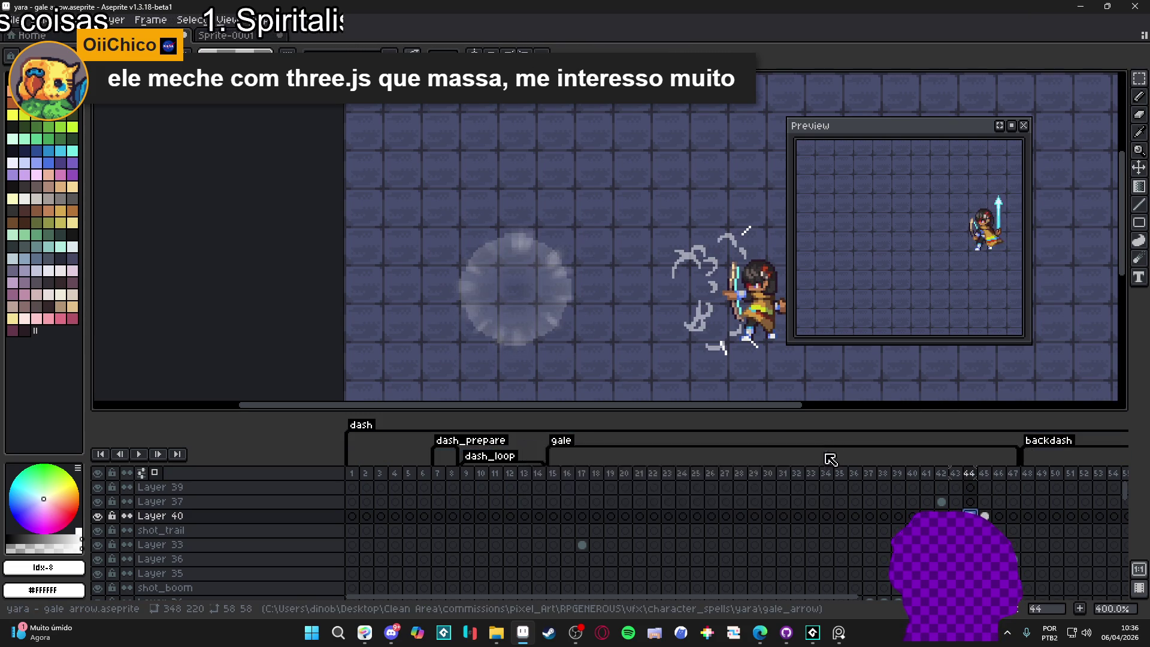
Set the frame 45 orb cel's opacity to about 16%, then step back to compare
double_click(984, 516)
click(611, 481)
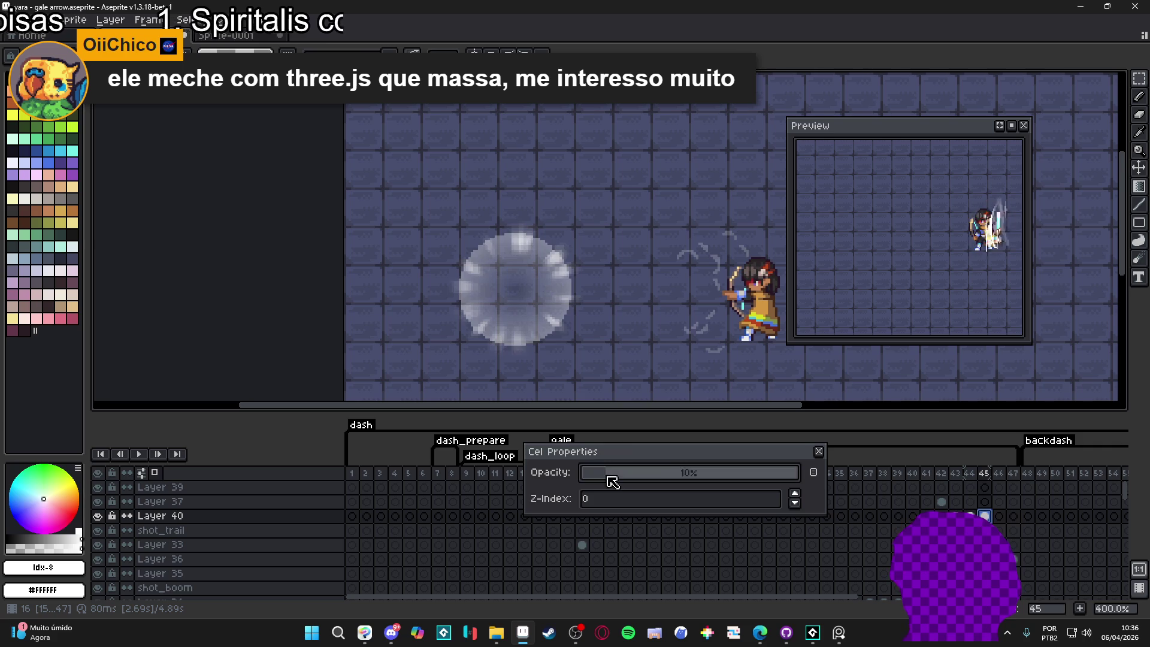
drag(609, 481, 629, 475)
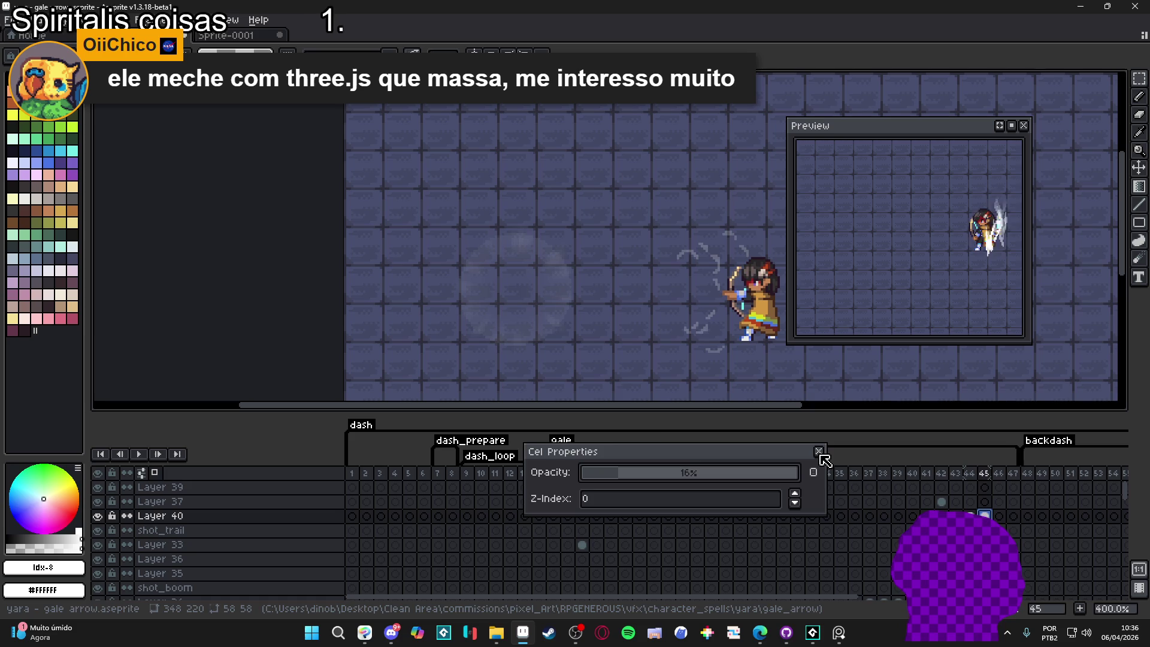
click(819, 451)
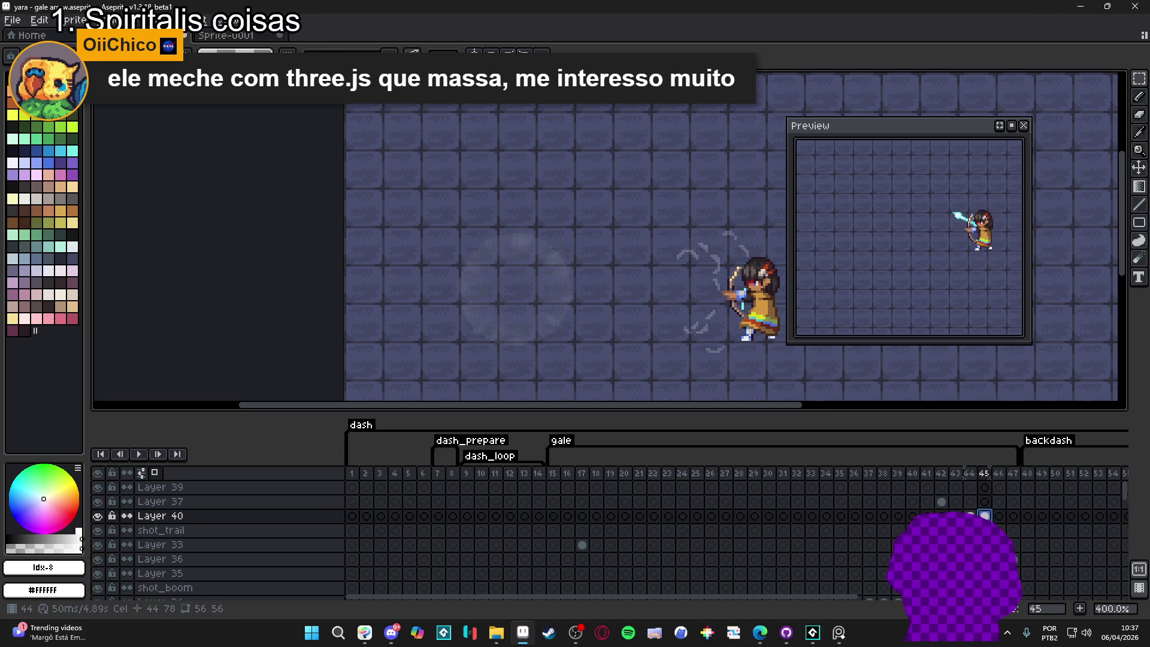
key(Left)
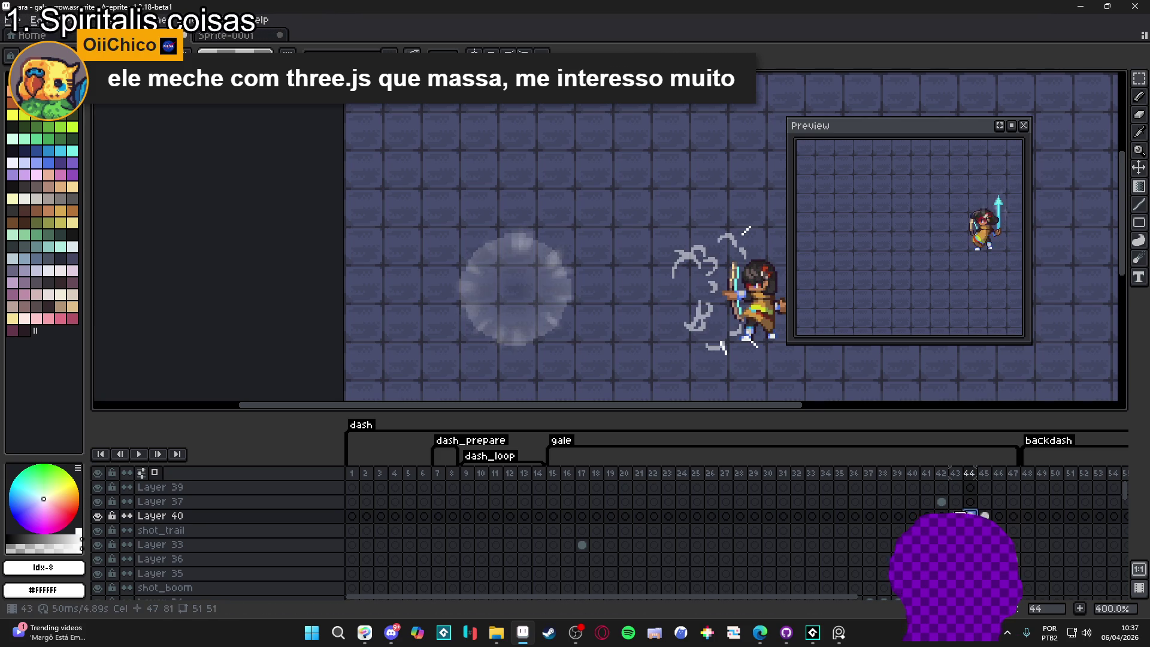
click(943, 502)
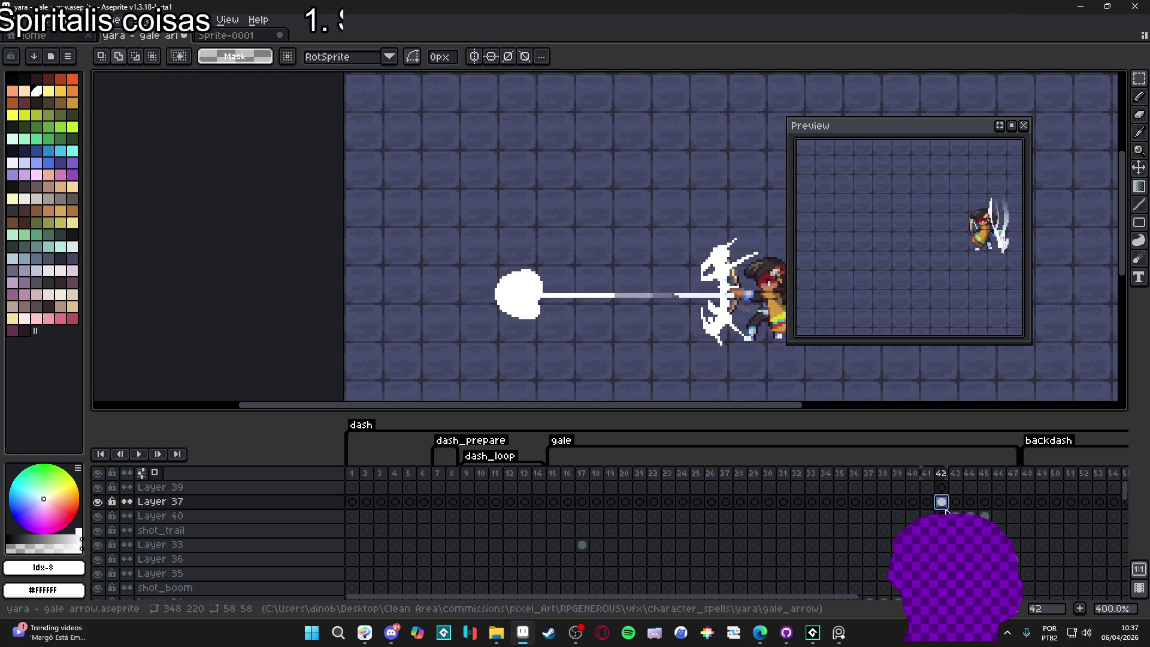
Go to Layer 37's cel in frame 43 and draw a white swirl stroke left of the orb
click(956, 516)
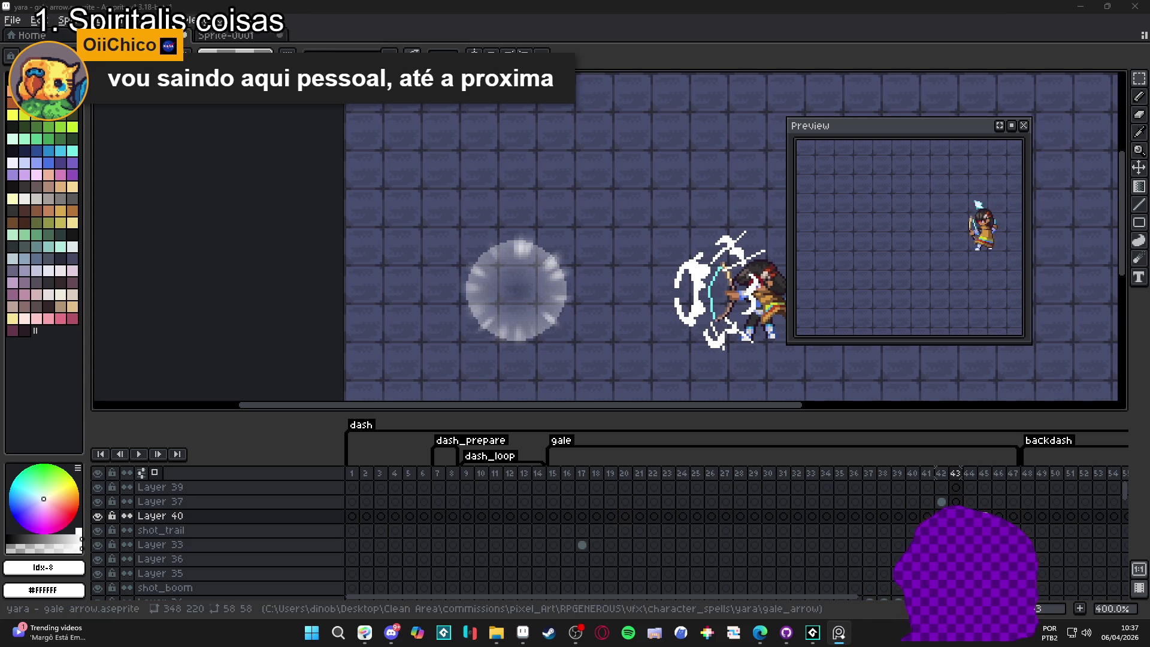
click(945, 502)
click(956, 502)
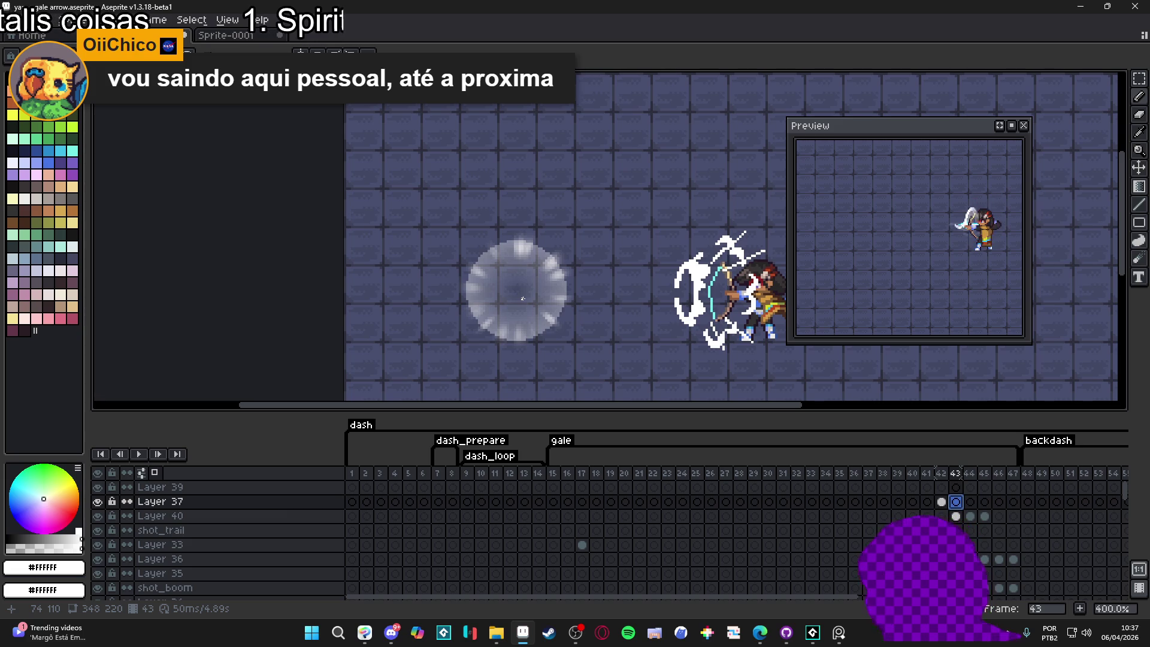
mouse_move(460, 285)
mouse_down()
mouse_move(446, 295)
mouse_move(464, 309)
mouse_move(479, 313)
mouse_move(452, 299)
mouse_move(513, 313)
mouse_up()
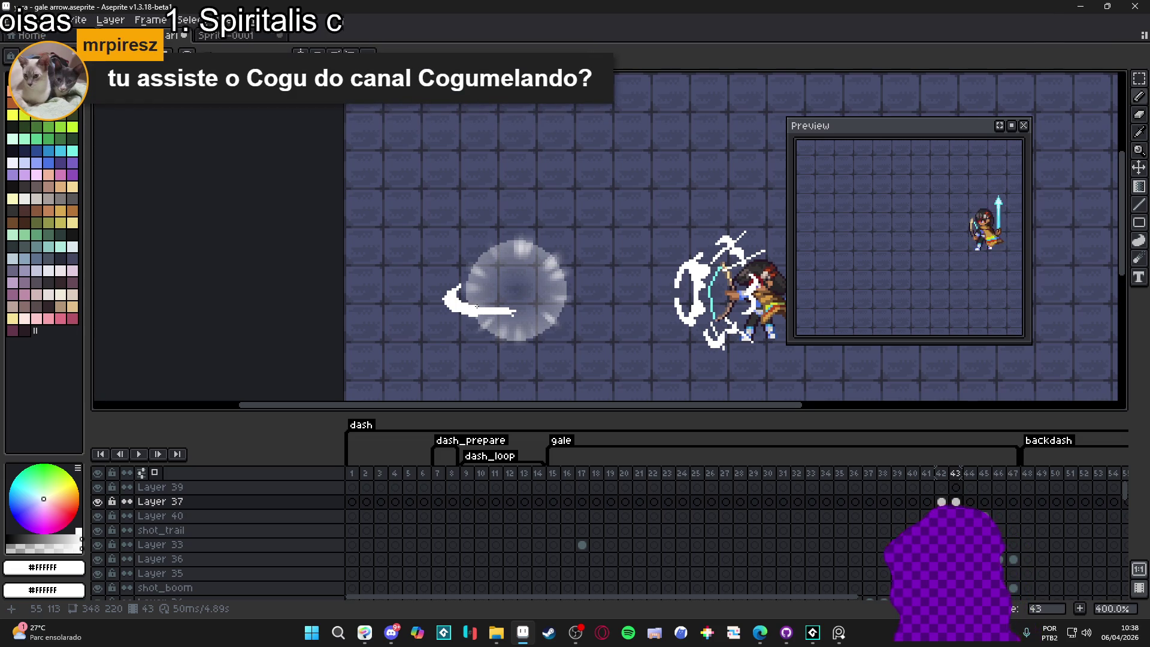
Trim and shape the white swirl strokes around the orb with the Eraser
key(e)
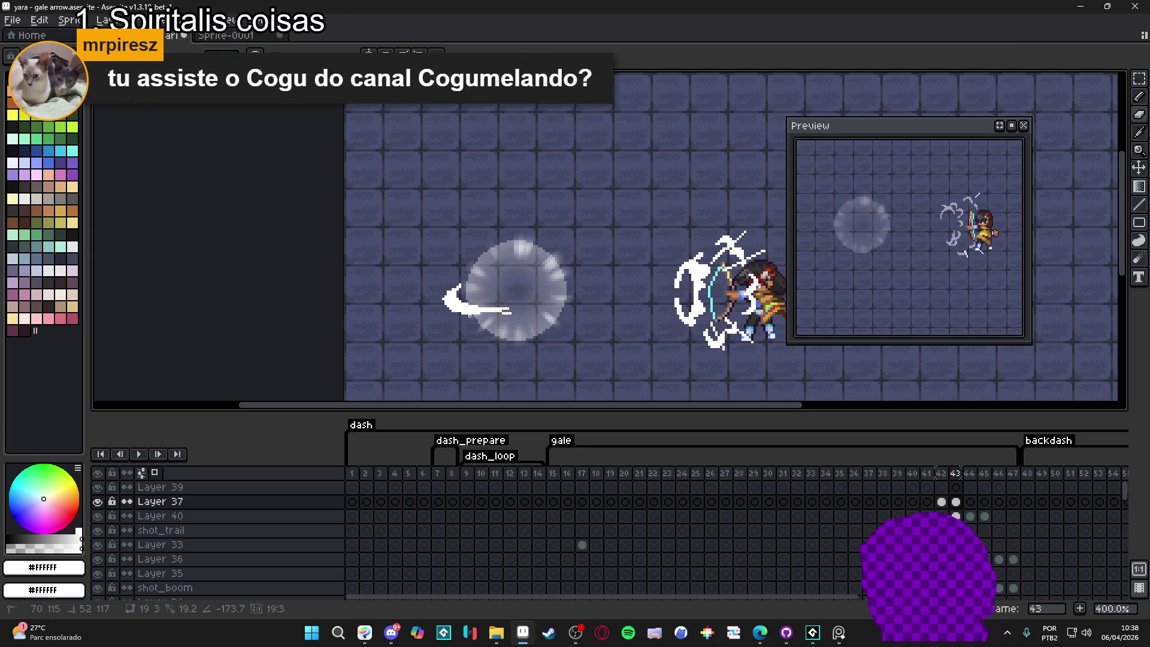
mouse_move(513, 312)
mouse_down()
mouse_move(450, 315)
mouse_move(477, 309)
mouse_up()
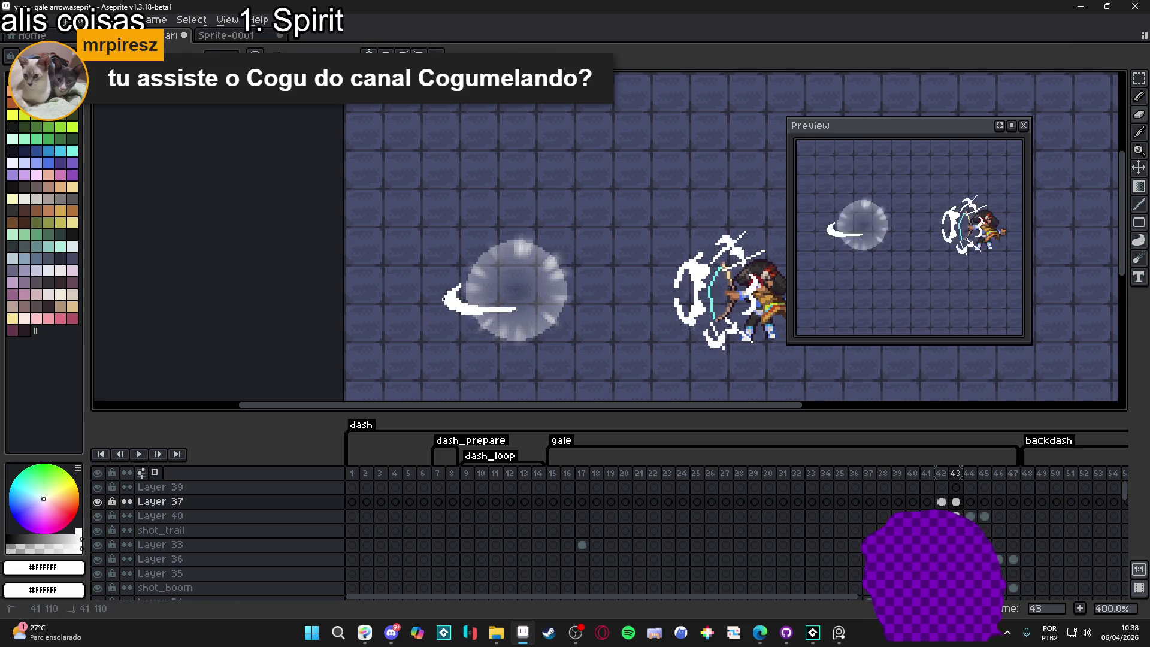
drag(448, 292, 458, 288)
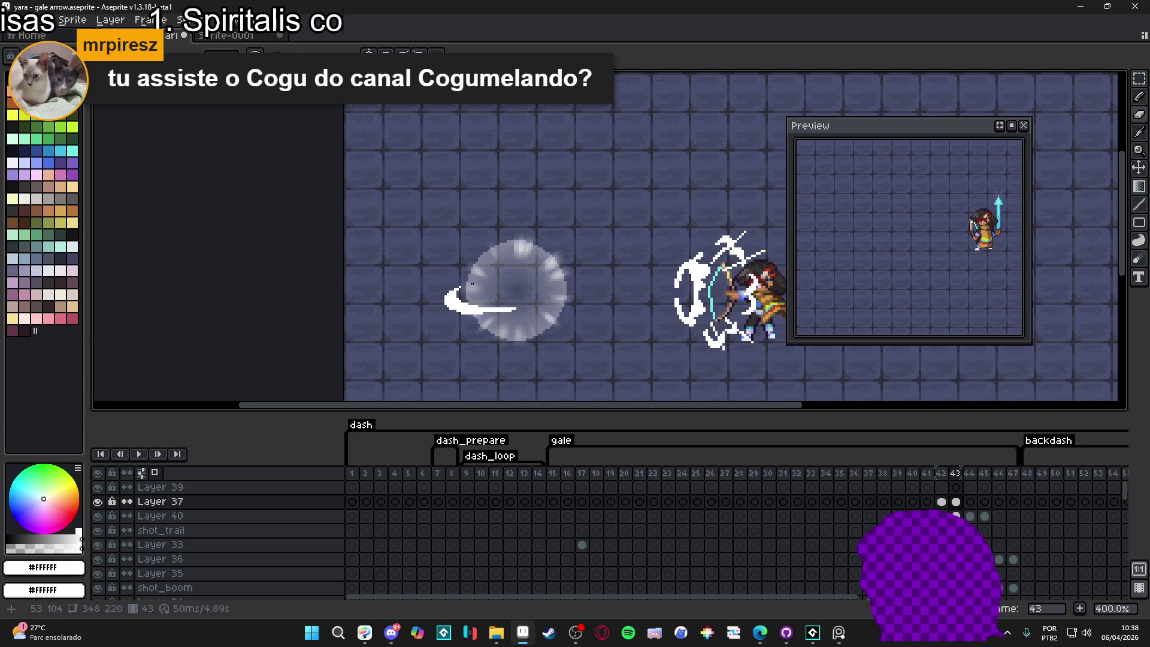
key(e)
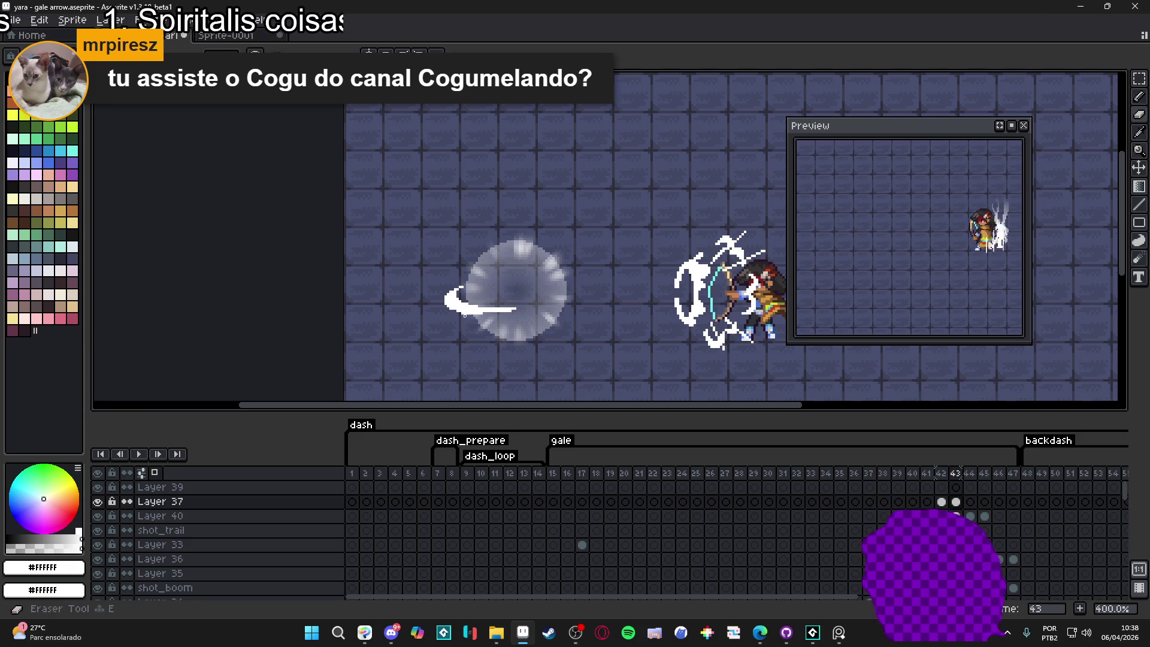
drag(465, 311, 466, 312)
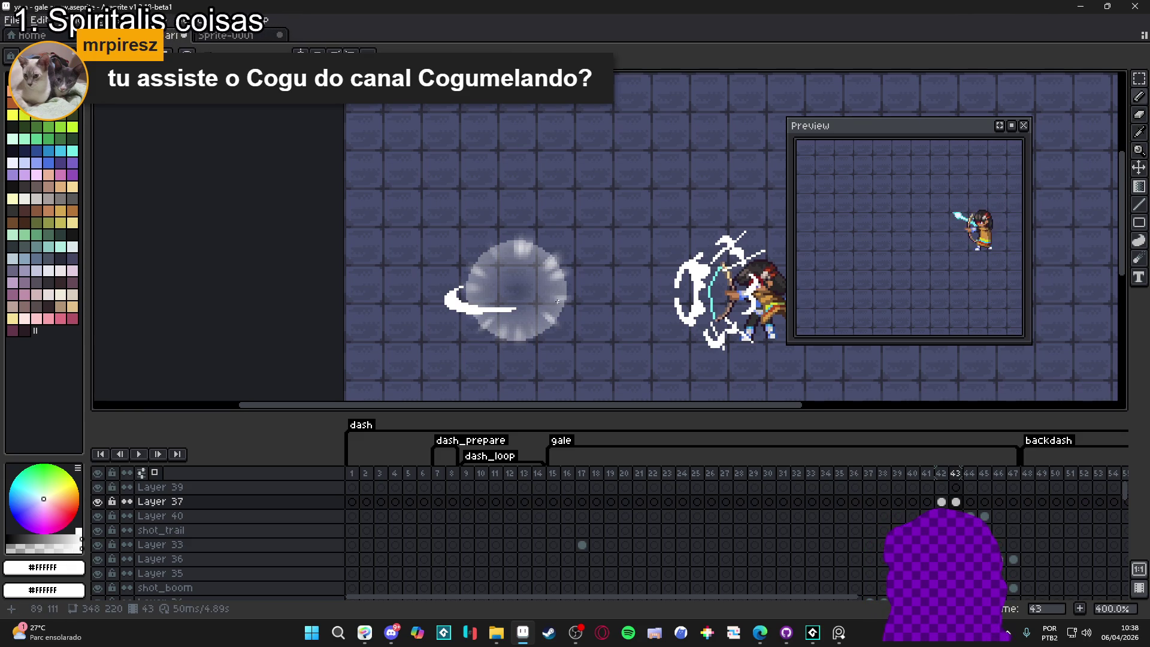
mouse_move(470, 304)
mouse_down()
mouse_move(487, 303)
mouse_move(453, 312)
mouse_up()
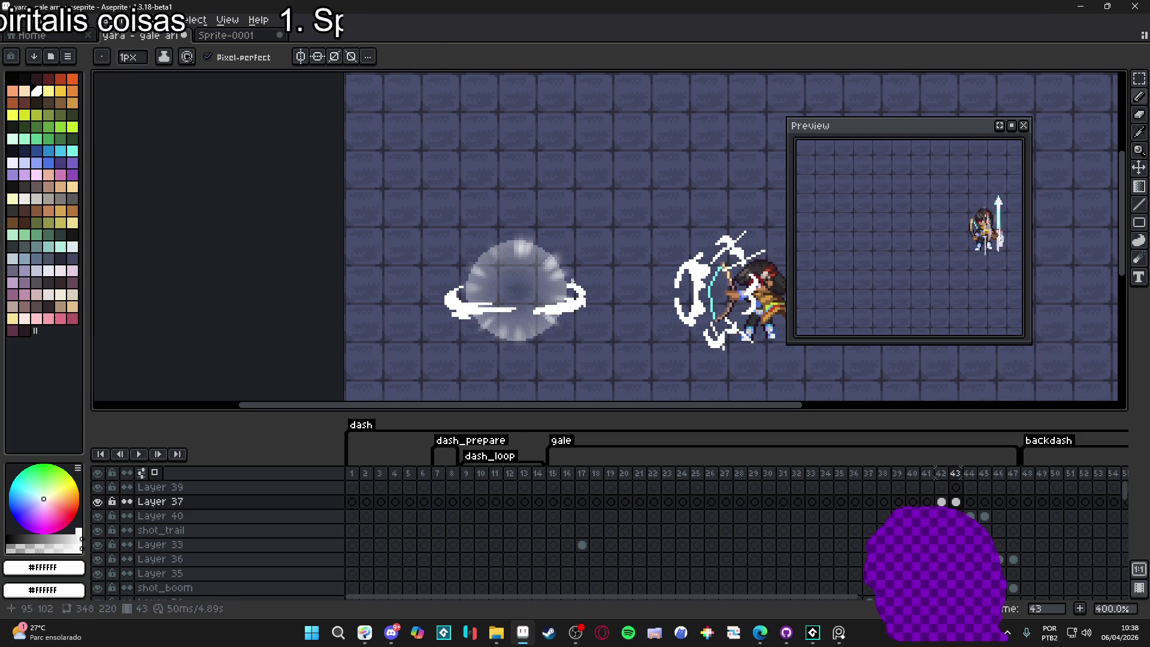
Alternate Pencil and Eraser to place short white dashes across the orb's centre
key(b)
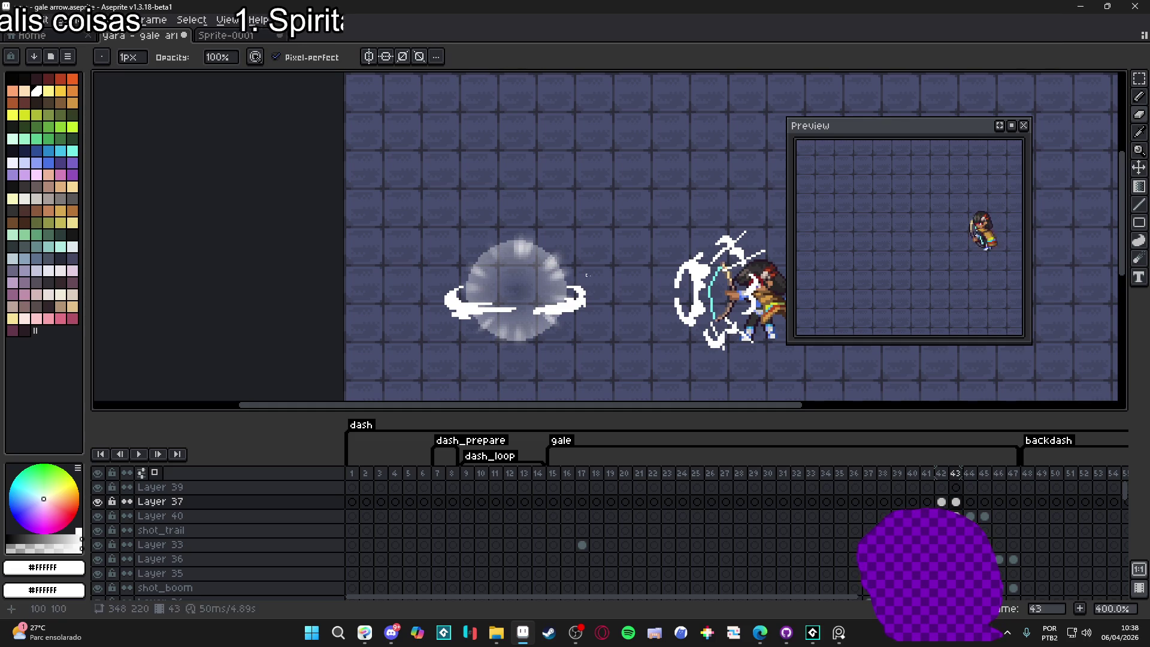
key(e)
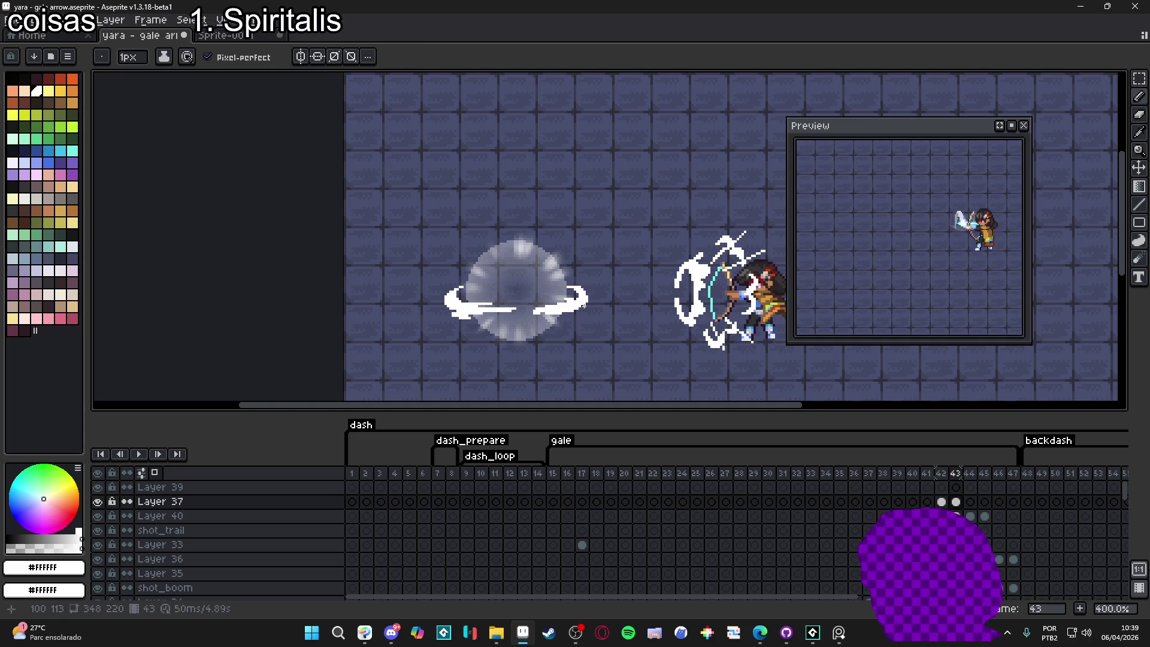
key(b)
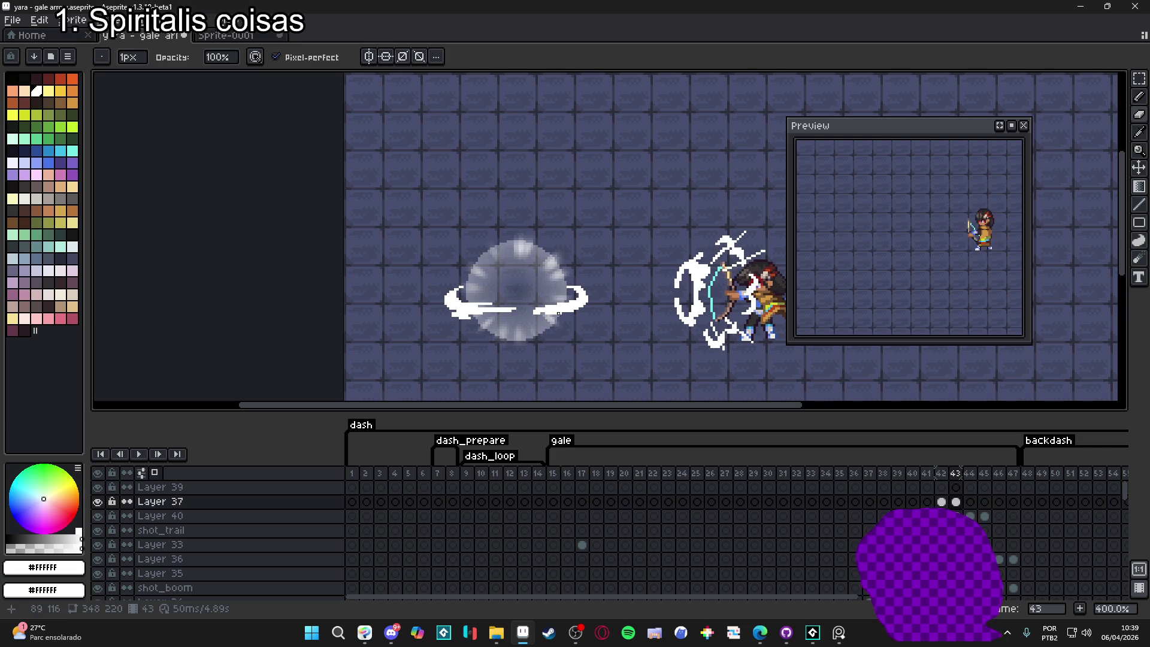
key(e)
key(b)
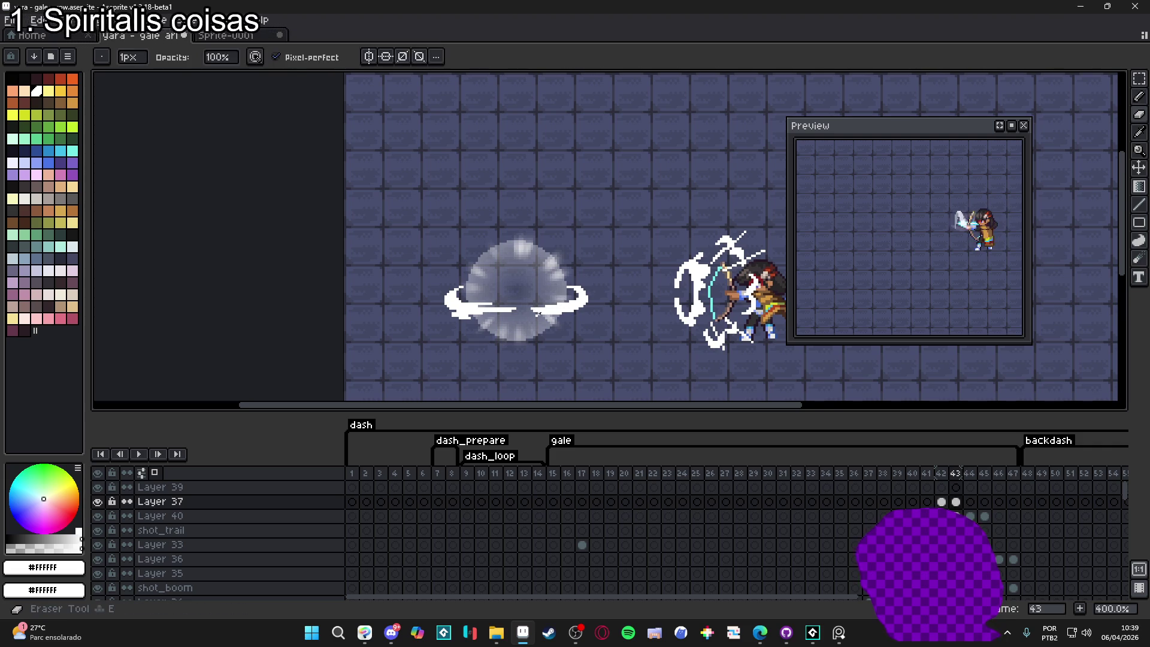
key(e)
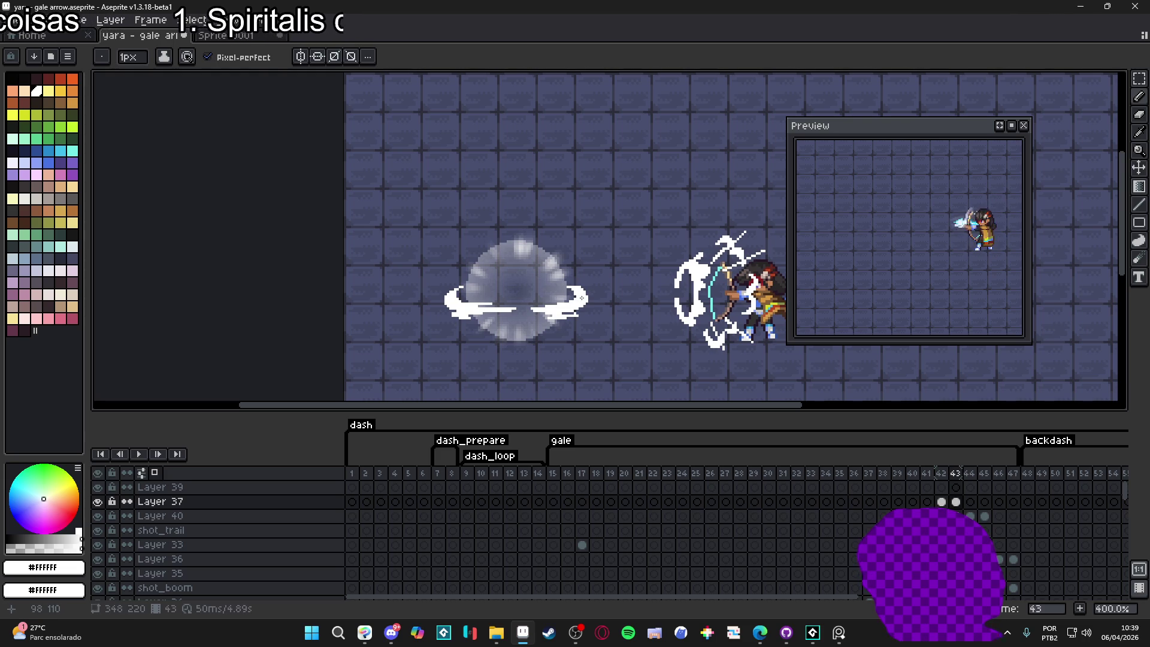
key(e)
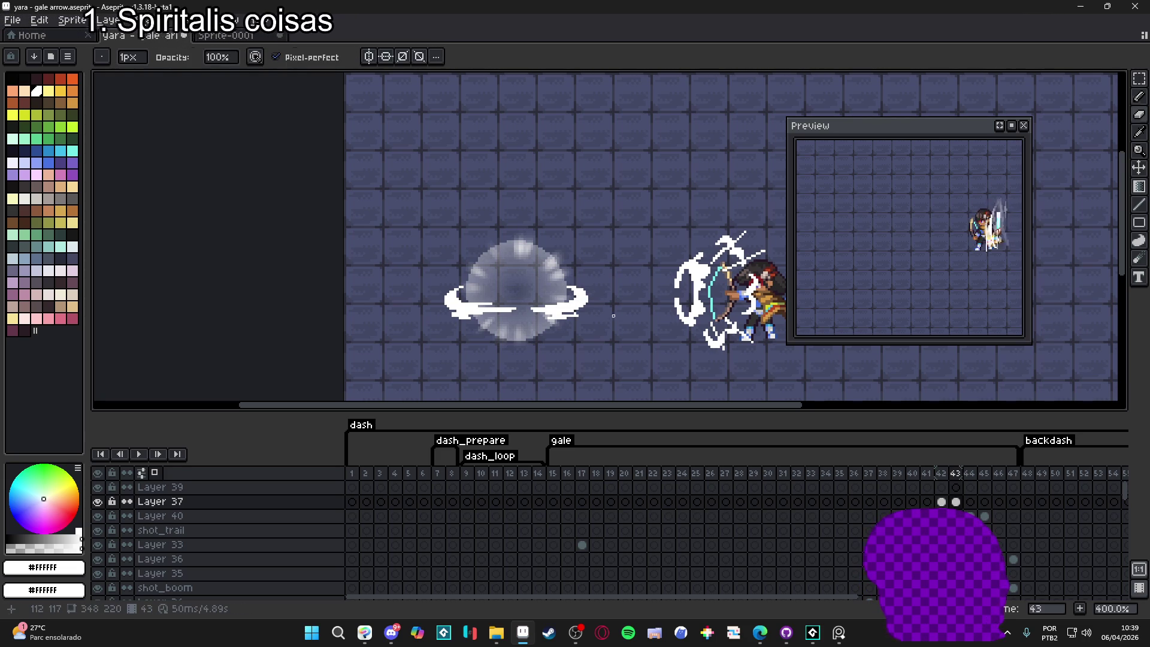
key(b)
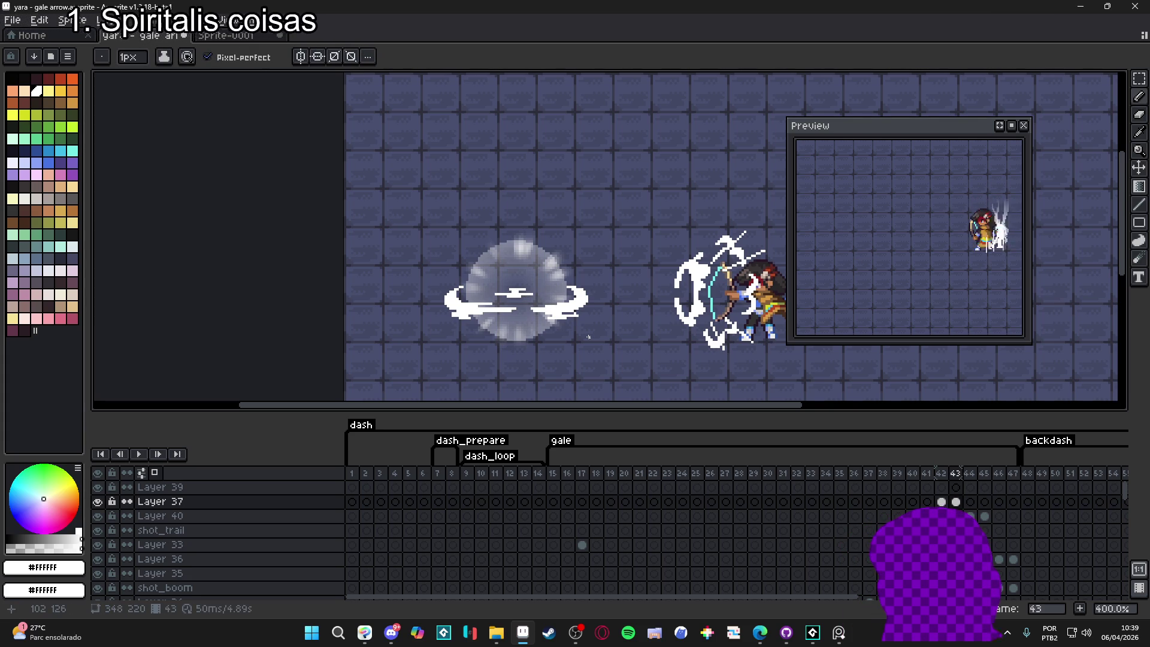
Draw white strokes along the orb's bottom edge to form a brighter band
drag(484, 332, 468, 332)
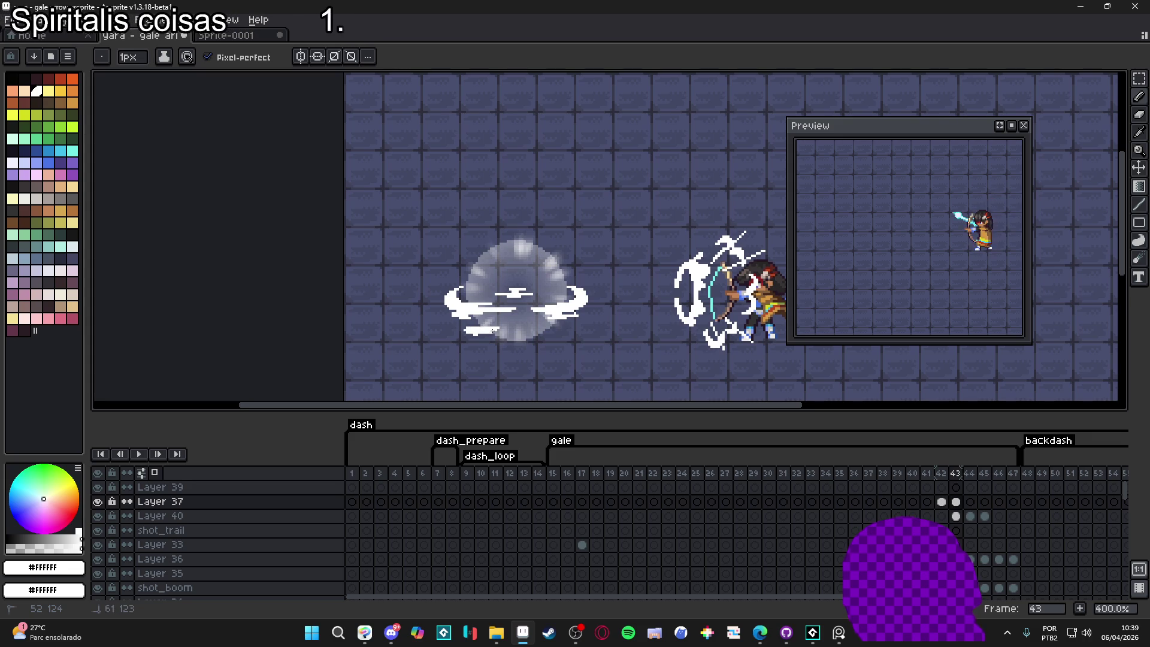
drag(496, 332, 559, 328)
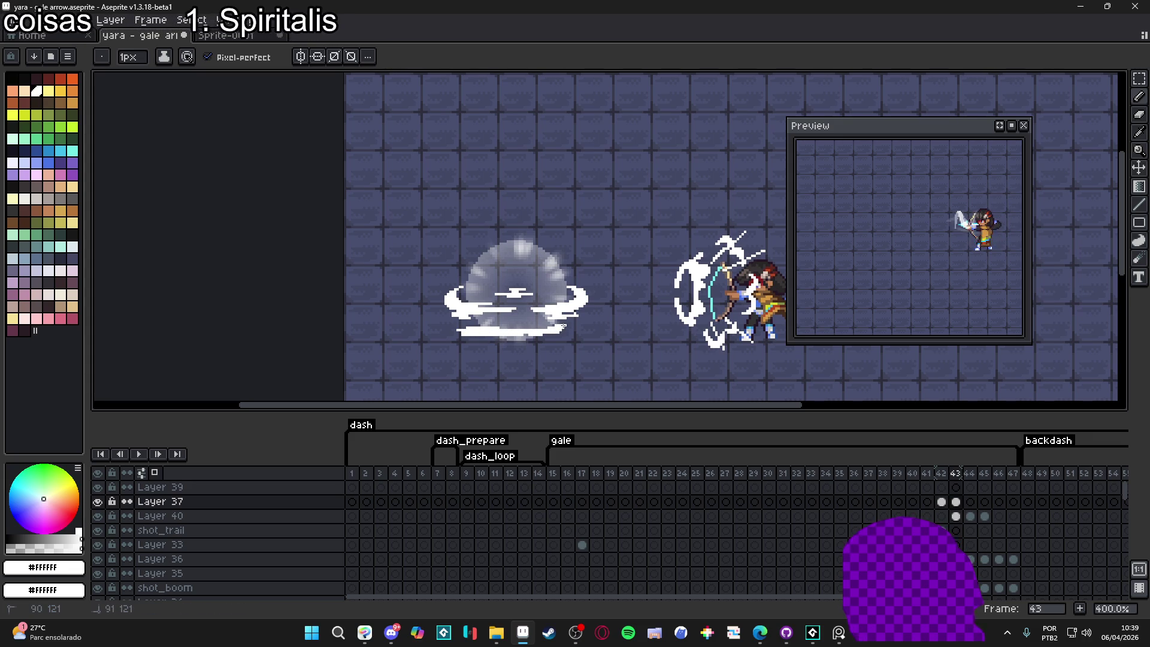
drag(471, 332, 466, 328)
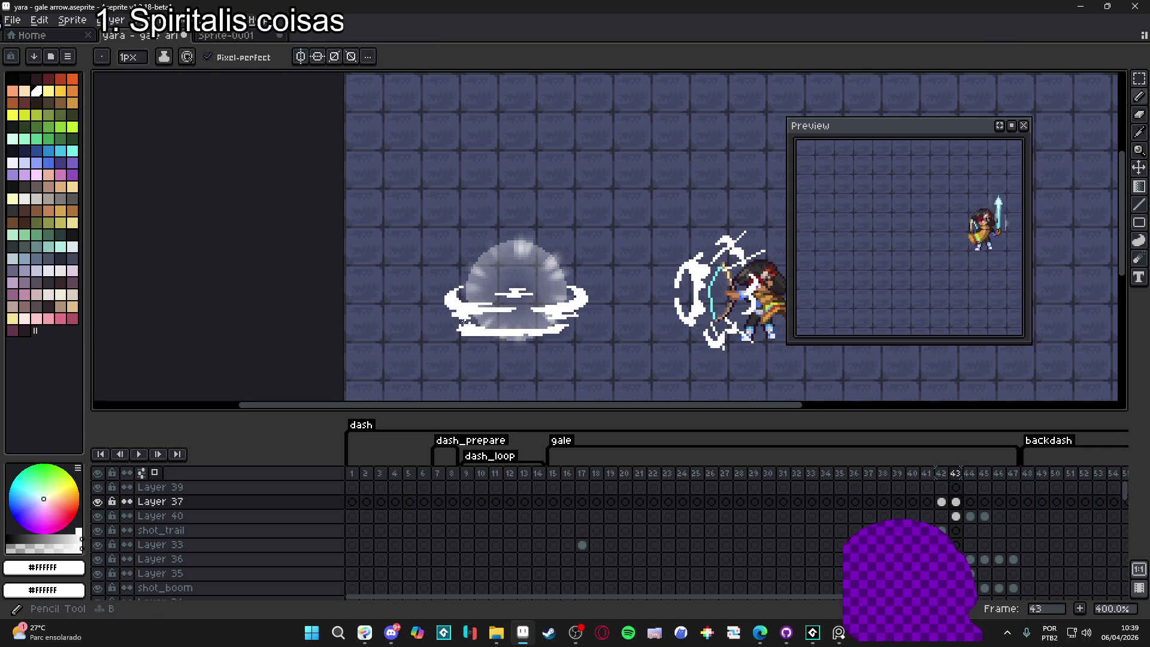
drag(481, 334, 514, 339)
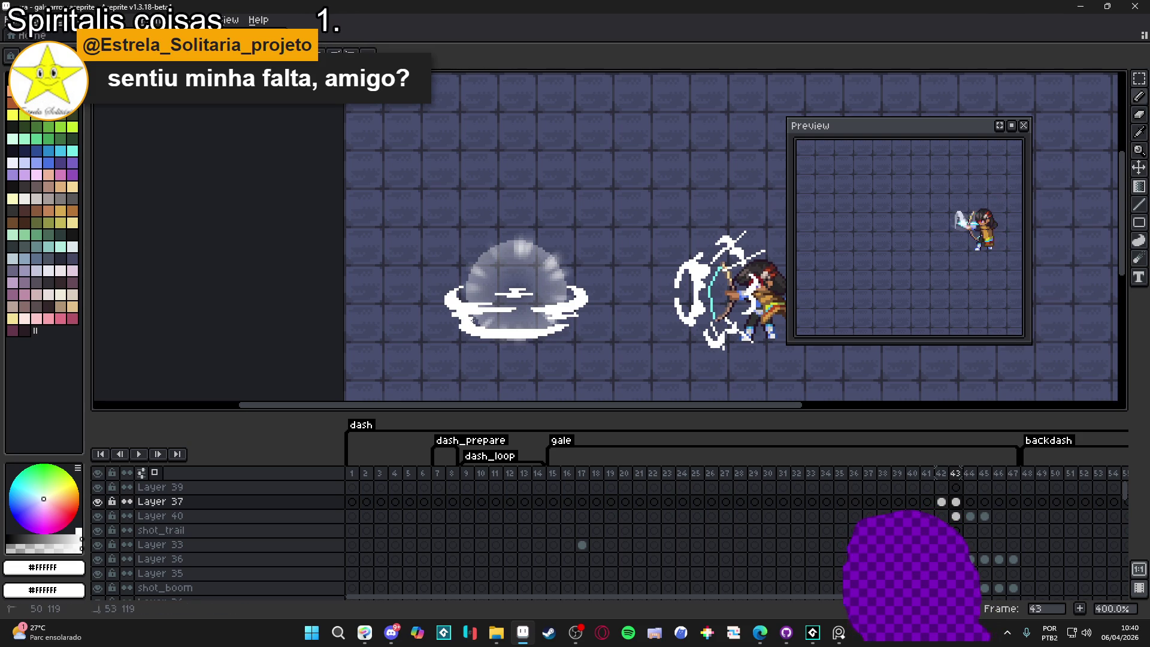
Erase stray pixels along the orb's bottom edge and undo the last bad stroke
key(e)
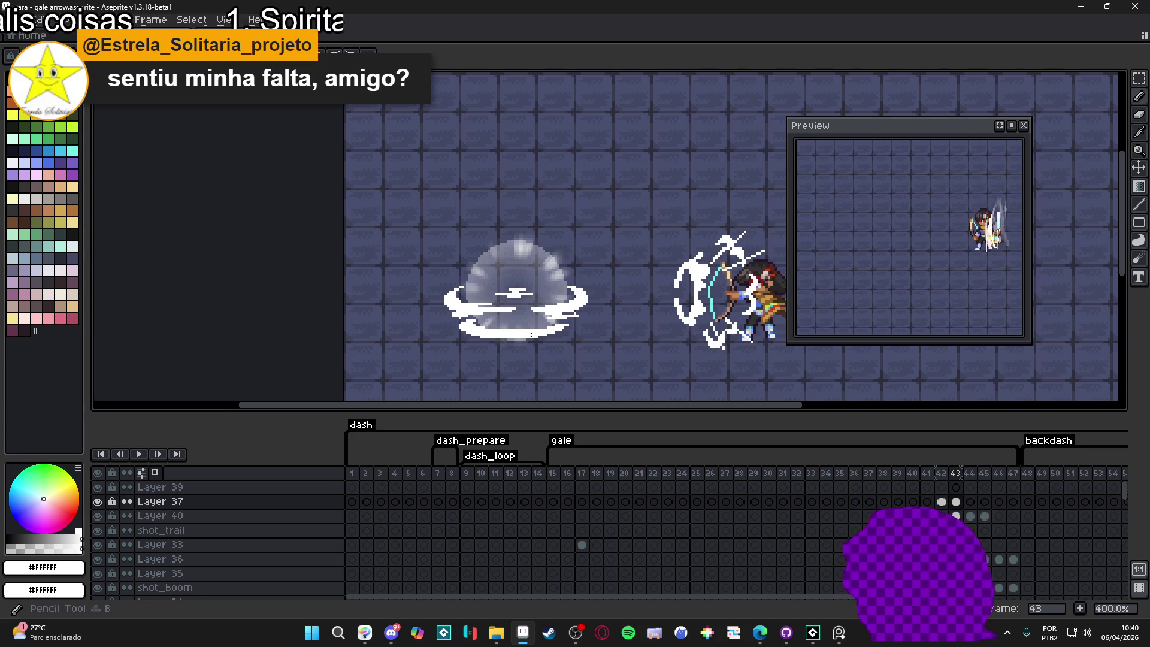
drag(489, 342, 492, 341)
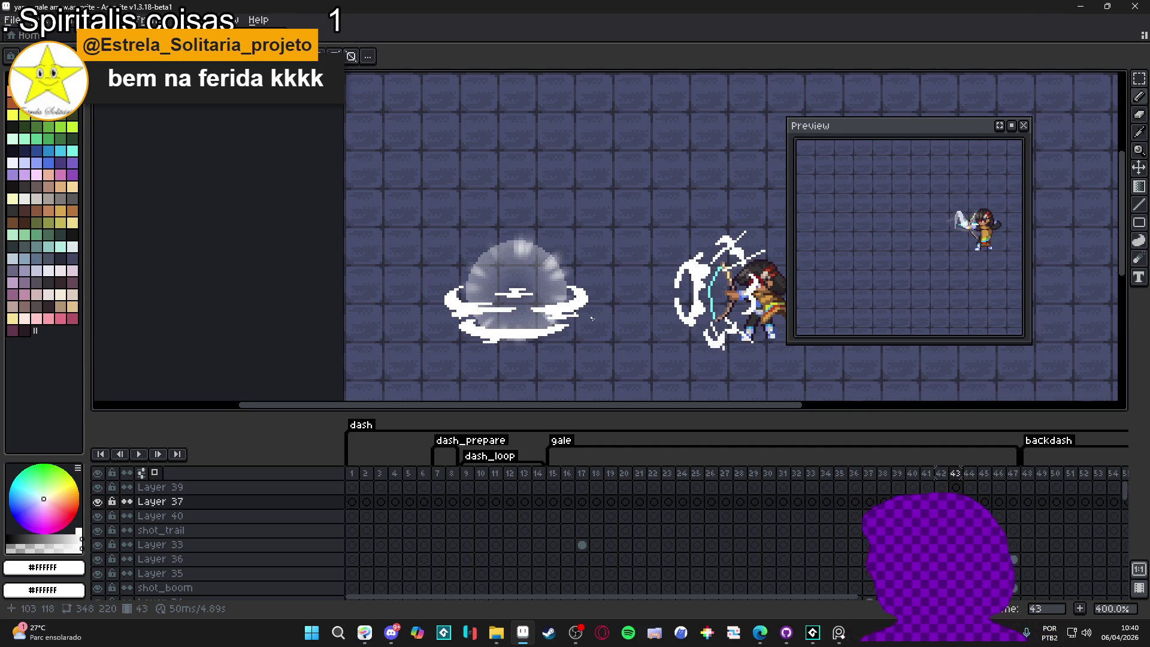
key(ctrl+z)
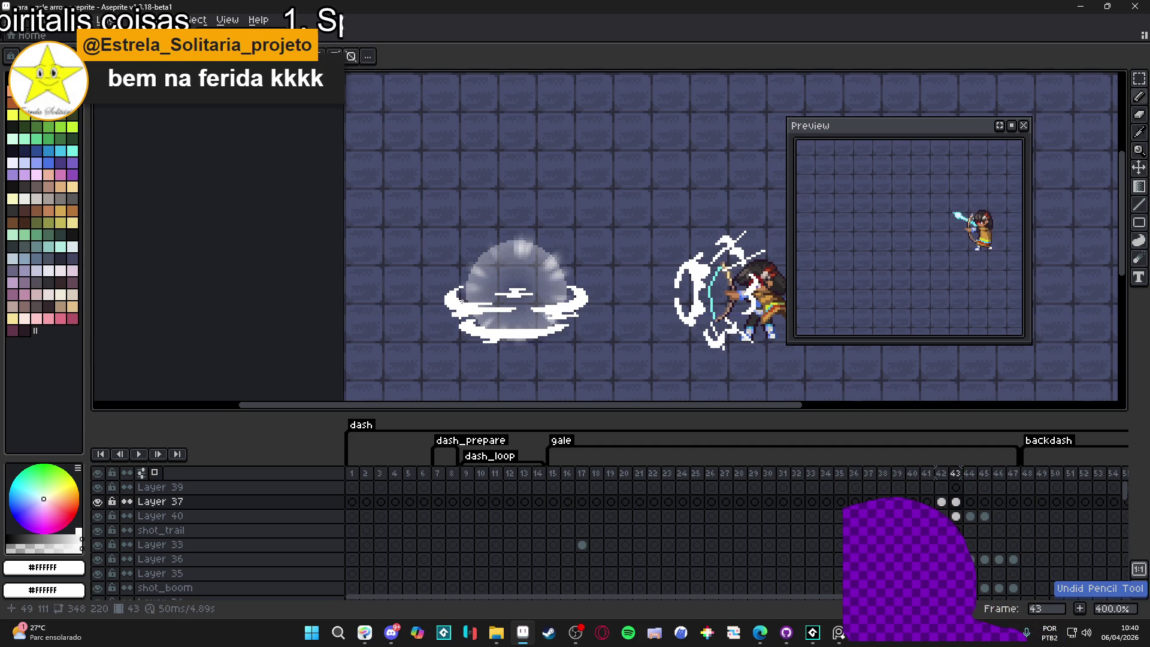